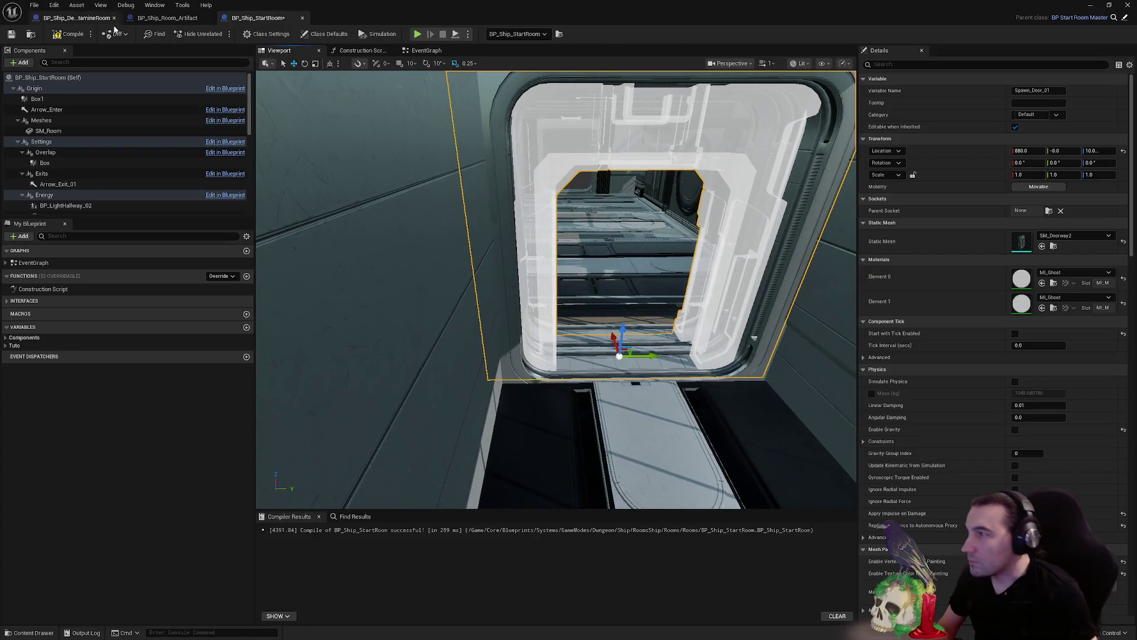
- Compile BP_Ship_StartRoom, save the Lvl_Dungeon_Ship level, and show the Content Browser's Maps folder
left_click(70, 34)
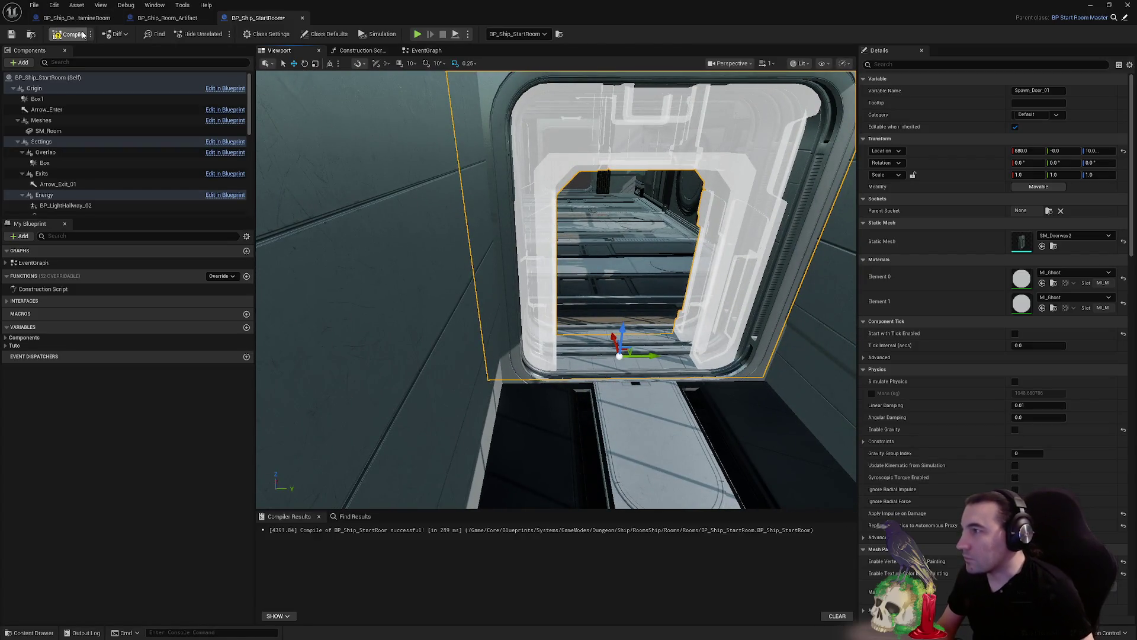
key("alt+Tab")
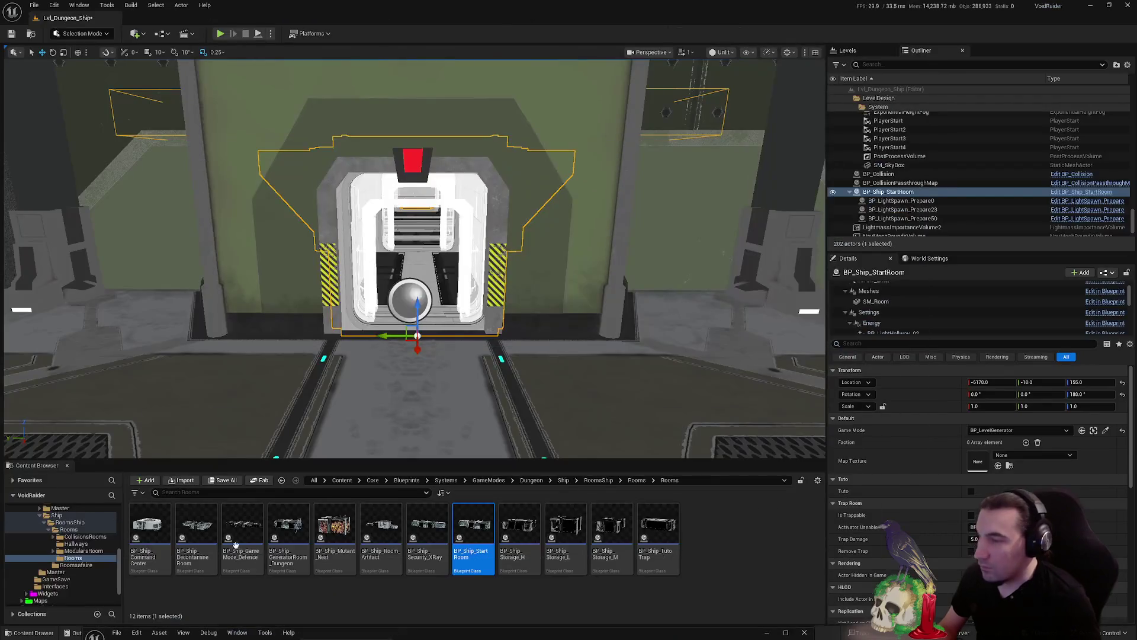
key("ctrl+shift+s")
left_click(648, 424)
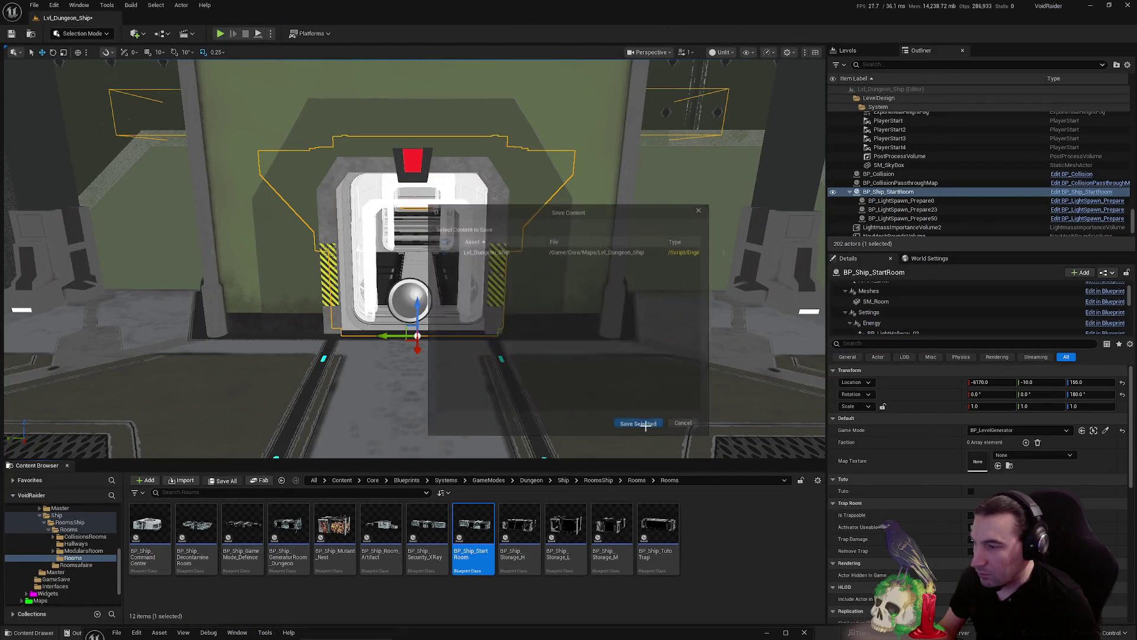
left_click(56, 601)
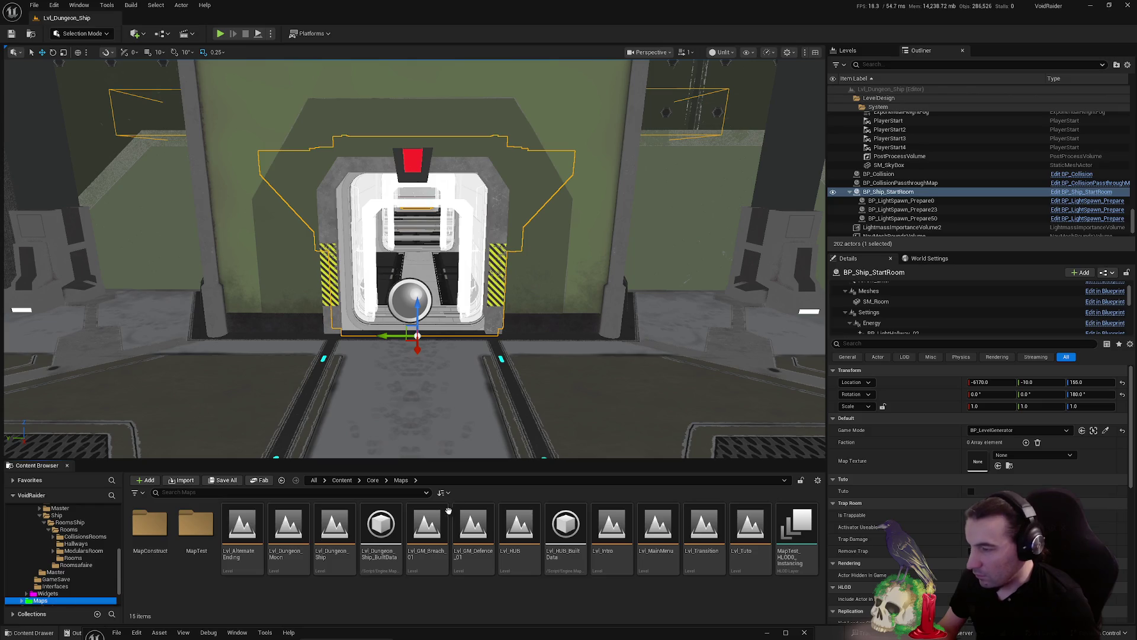
- Open Lvl_Dungeon_Ship from the Maps folder and start a Play-in-Editor session
double_click(338, 524)
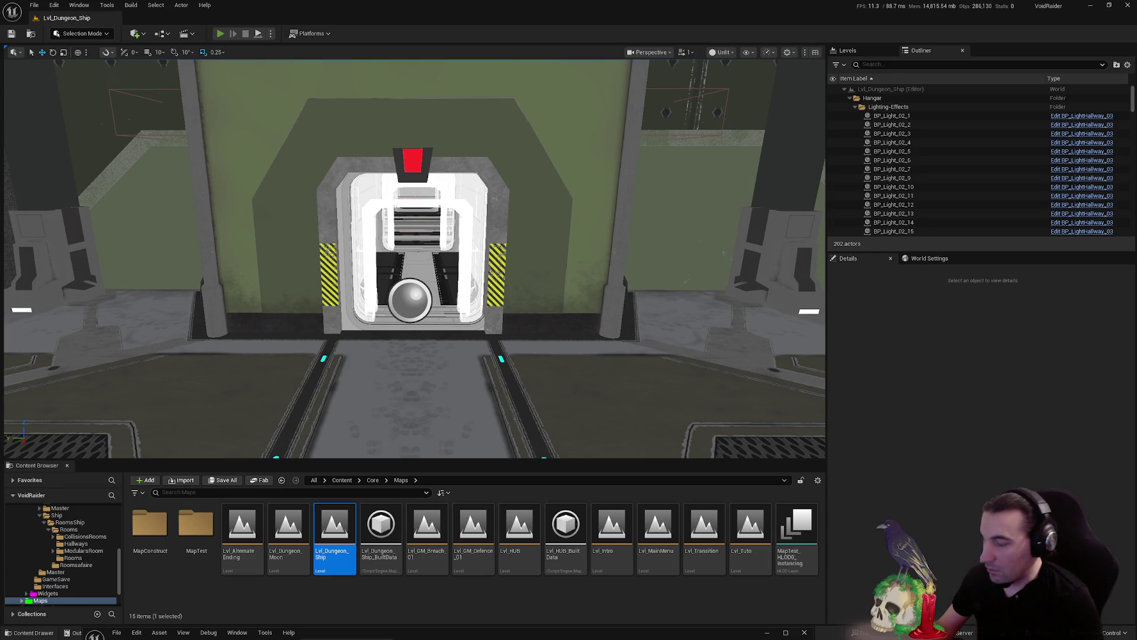
key("alt+p")
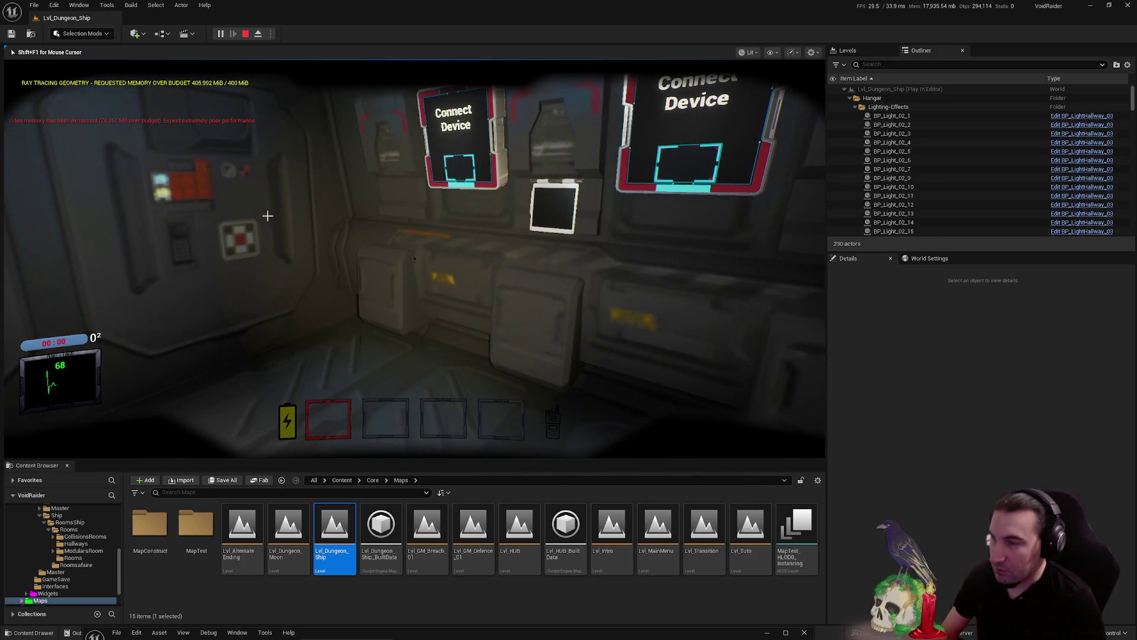
- Eject from the player, fly to the start-room door, select BP_Ship_StartRoom, then stop playing
key("F8")
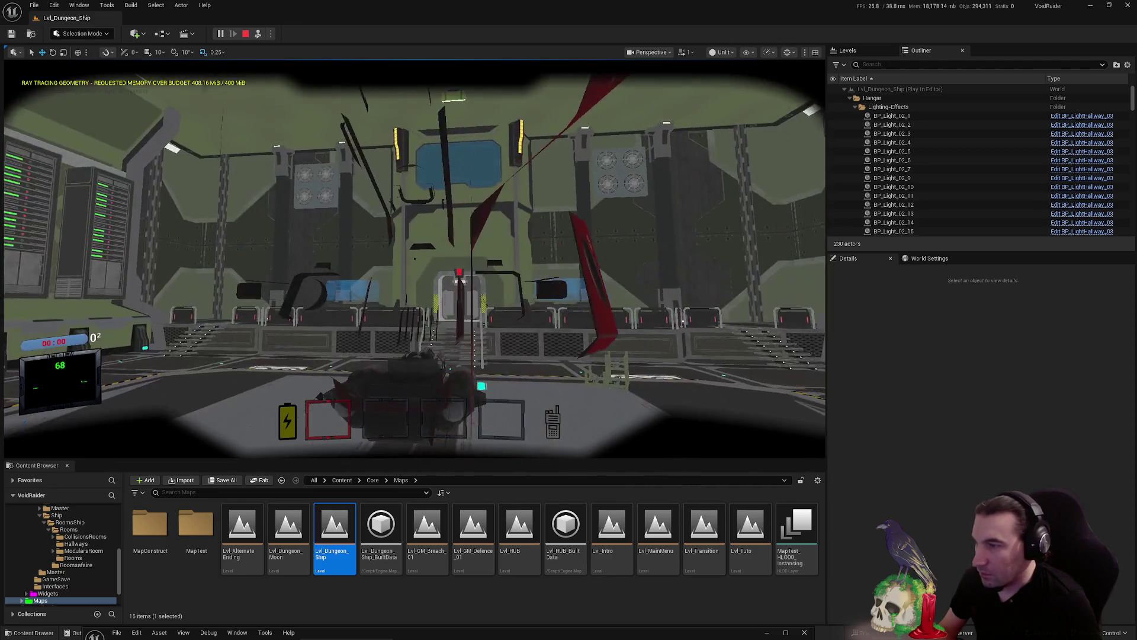
key("w")
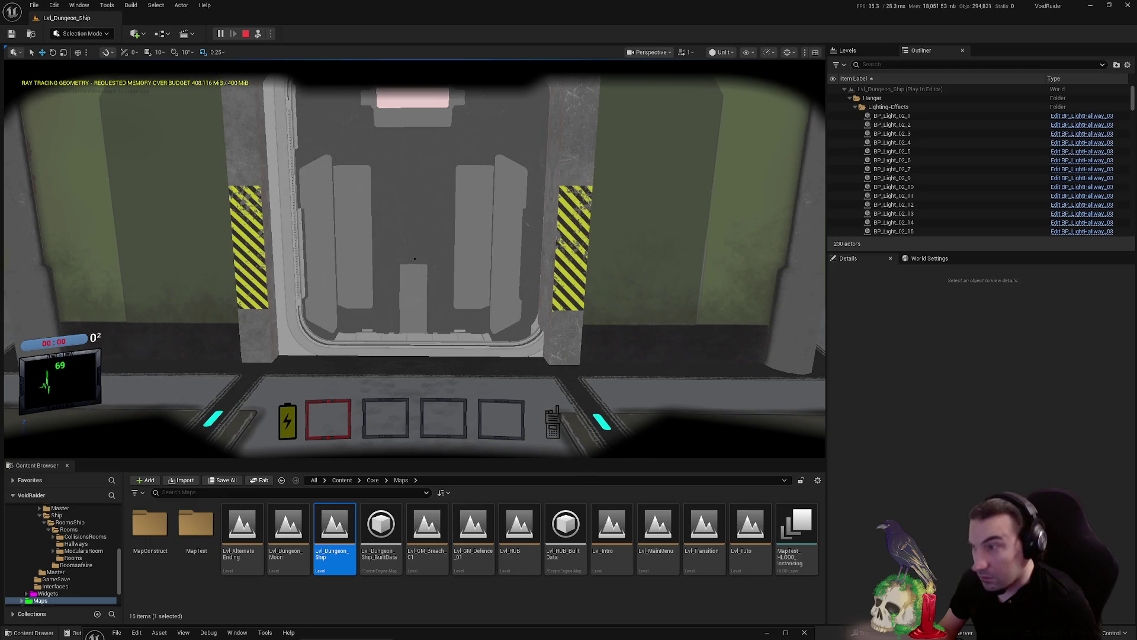
key("s")
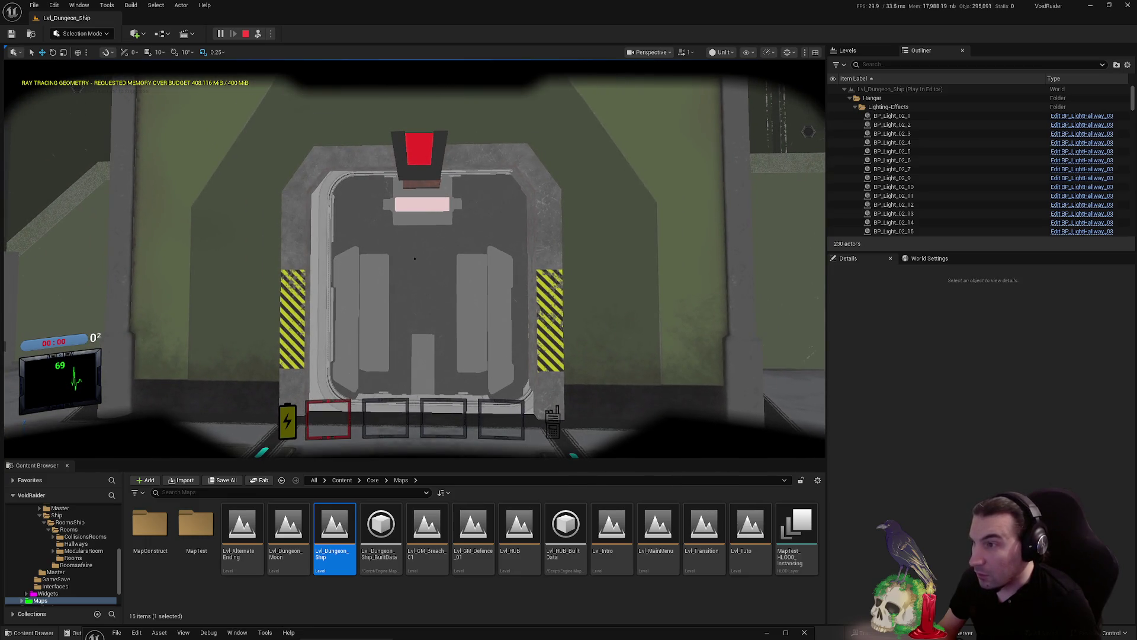
key("w")
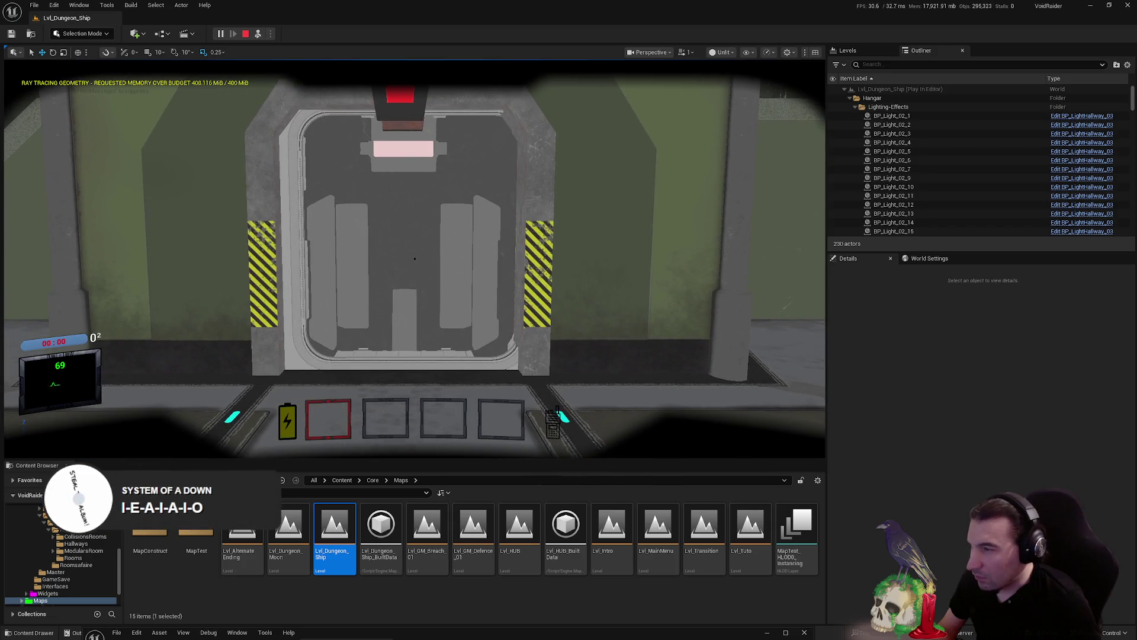
key("s")
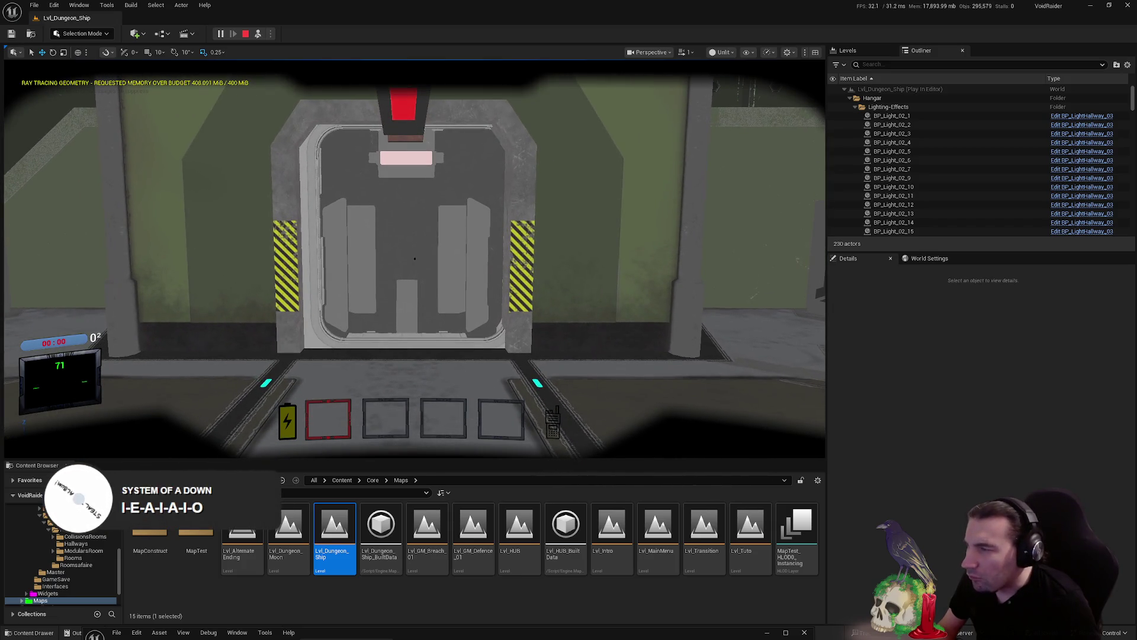
left_click(332, 348)
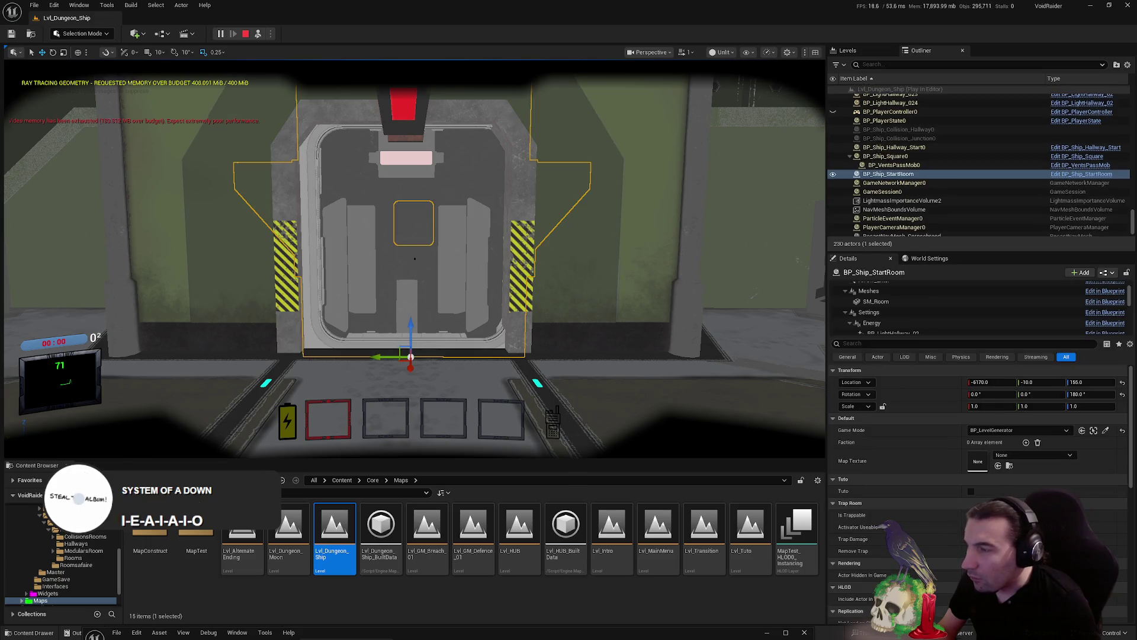
key("s")
key("Escape")
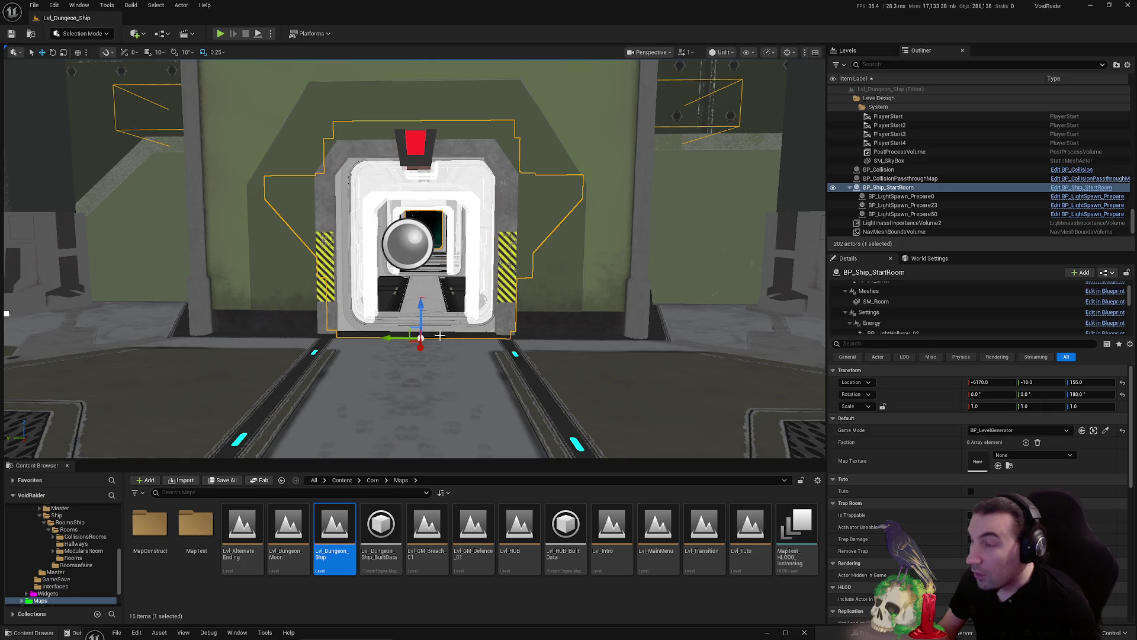
- Move BP_Ship_StartRoom sideways and set its Details Location Y to 5.0
scroll(414, 258, "up", 5)
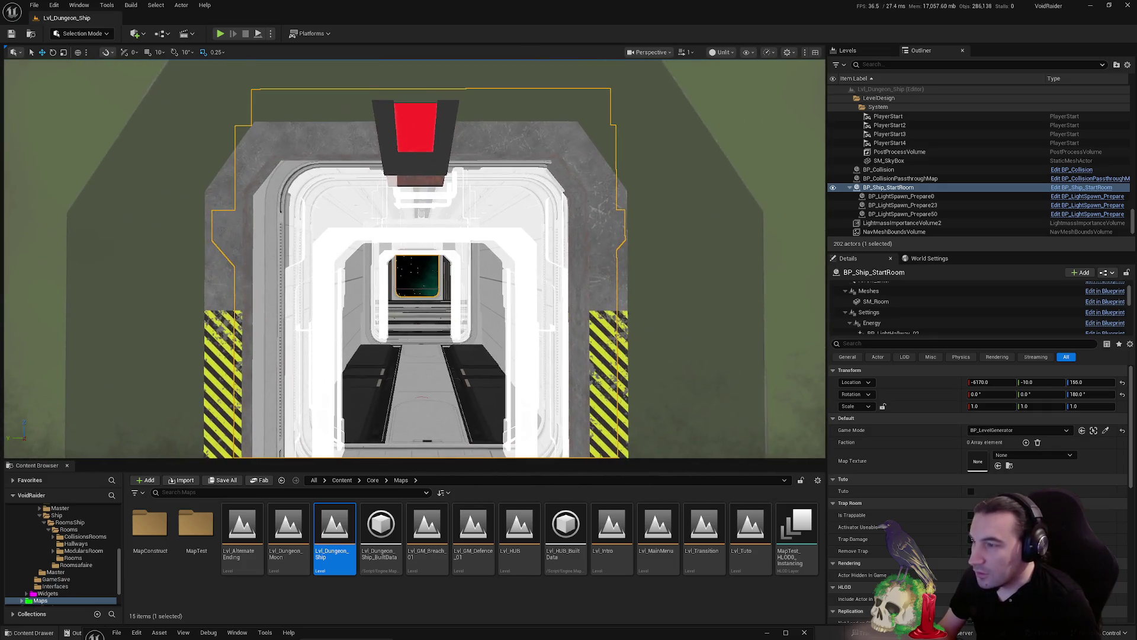
scroll(385, 359, "up", 2)
scroll(386, 359, "down", 3)
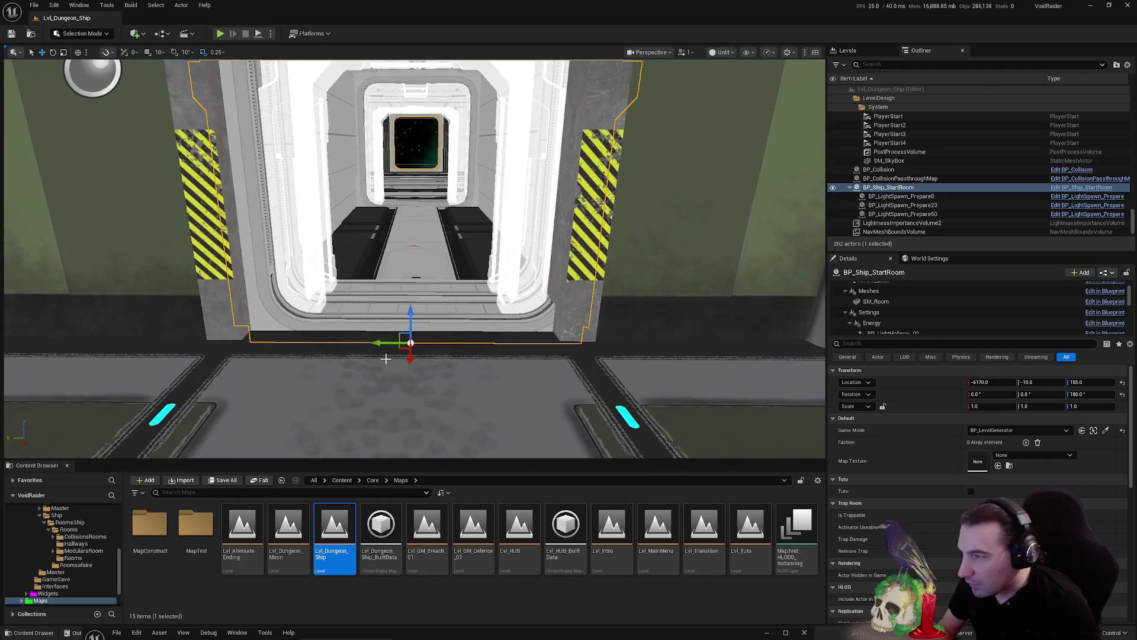
left_click_drag(380, 342, 367, 343)
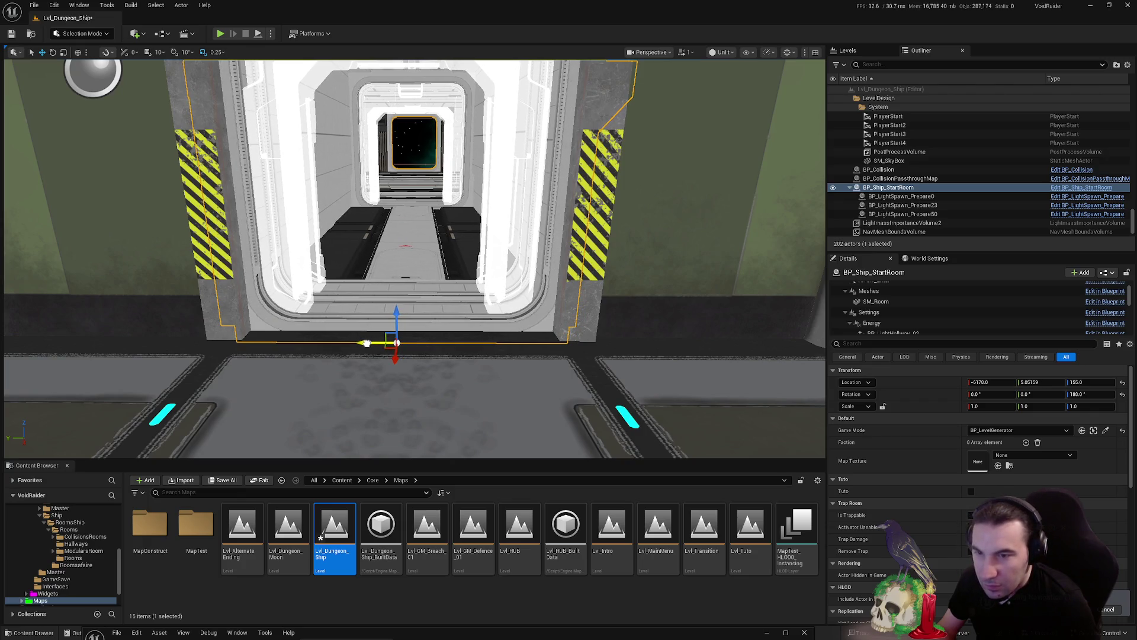
left_click(1036, 382)
type("5.0")
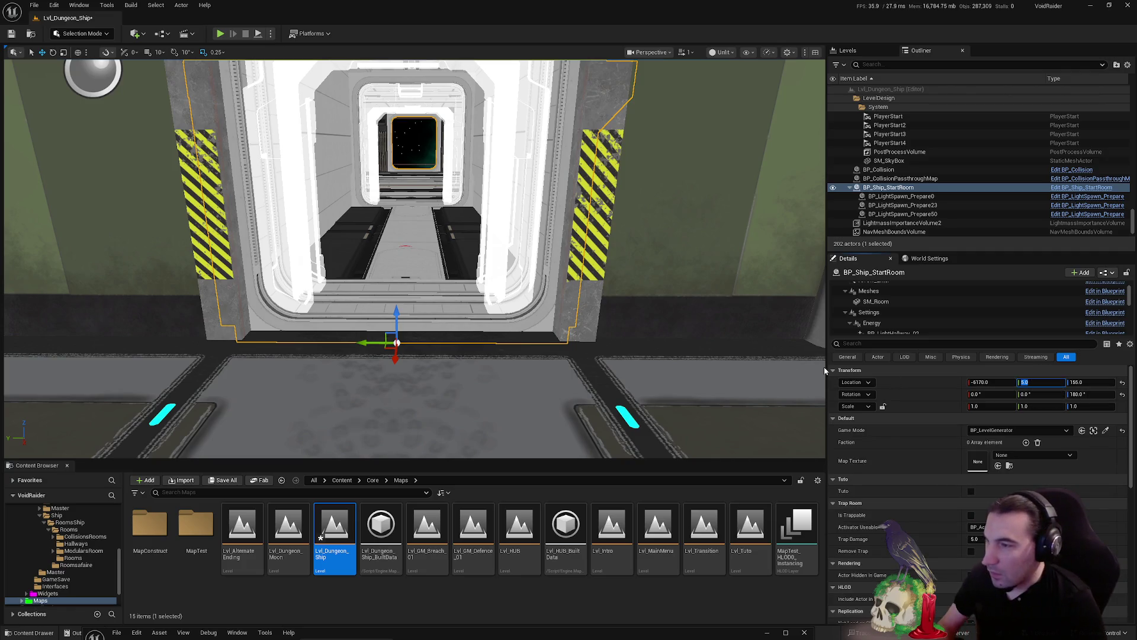
mouse_move(654, 337)
left_mouse_down()
mouse_move(622, 325)
mouse_move(610, 356)
mouse_move(610, 342)
left_mouse_up()
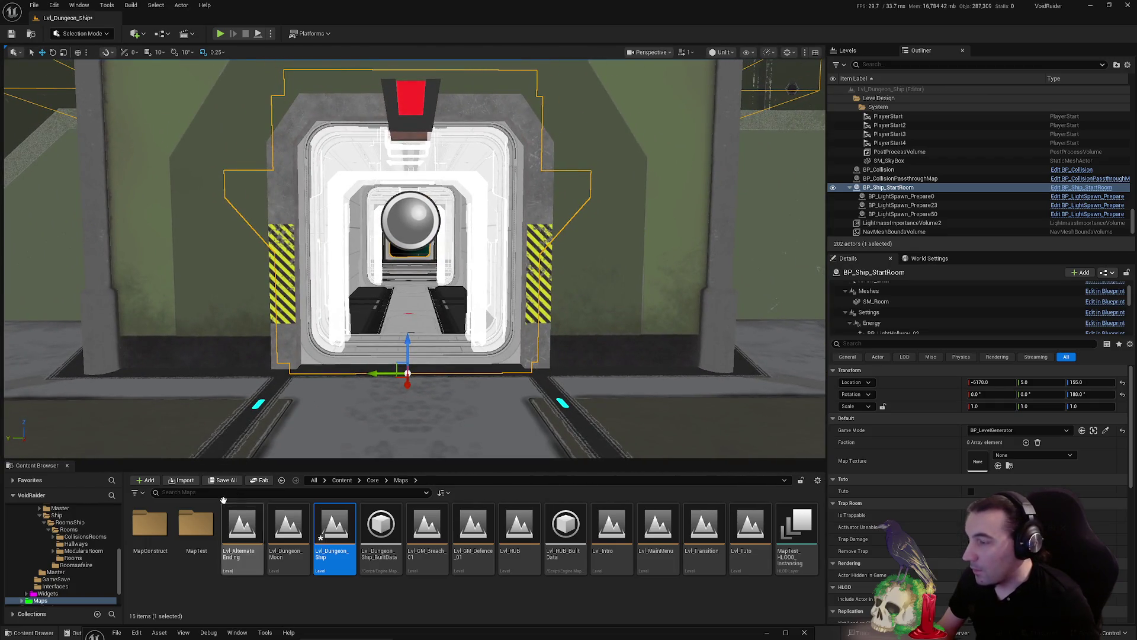
- Save the modified Lvl_Dungeon_Ship level
left_click(222, 479)
left_click(641, 426)
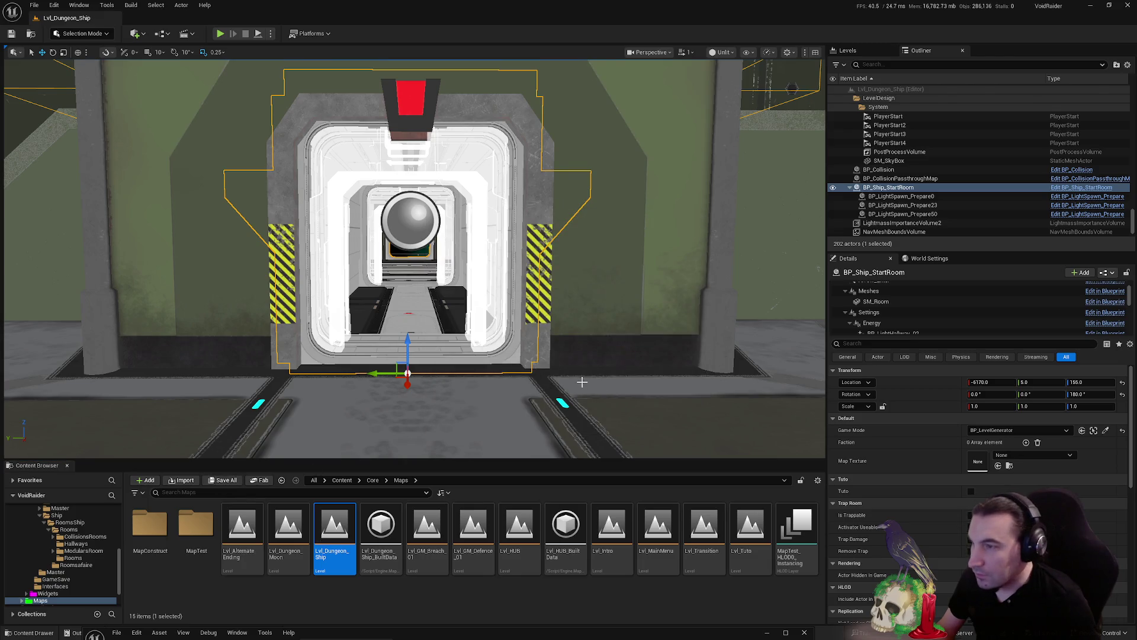
mouse_move(582, 382)
left_mouse_down()
mouse_move(499, 309)
mouse_move(510, 317)
mouse_move(509, 276)
mouse_move(752, 283)
mouse_move(752, 267)
mouse_move(258, 49)
left_mouse_up()
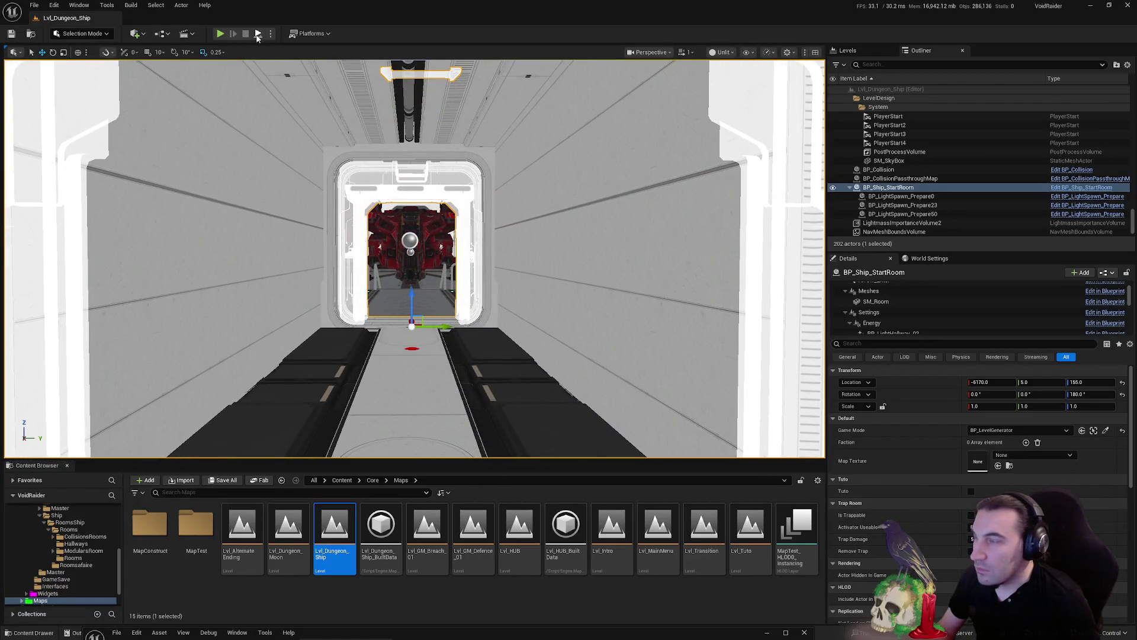
key("alt+p")
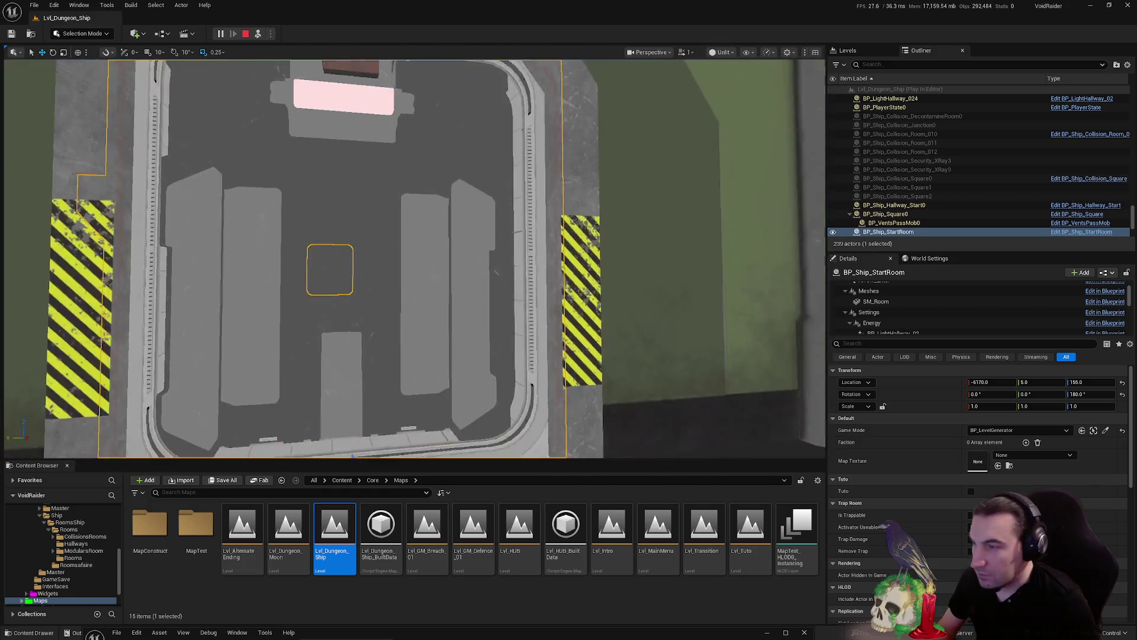
key("f")
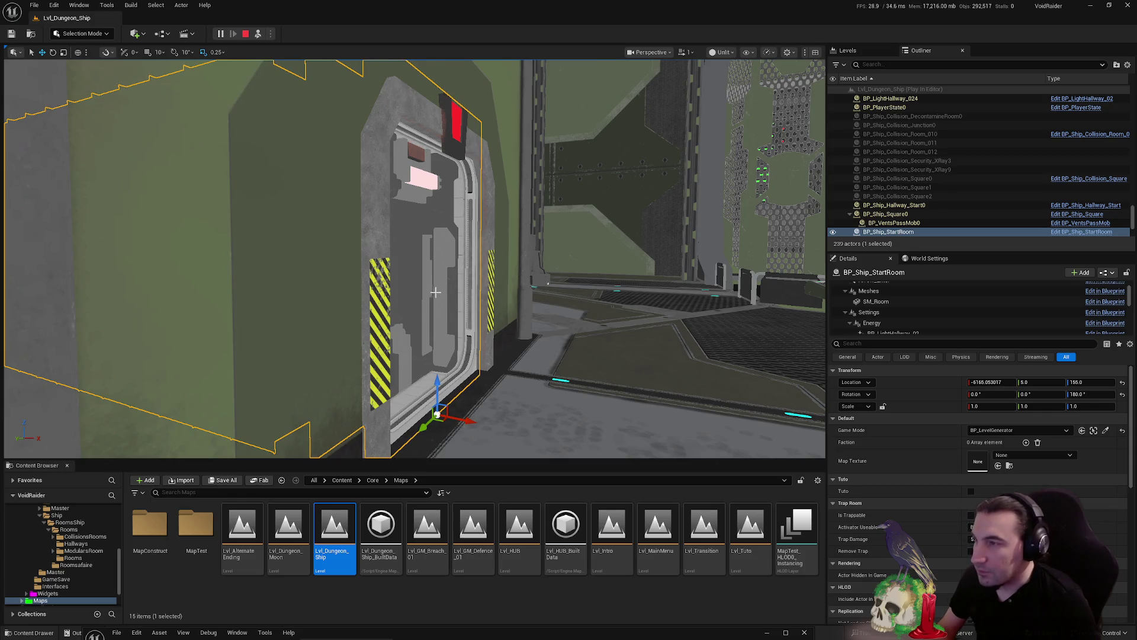
key("Escape")
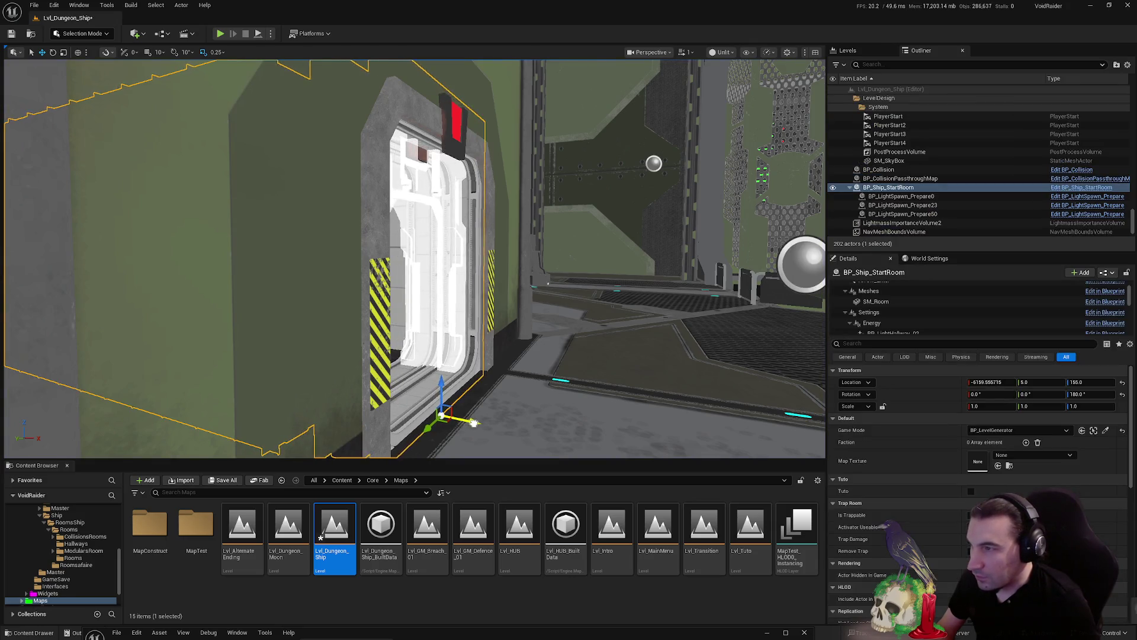
left_click_drag(473, 423, 483, 427)
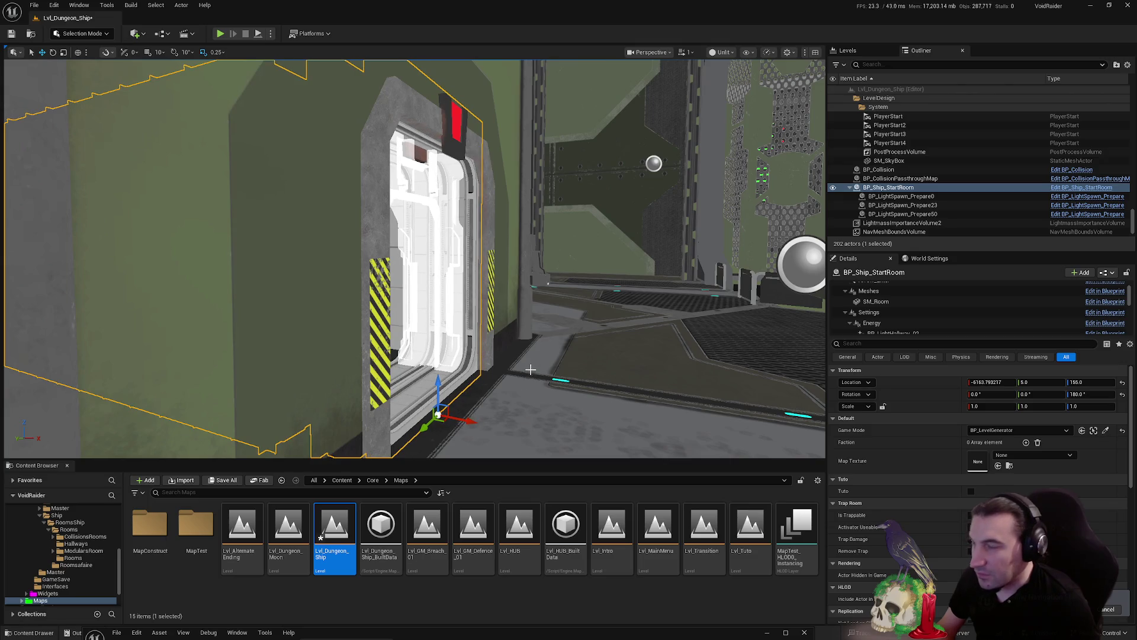
mouse_move(530, 370)
left_mouse_down()
mouse_move(406, 282)
mouse_move(543, 349)
left_mouse_up()
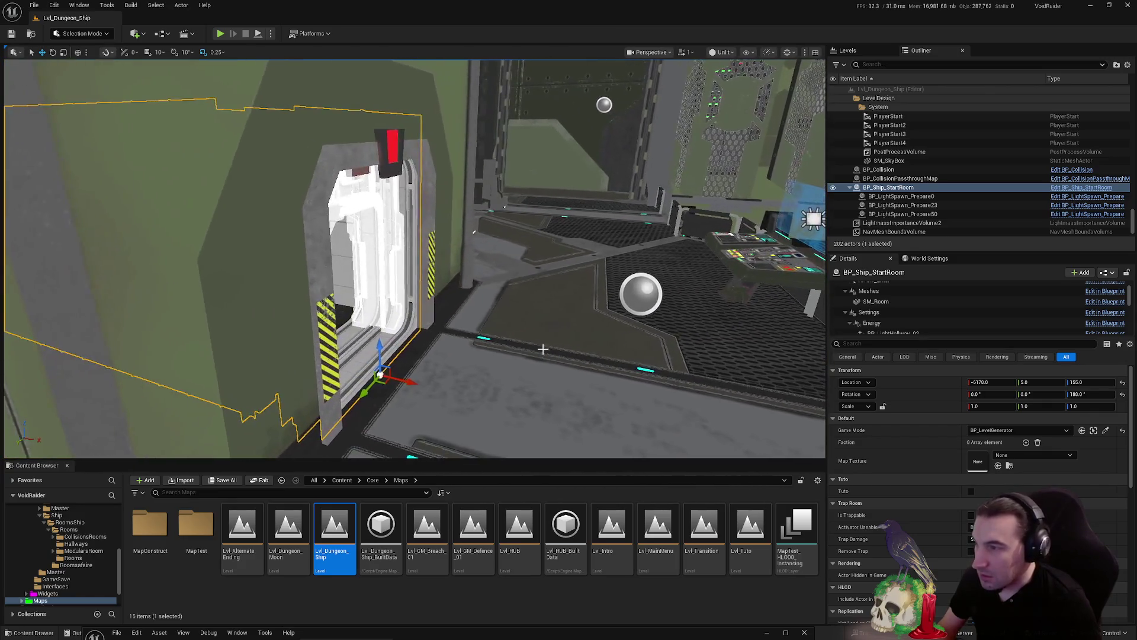
scroll(543, 349, "up", 3)
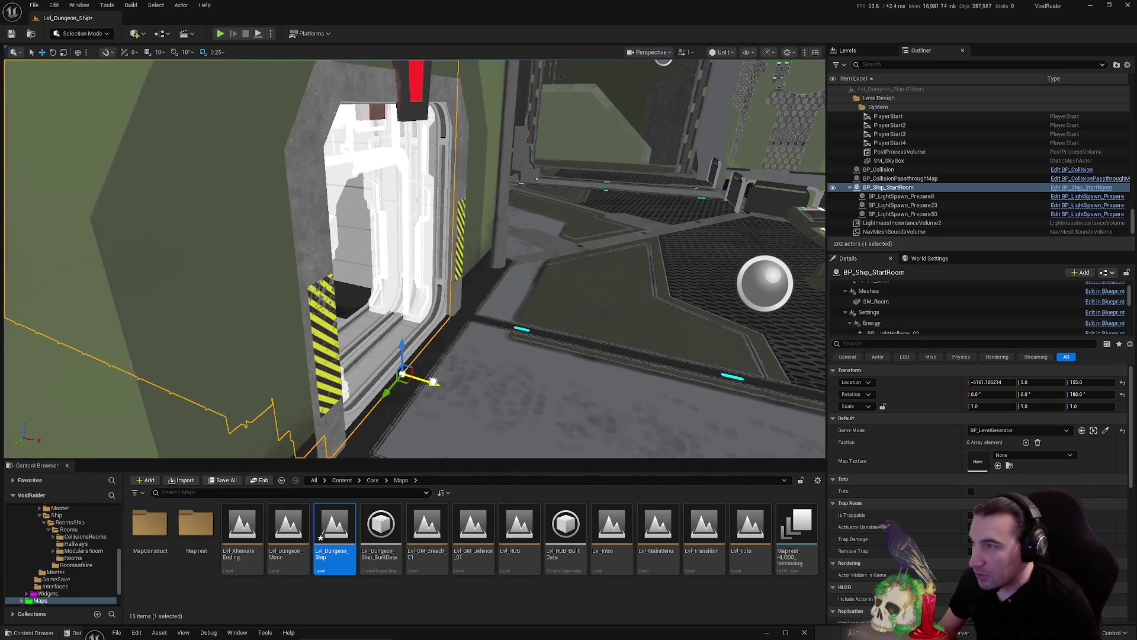
left_click_drag(434, 382, 443, 386)
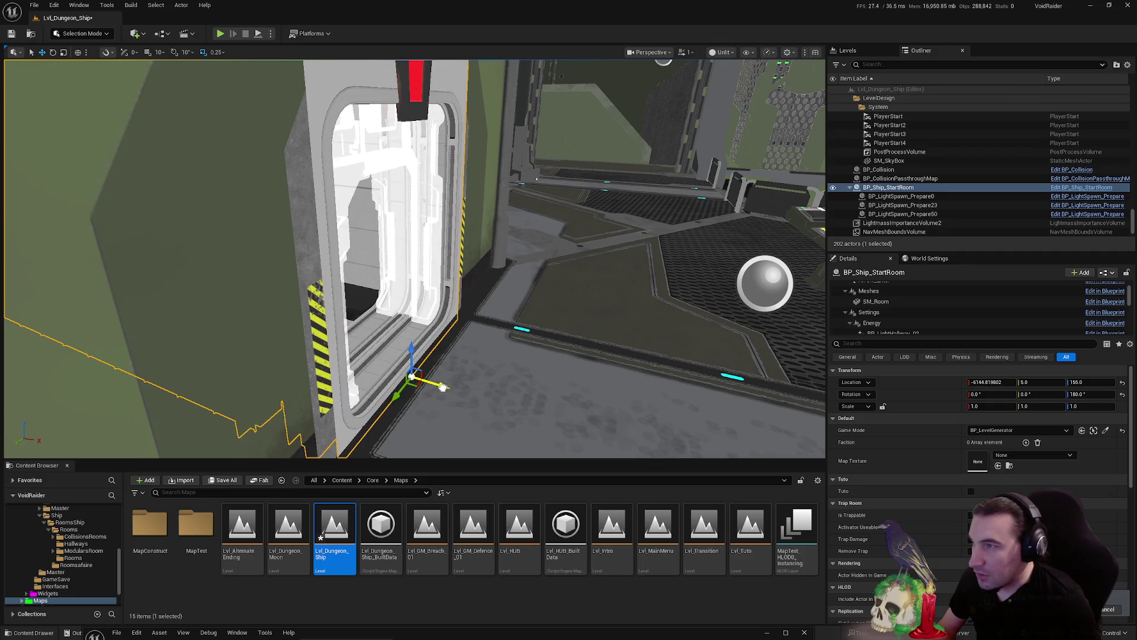
mouse_move(442, 386)
left_mouse_down()
mouse_move(386, 368)
mouse_move(424, 335)
mouse_move(529, 314)
left_mouse_up()
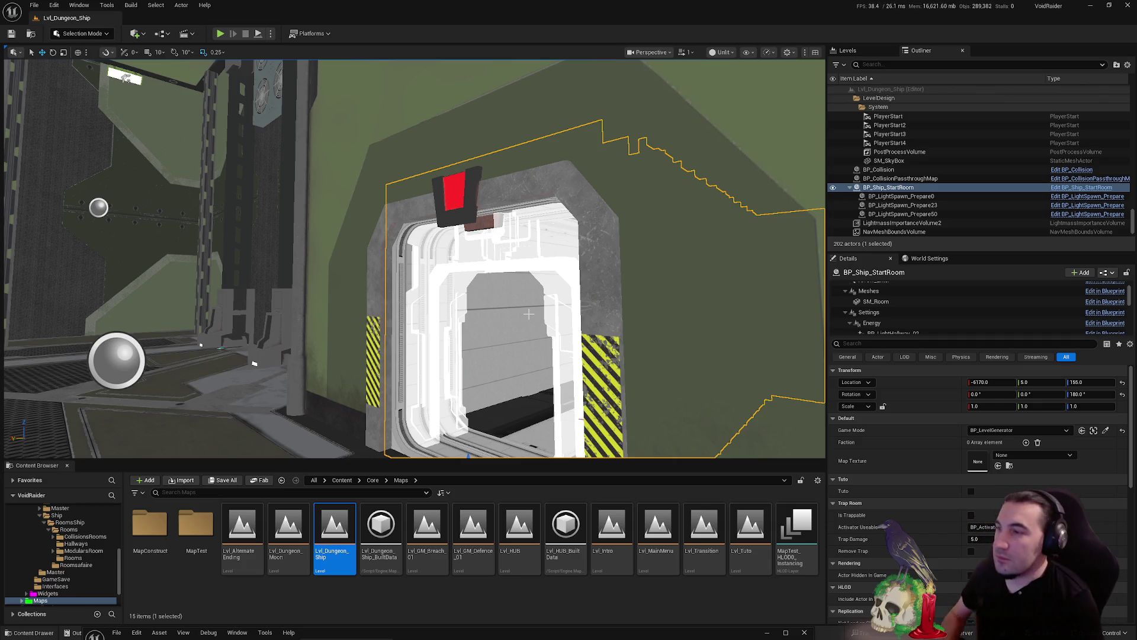
- Set the start room's Location Y to 0 and check the doorway against the hangar door frame
key("f")
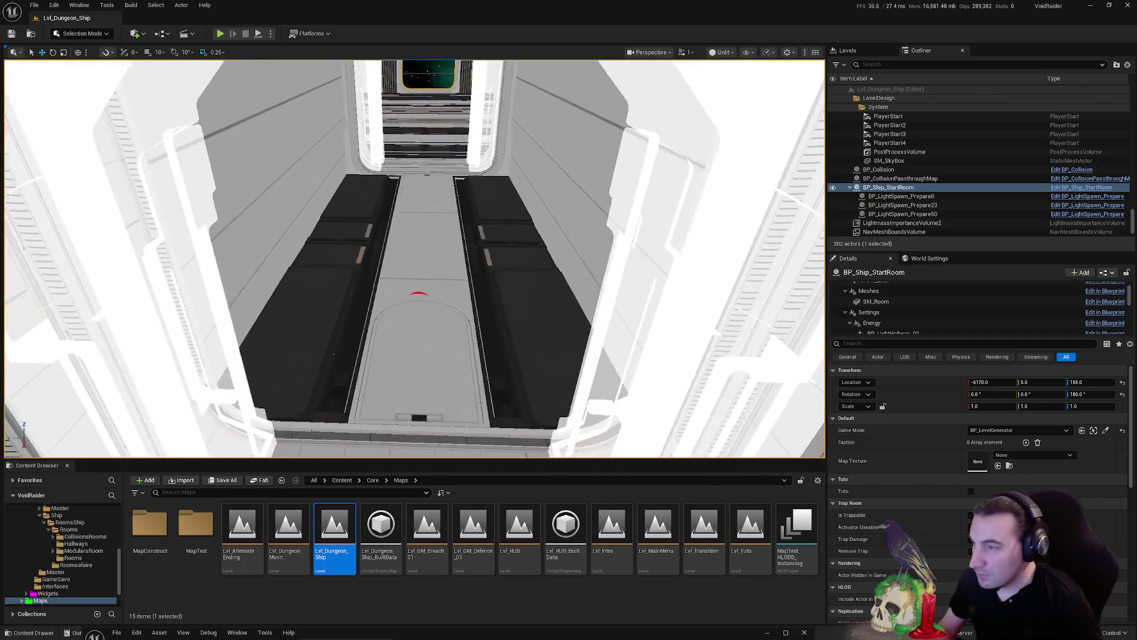
scroll(415, 258, "up", 5)
scroll(415, 258, "down", 6)
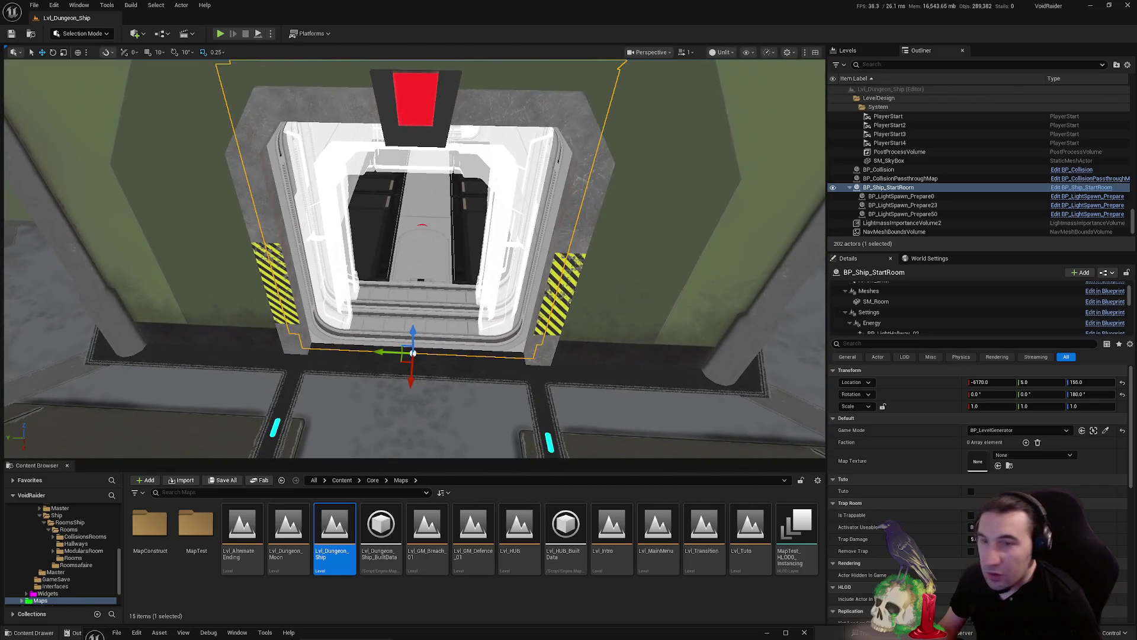
left_click(1031, 382)
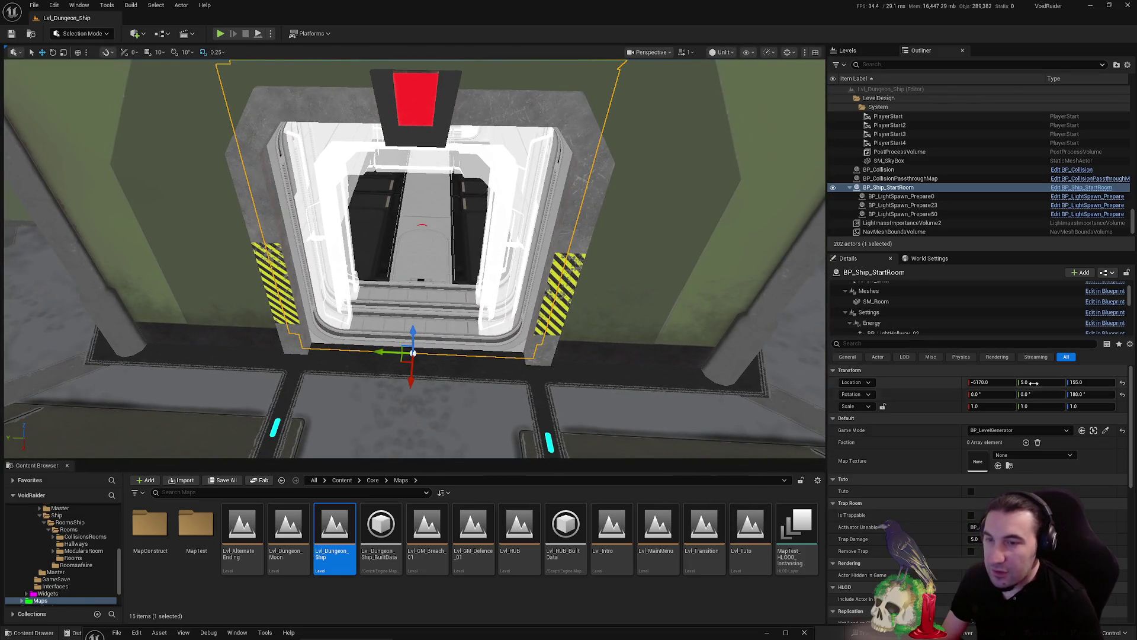
type("0")
key("Return")
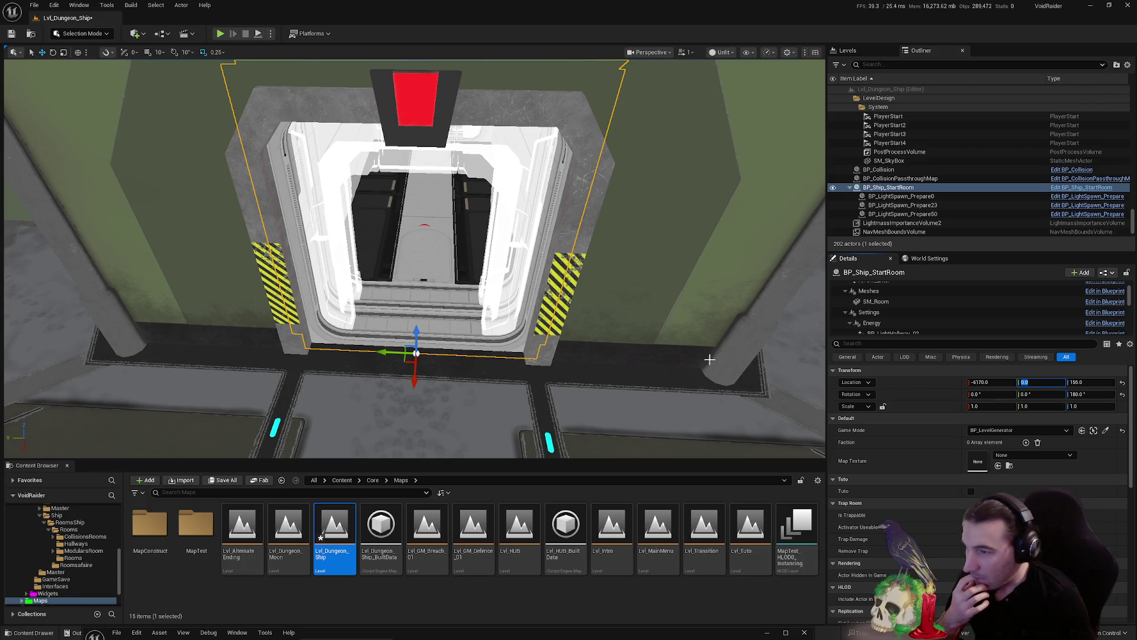
left_click(678, 325)
left_click_drag(561, 328, 449, 311)
- Reselect the start room and restore its Location Y to 5.0
left_click(441, 300)
key("f")
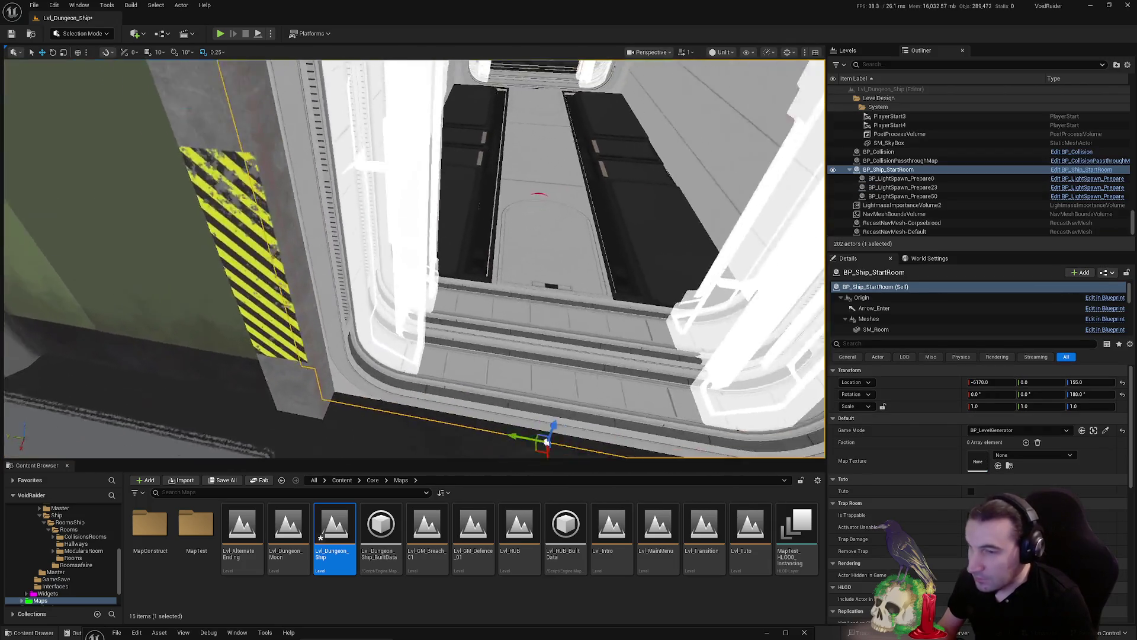
left_click(1033, 383)
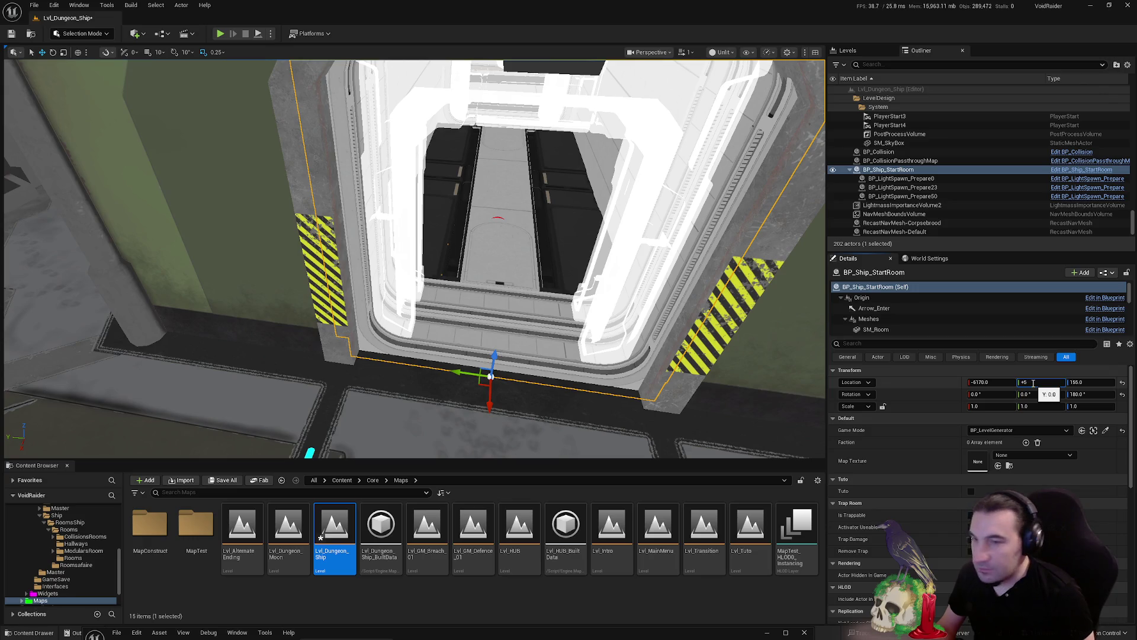
type("5")
key("Return")
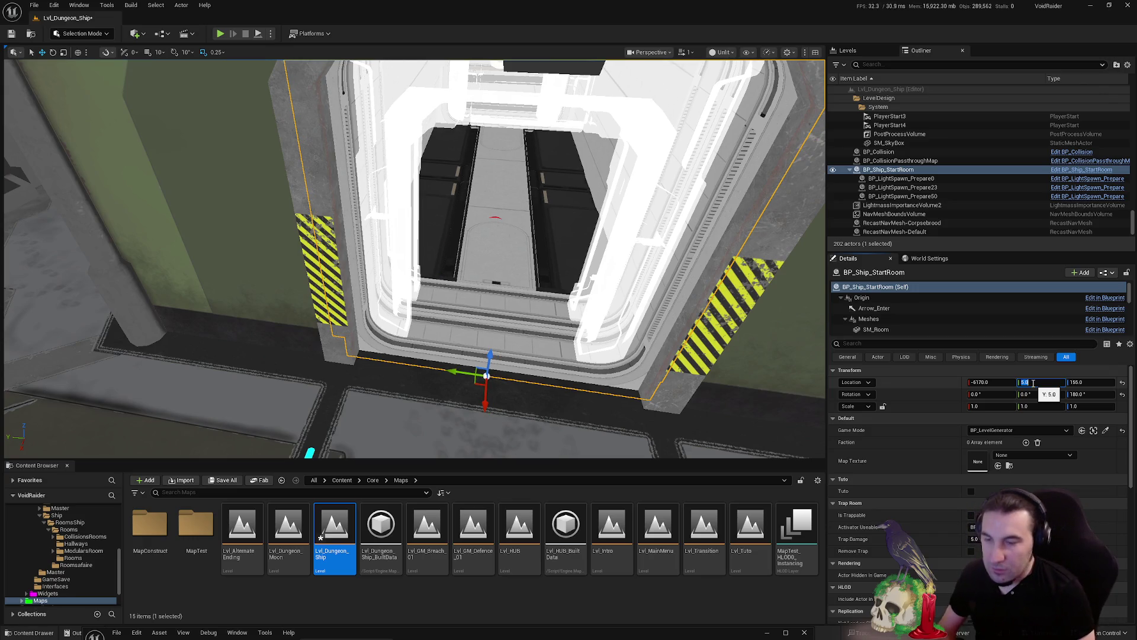
key("super")
key("super")
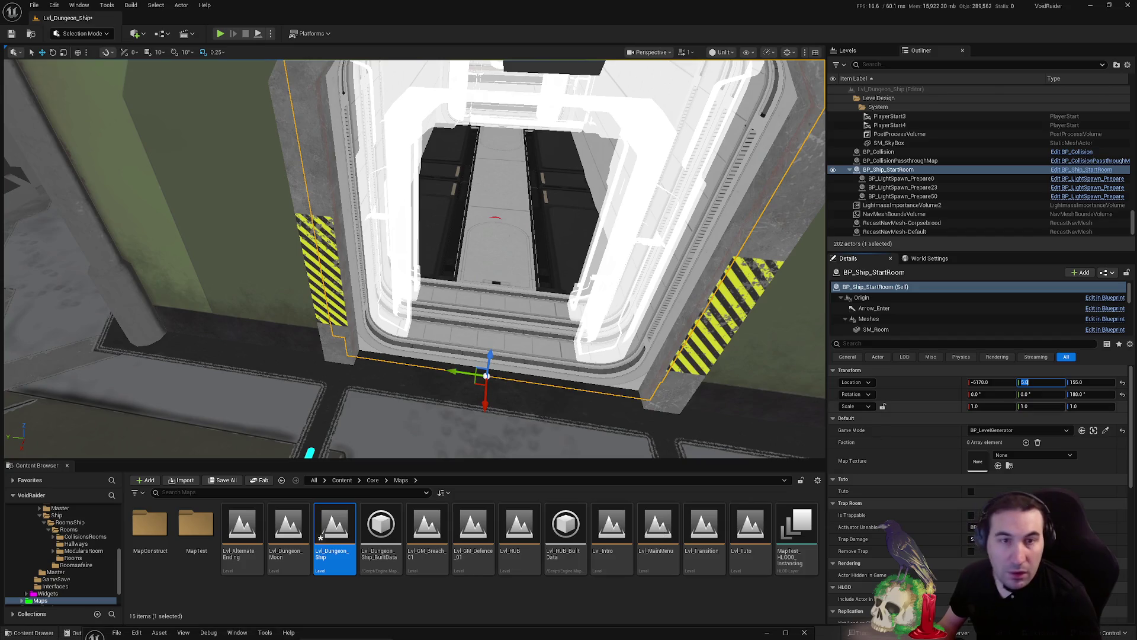
key("super")
key("super")
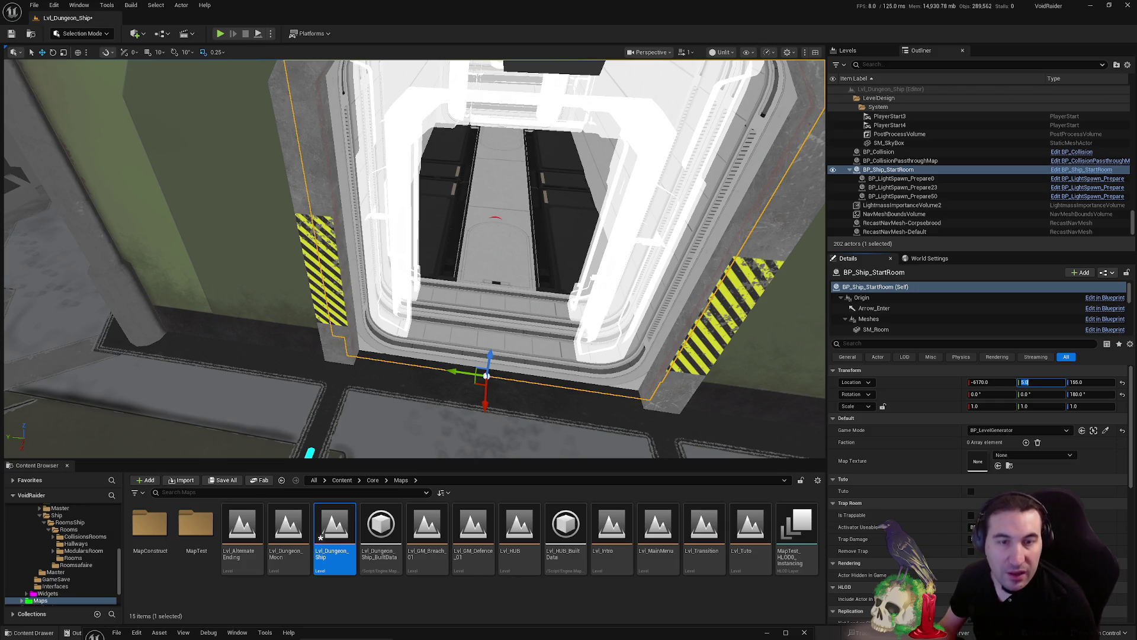
- Fly forward through the corridor doorway and frame the hangar door frame mesh
left_click_drag(629, 261, 675, 261)
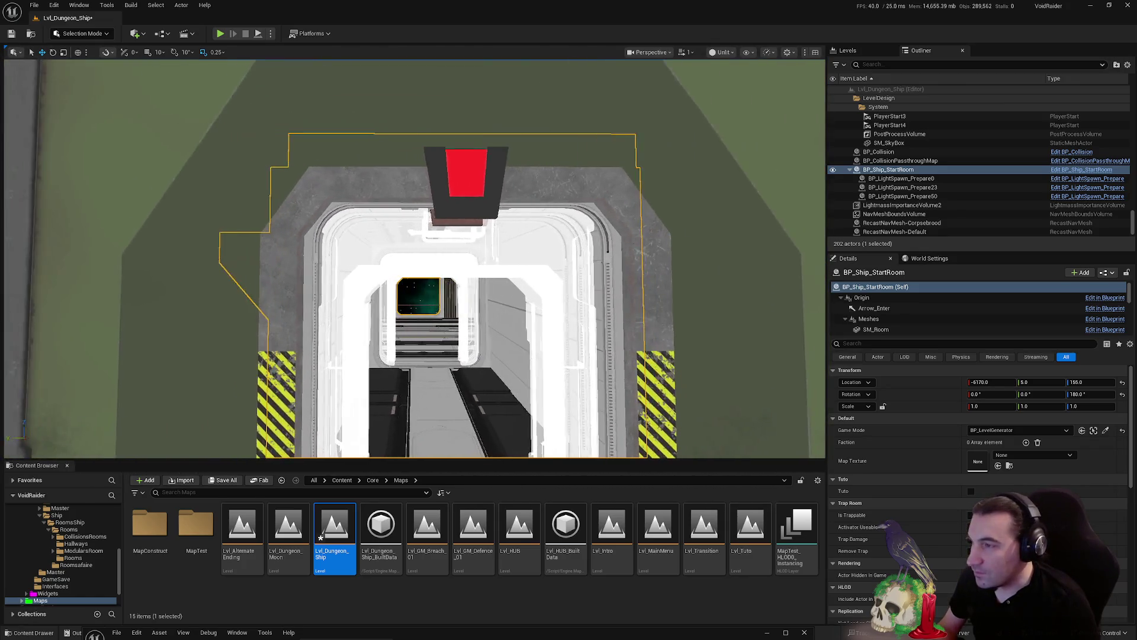
key("w")
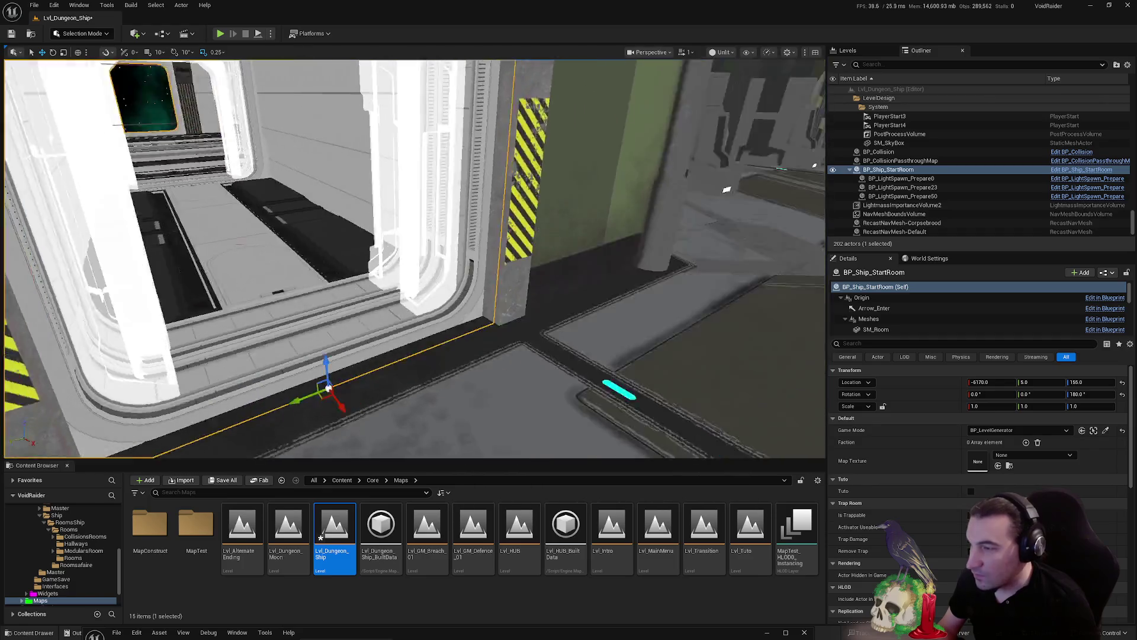
key("w")
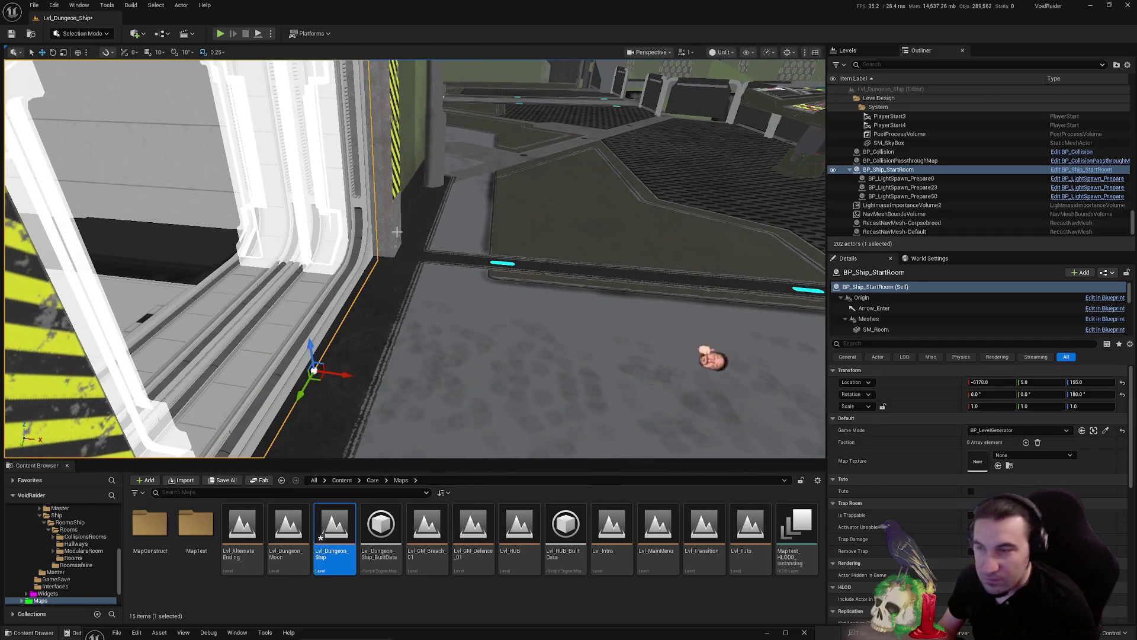
left_click(699, 353)
key("f")
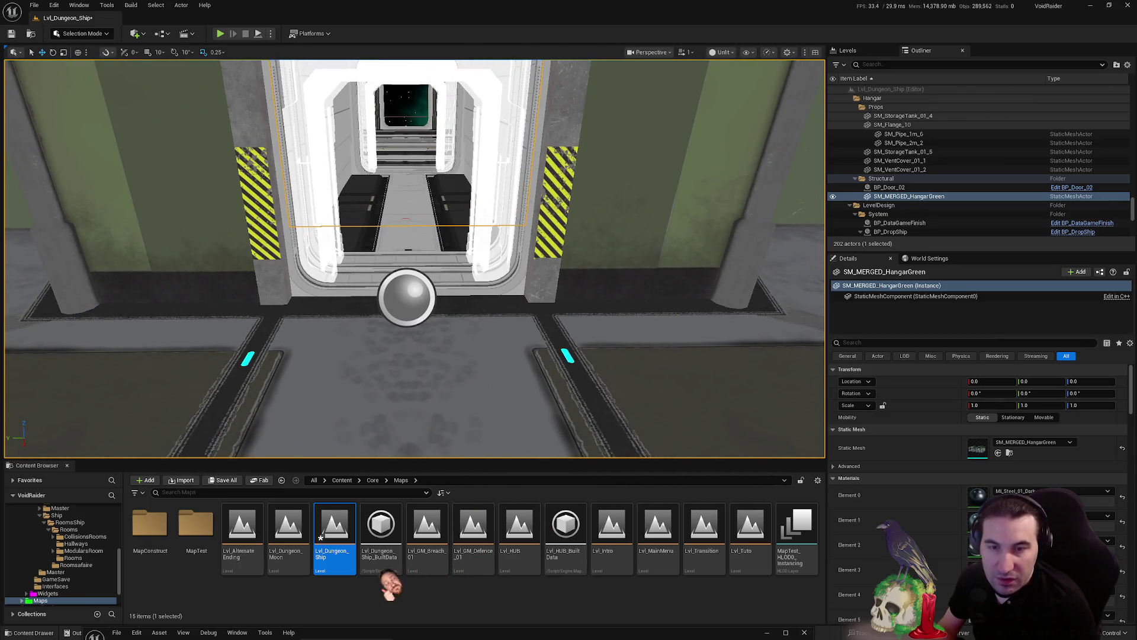
- Save all modified assets, including the Lvl_Dungeon_Ship level
mouse_move(506, 277)
left_mouse_down()
mouse_move(424, 324)
mouse_move(474, 290)
mouse_move(438, 308)
left_mouse_up()
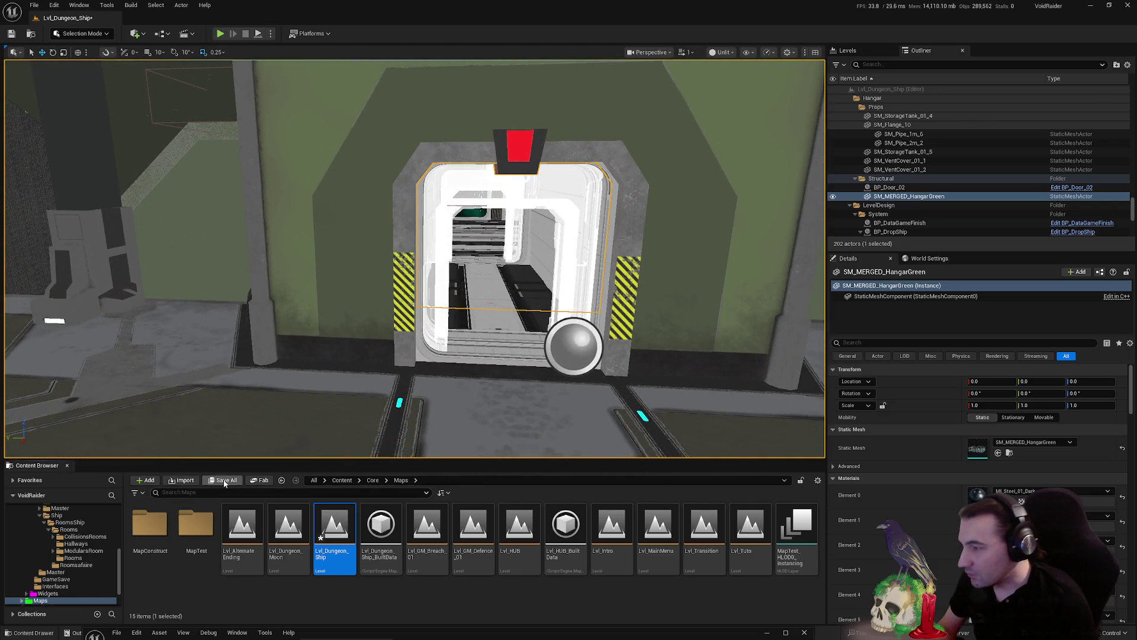
left_click(225, 481)
left_click(647, 424)
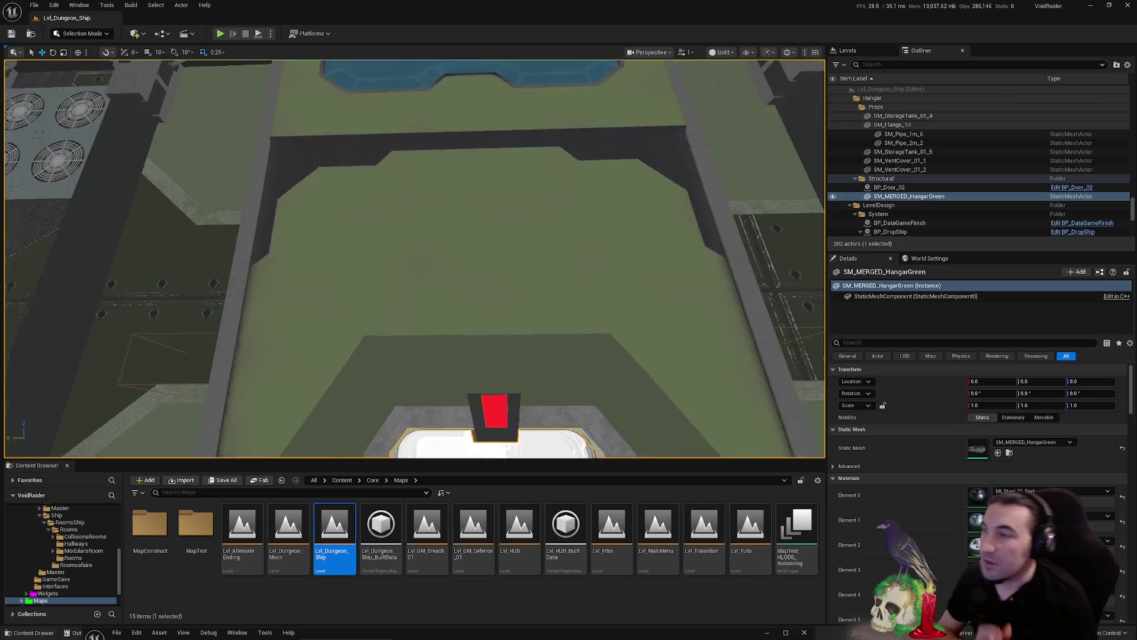
- Fly through the hangar door into the corridor, inspect it, and select the start room actor
mouse_move(550, 351)
left_mouse_down()
mouse_move(591, 300)
mouse_move(652, 296)
left_mouse_up()
key("f")
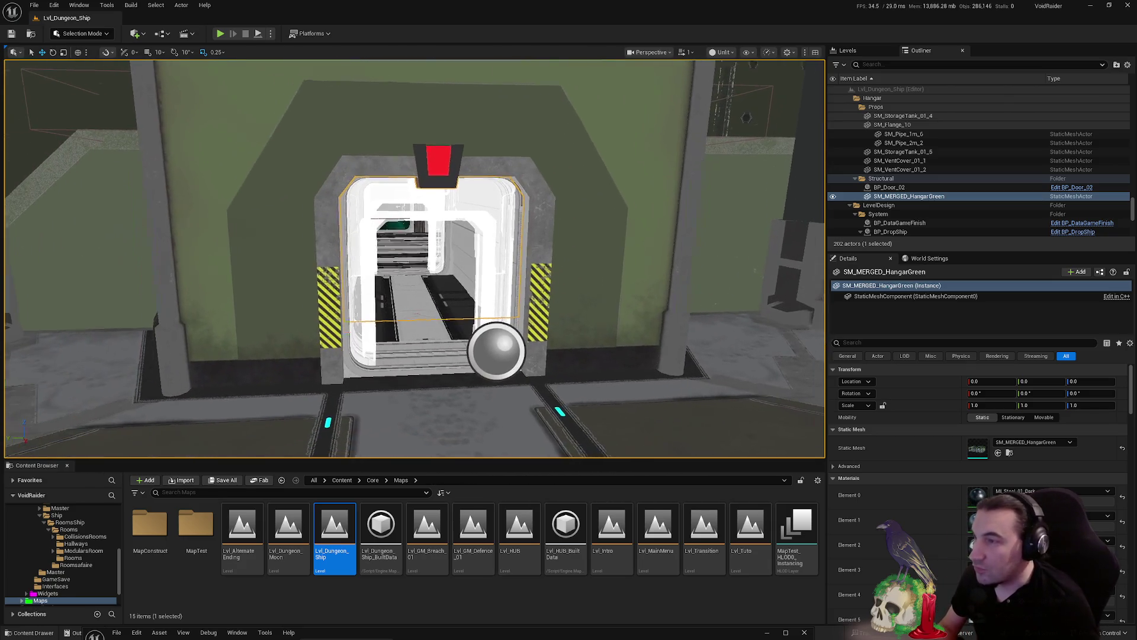
mouse_move(600, 224)
left_mouse_down()
mouse_move(584, 151)
mouse_move(593, 213)
mouse_move(581, 204)
left_mouse_up()
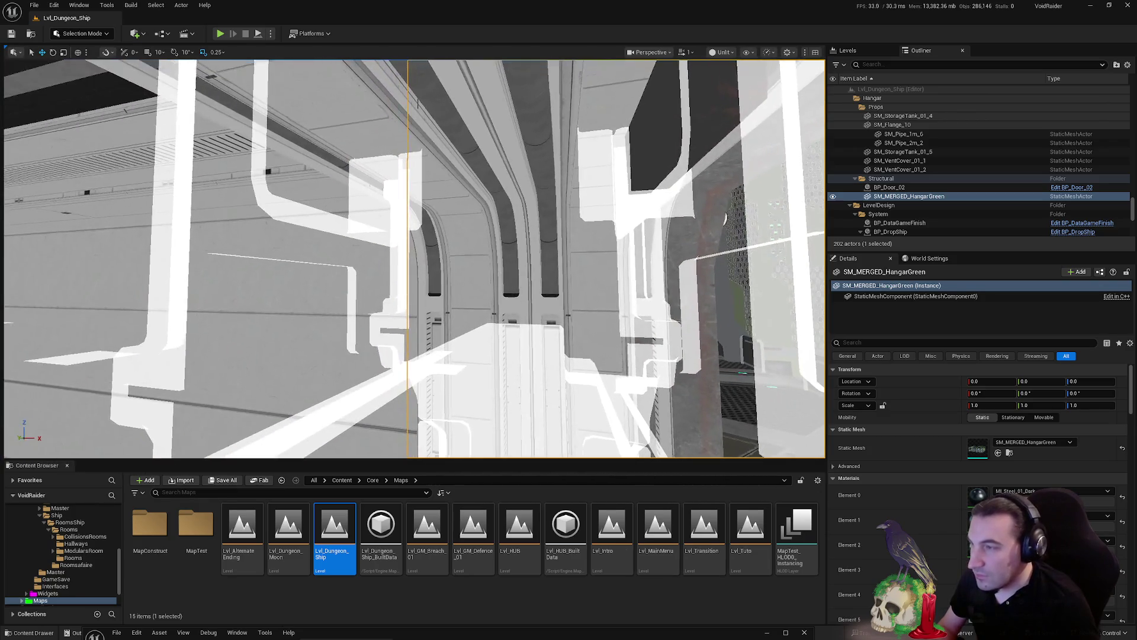
key("f")
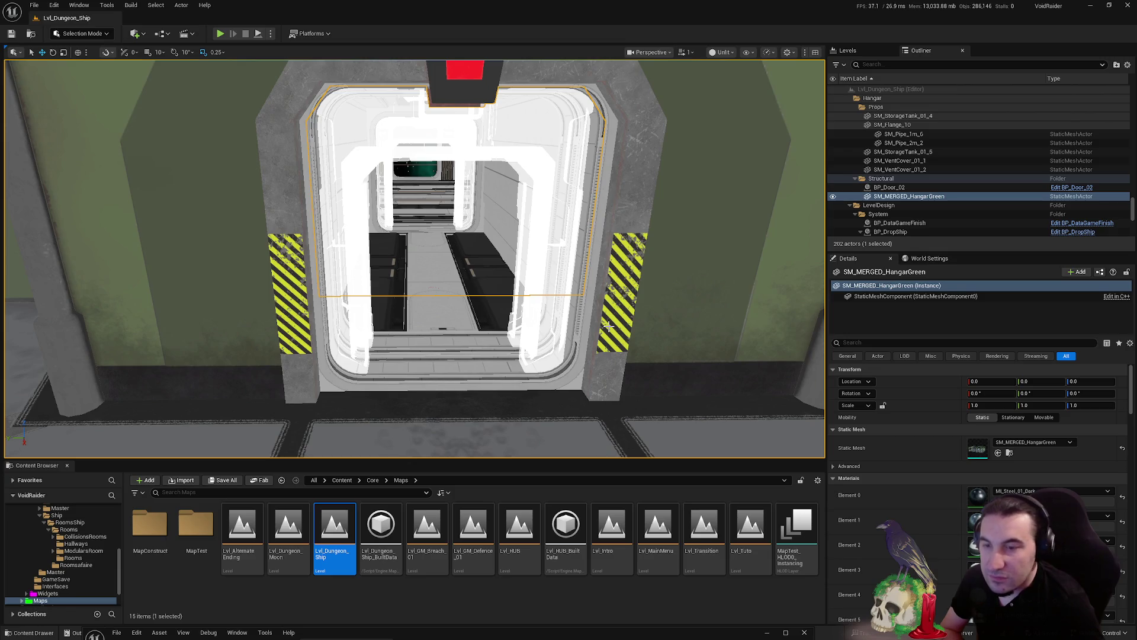
scroll(461, 277, "up", 6)
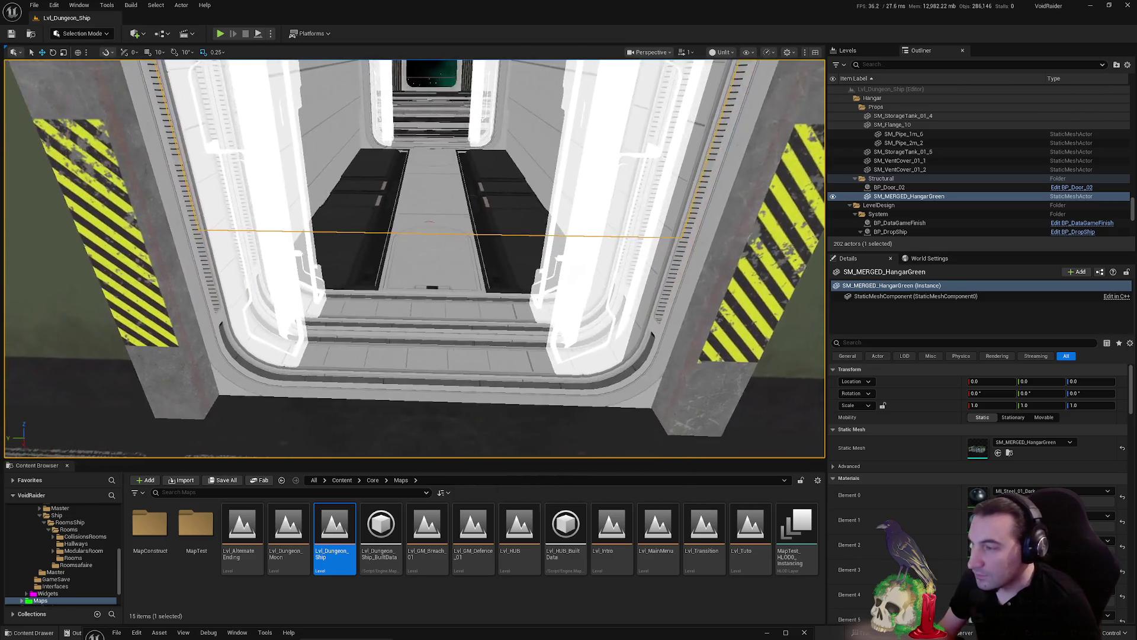
scroll(414, 258, "down", 8)
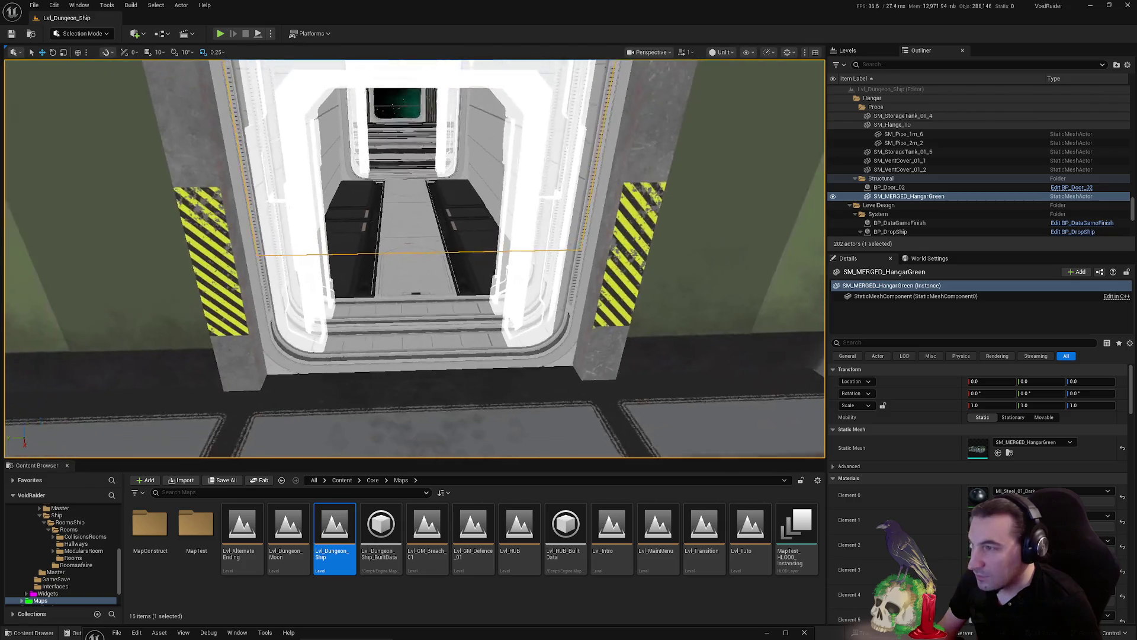
scroll(414, 258, "up", 10)
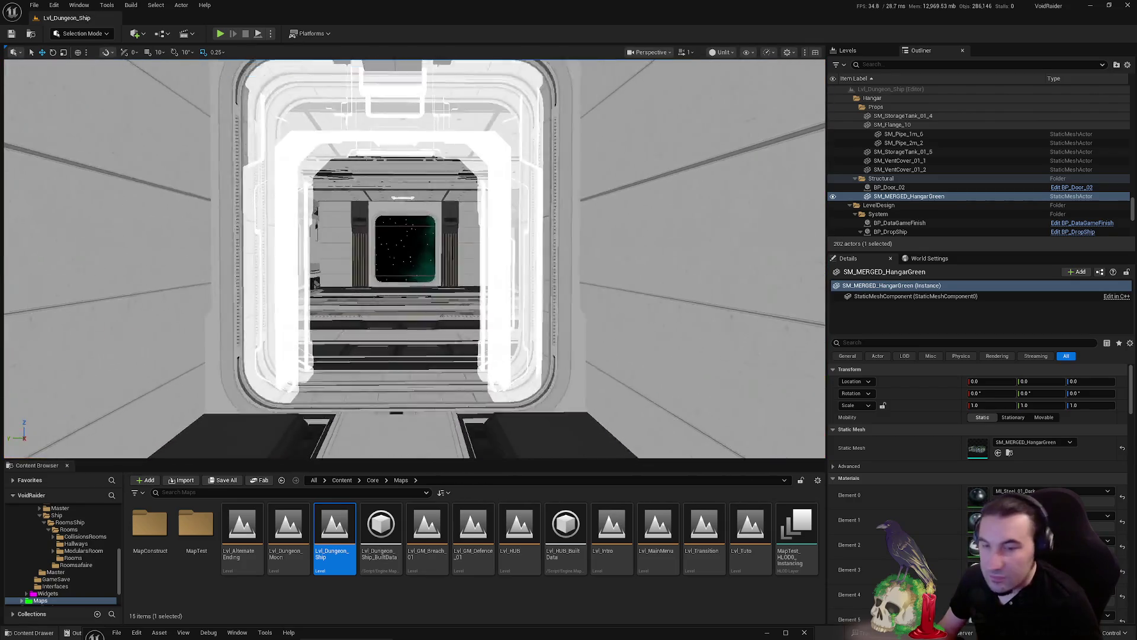
scroll(415, 259, "up", 8)
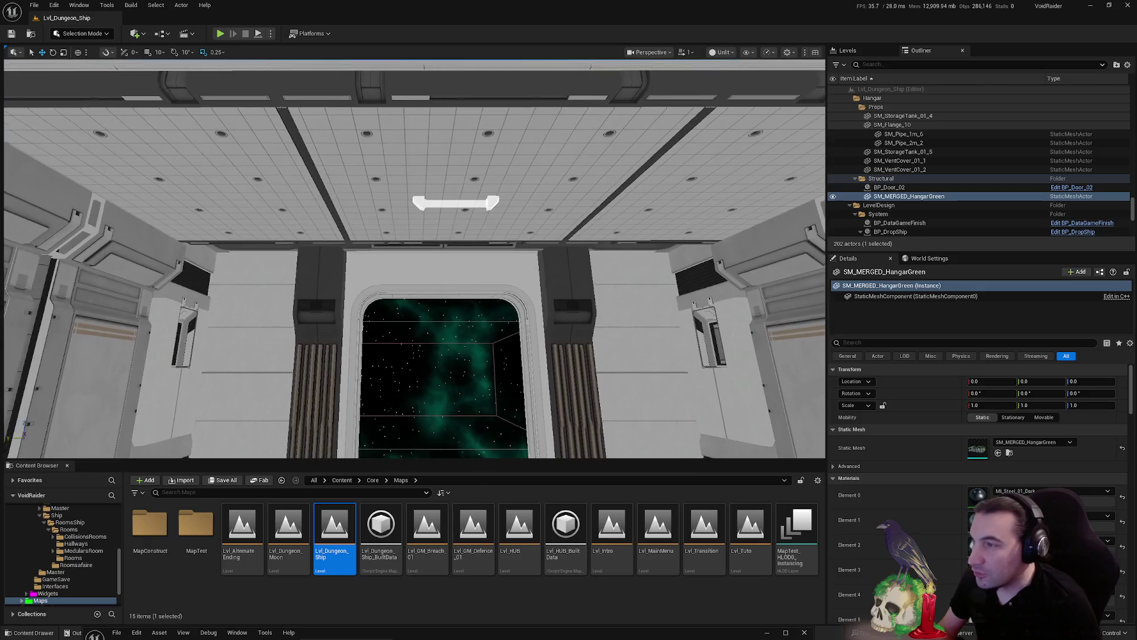
scroll(414, 259, "up", 2)
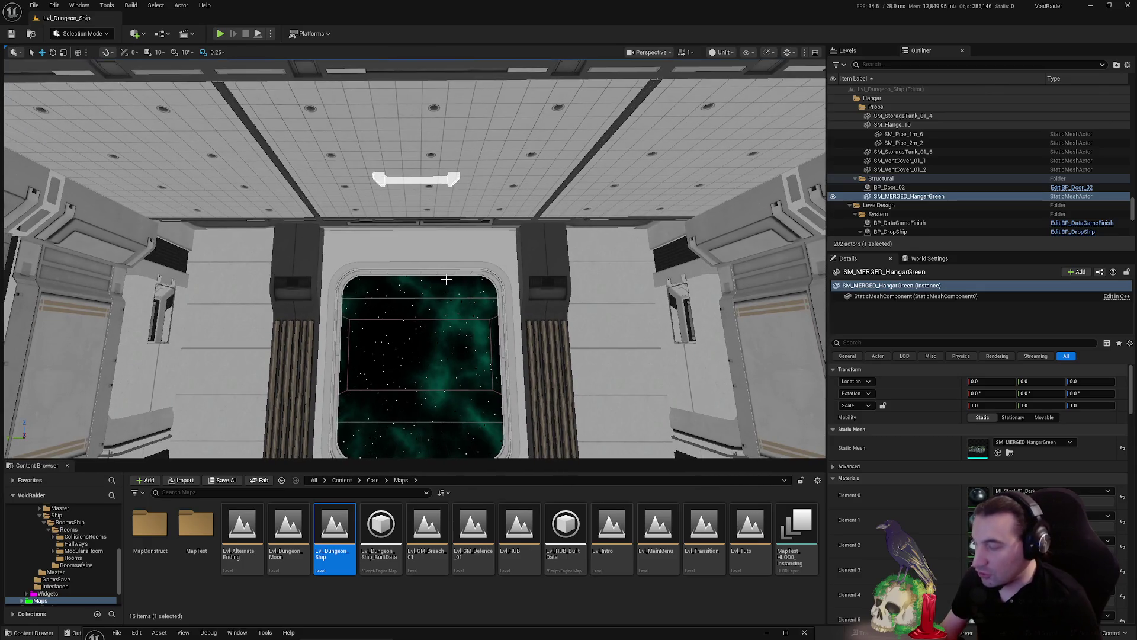
left_click(486, 144)
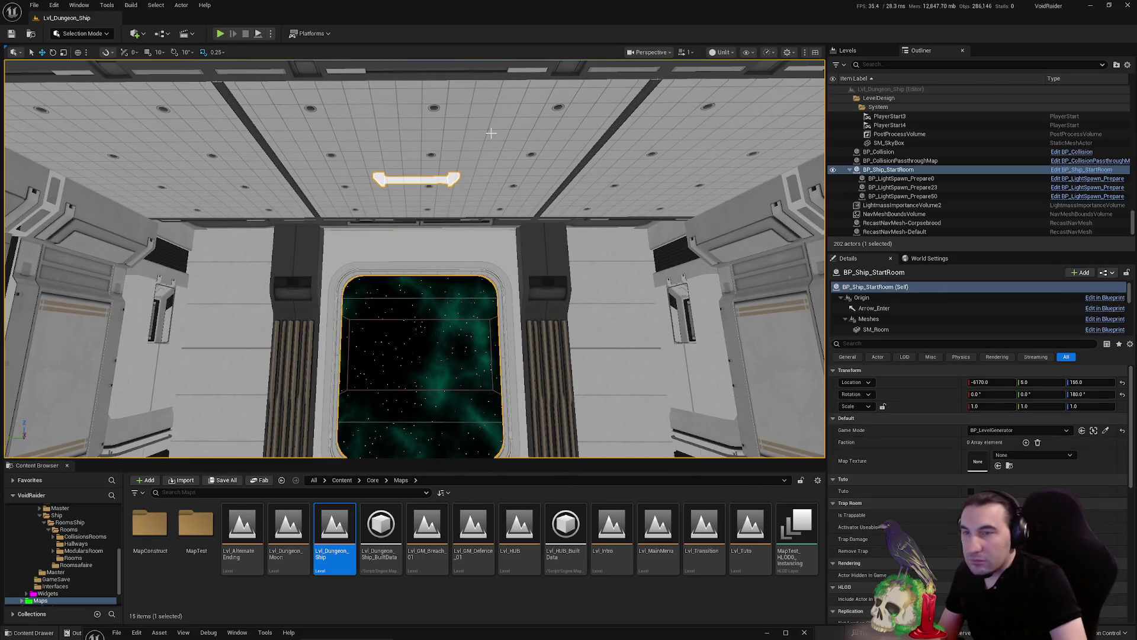
- Play-test the level, lower the start room about 10 units, look into it, then stop play
key("f")
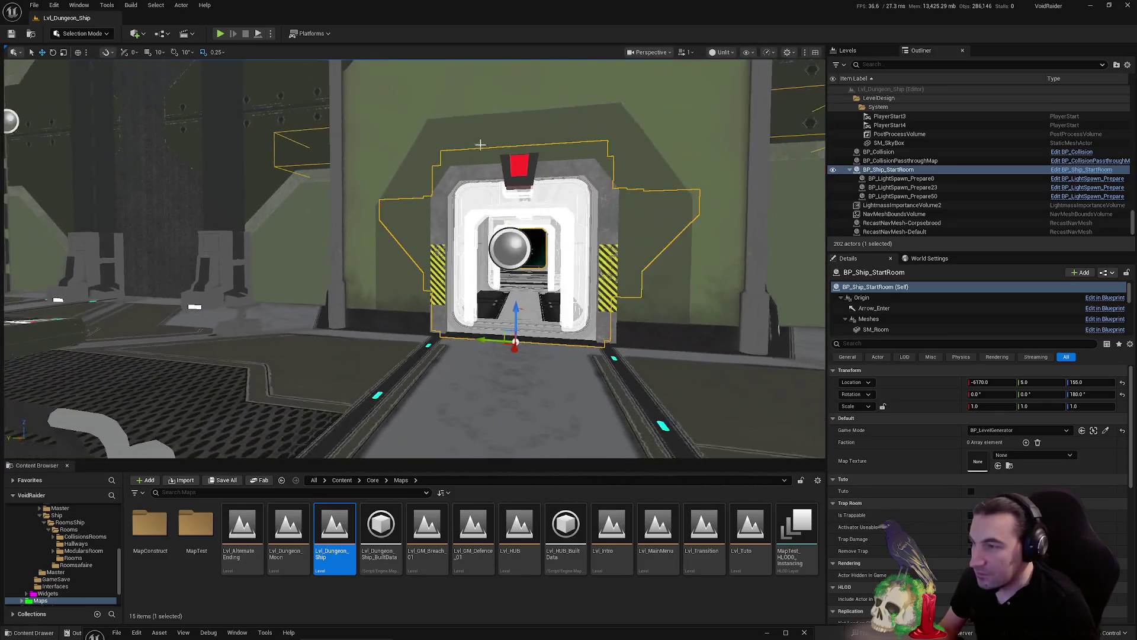
key("alt+p")
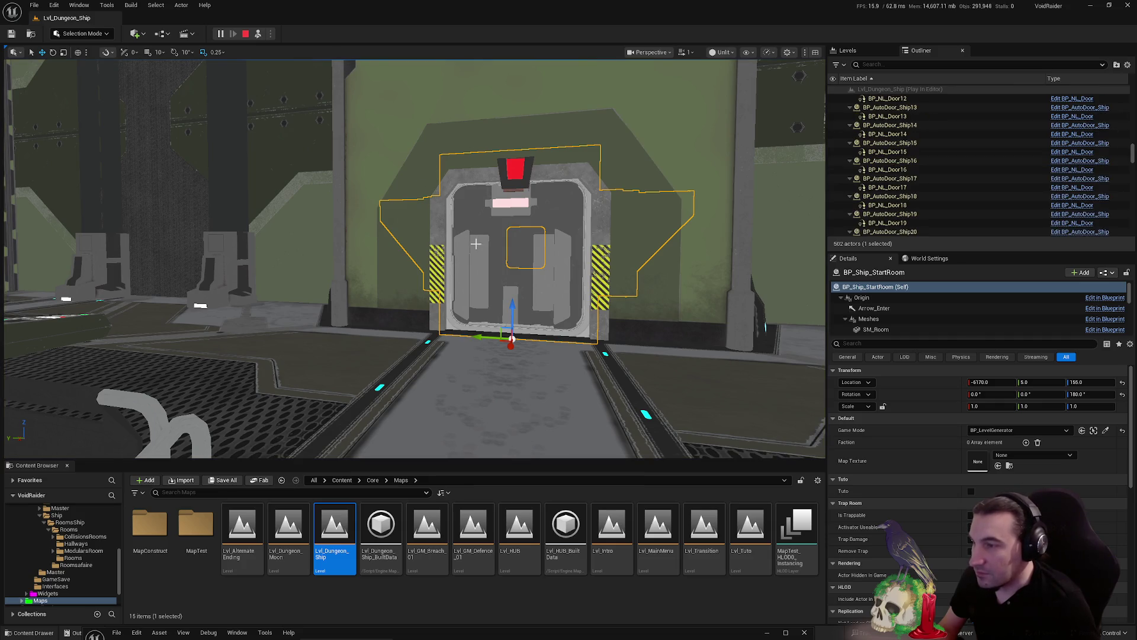
key("f")
scroll(447, 271, "up", 5)
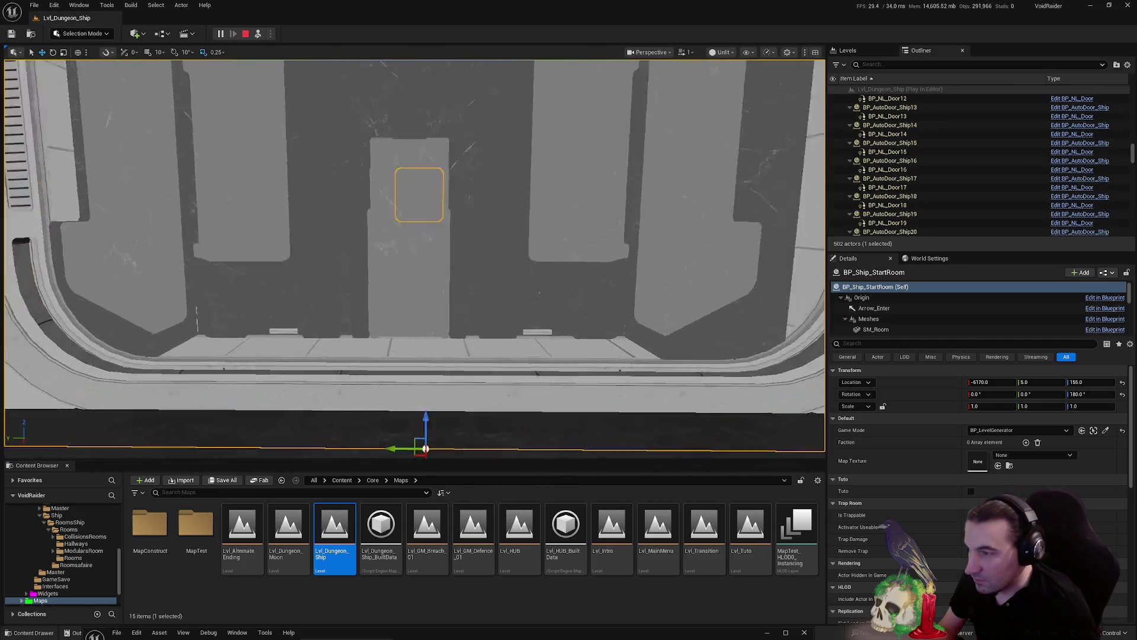
scroll(447, 271, "down", 4)
left_click_drag(438, 274, 437, 278)
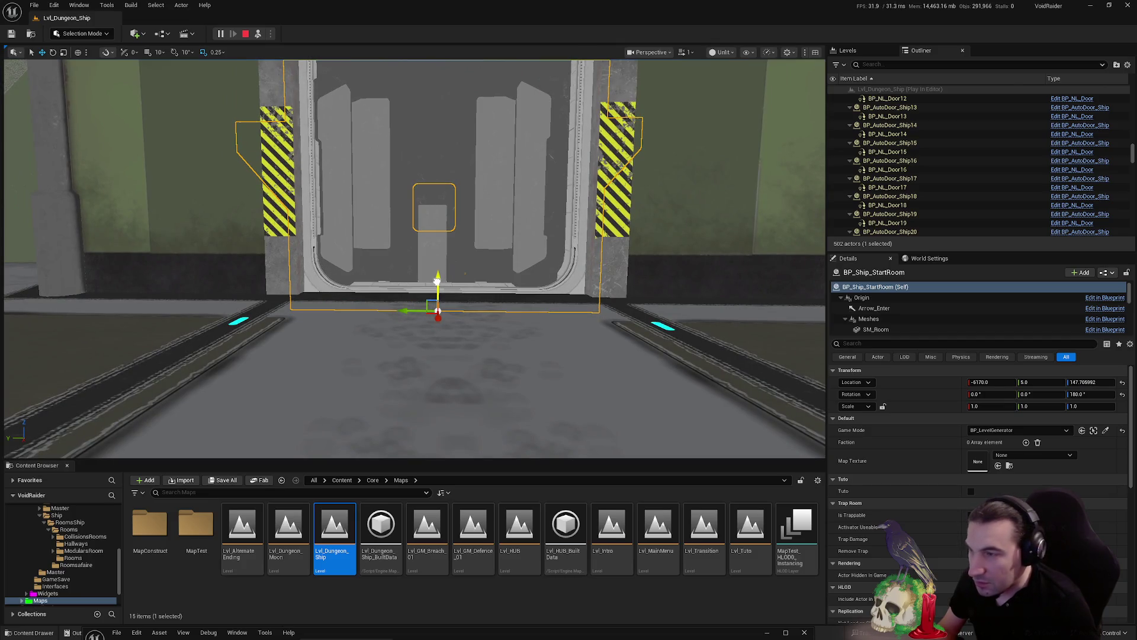
mouse_move(519, 184)
left_mouse_down()
mouse_move(519, 231)
mouse_move(519, 195)
mouse_move(438, 193)
left_mouse_up()
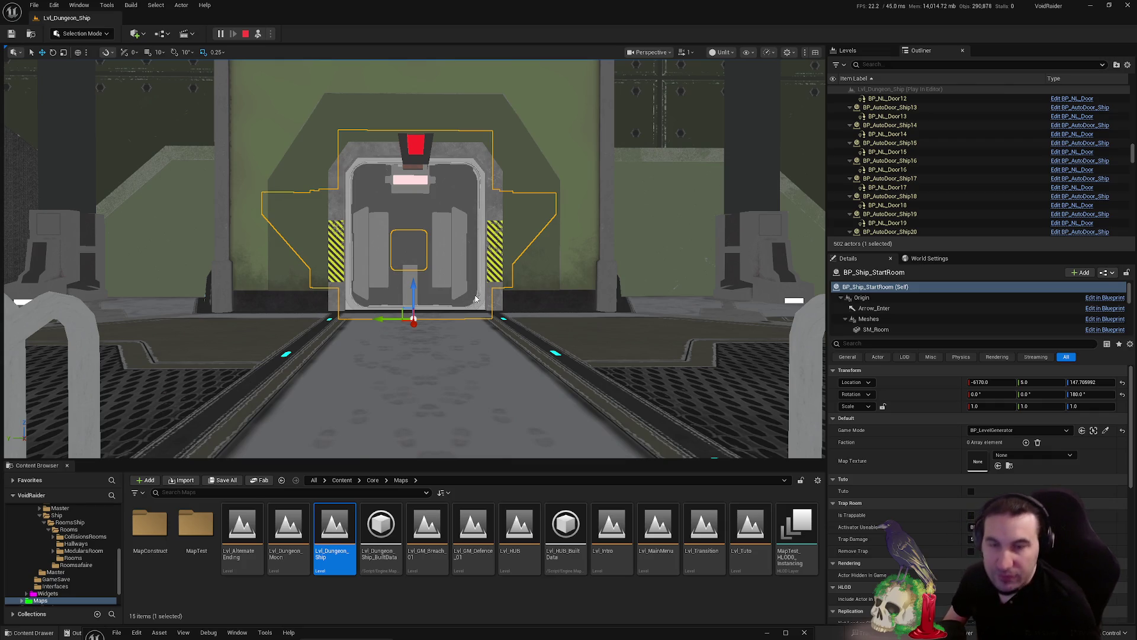
key("Escape")
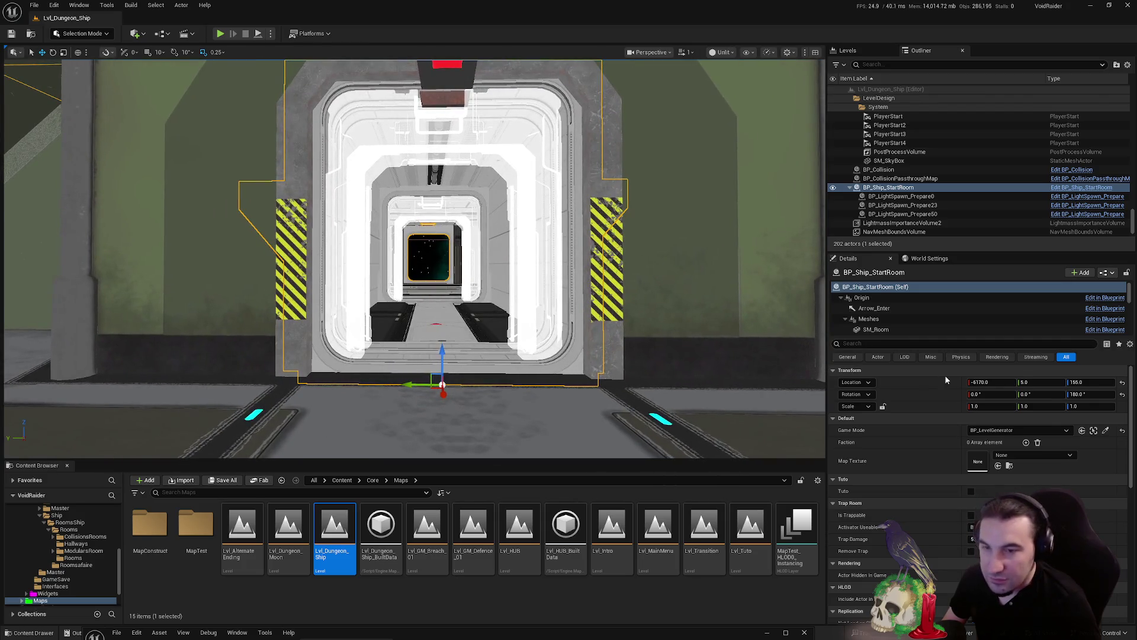
- Enter 150 for BP_Ship_StartRoom's Location Z, then frame it and approach the doorway to check
left_click(1093, 382)
type("150")
key("Return")
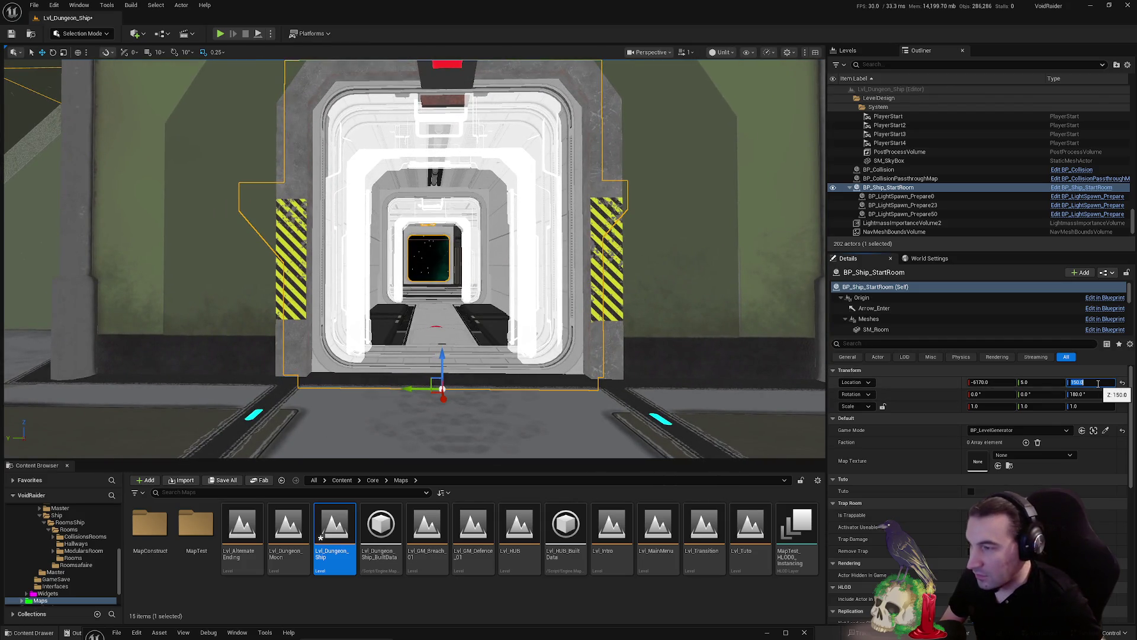
scroll(414, 258, "up", 5)
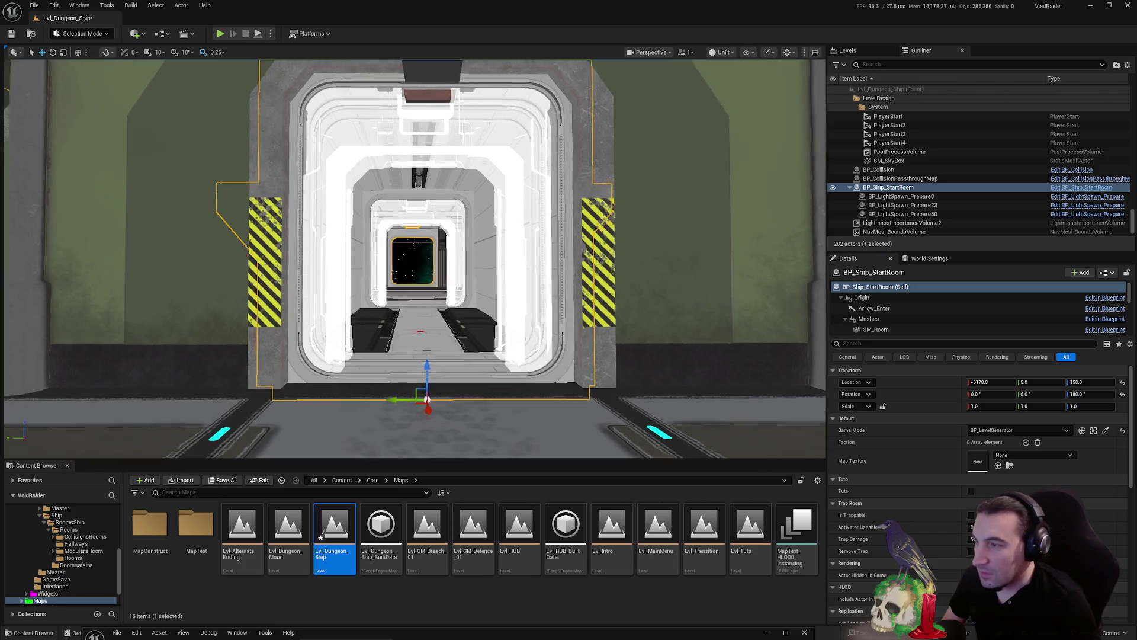
scroll(415, 258, "down", 5)
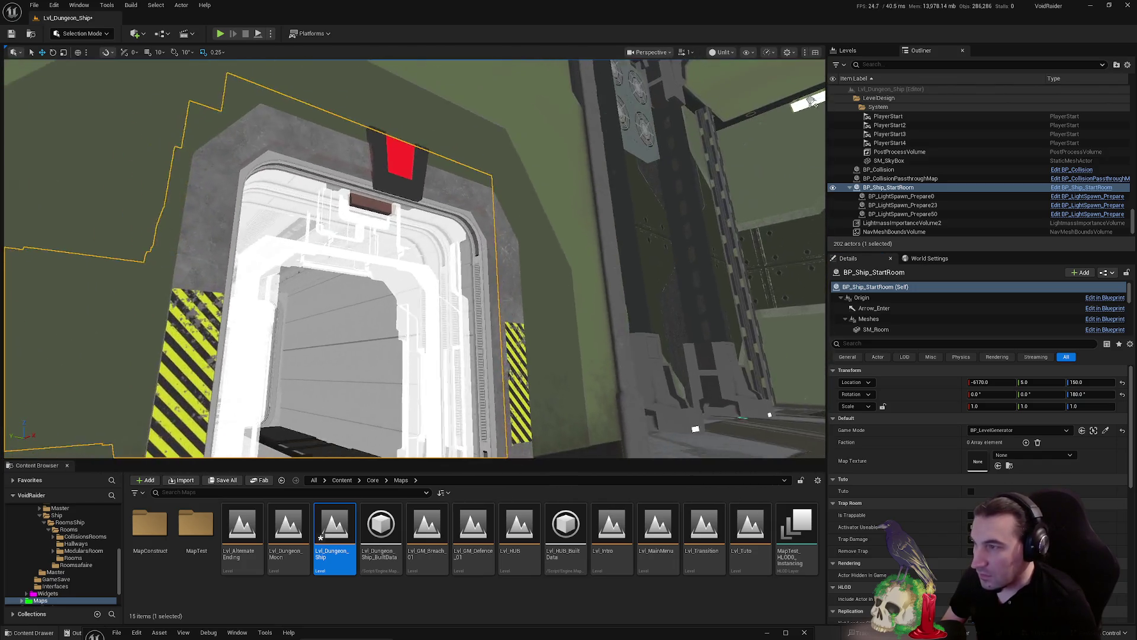
key("f")
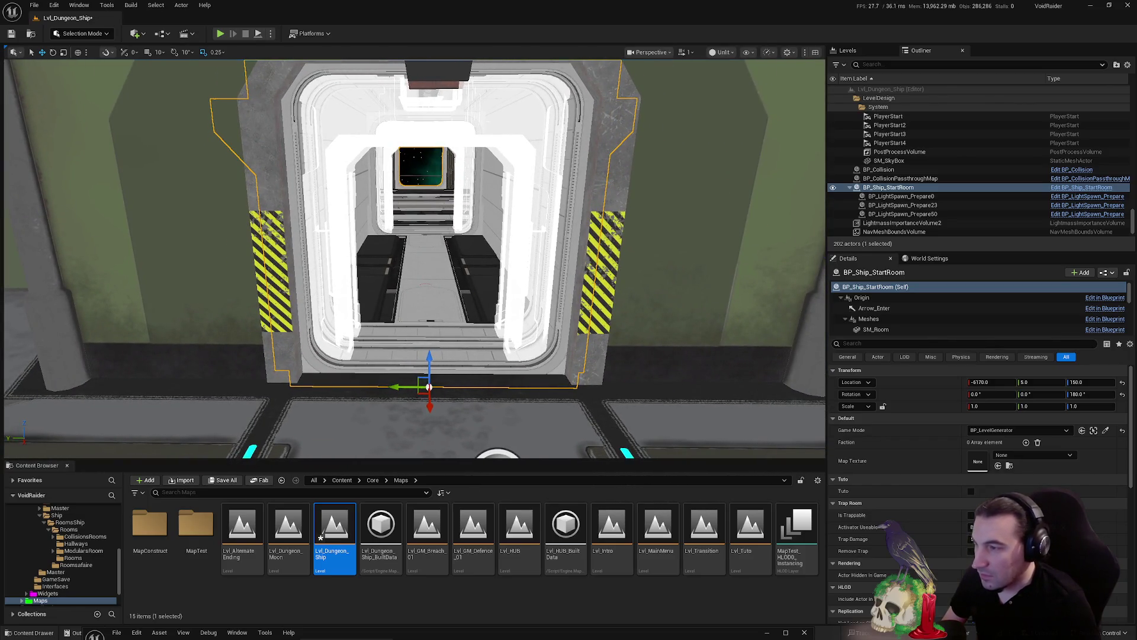
scroll(574, 330, "up", 4)
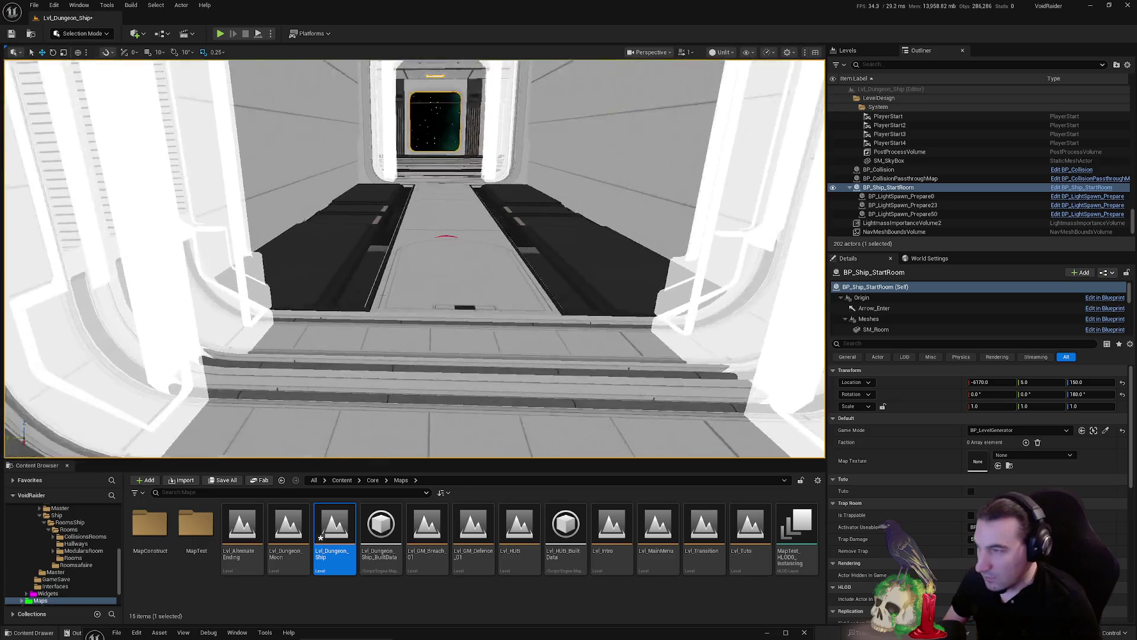
scroll(574, 330, "down", 3)
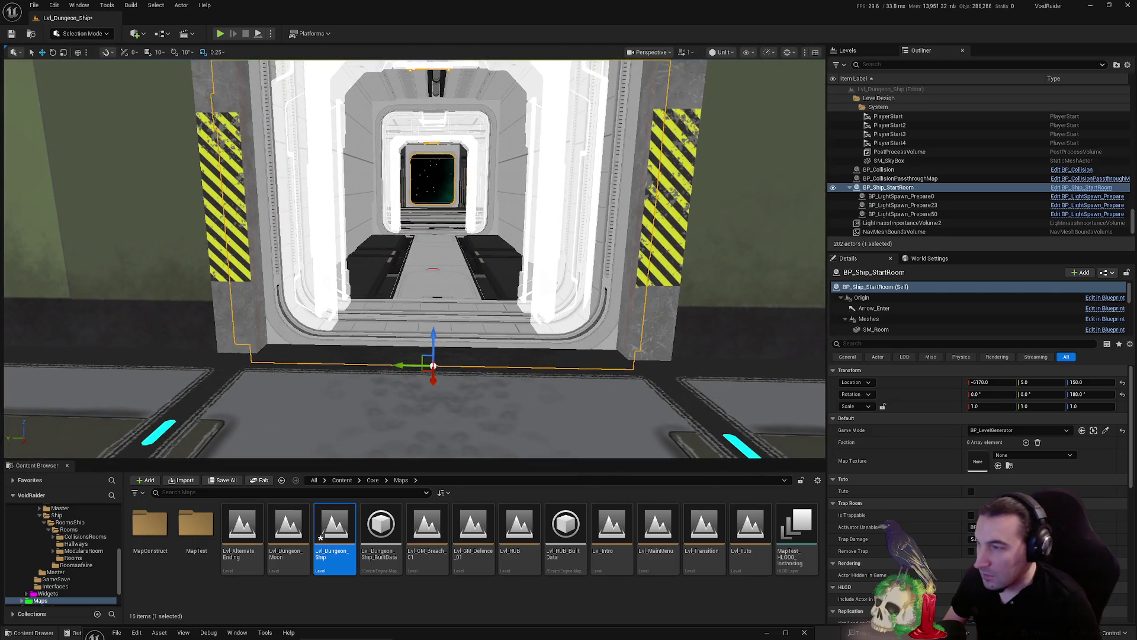
mouse_move(574, 330)
left_mouse_down()
mouse_move(586, 367)
mouse_move(593, 355)
left_mouse_up()
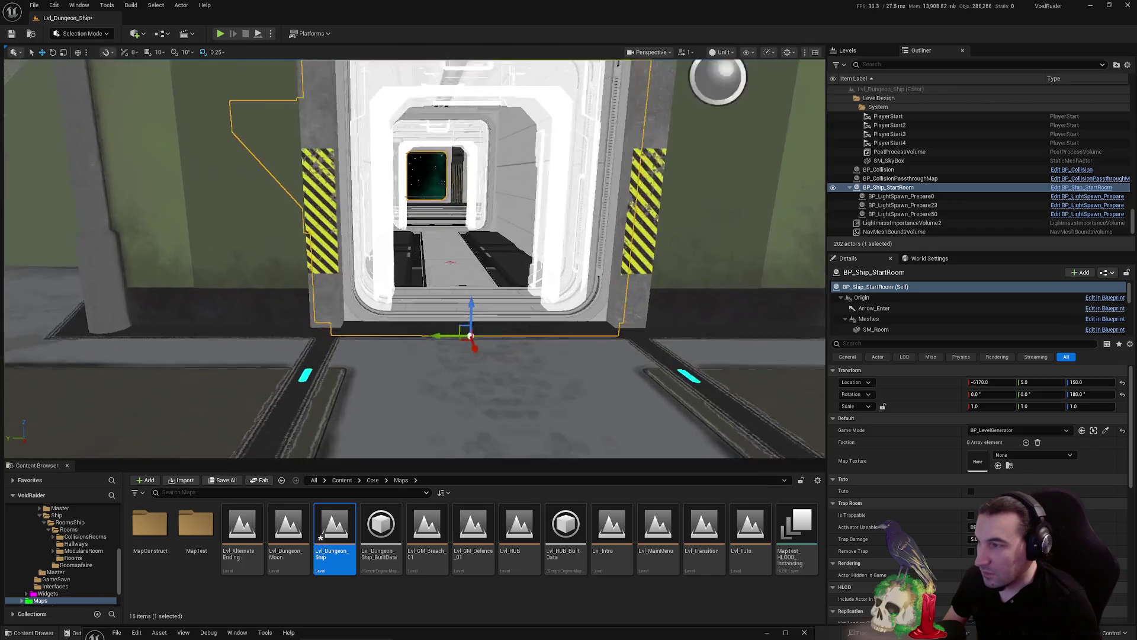
mouse_move(487, 317)
left_mouse_down()
mouse_move(479, 293)
mouse_move(486, 317)
left_mouse_up()
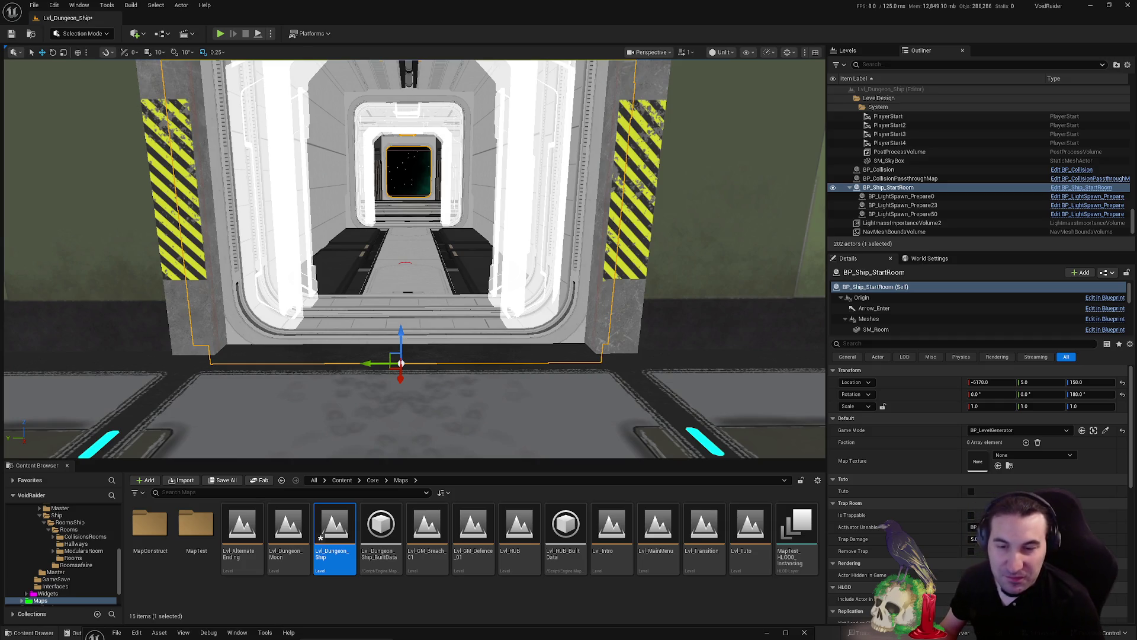
- Pan the view along the corridor to check its alignment through the hangar doorway
scroll(414, 258, "up", 3)
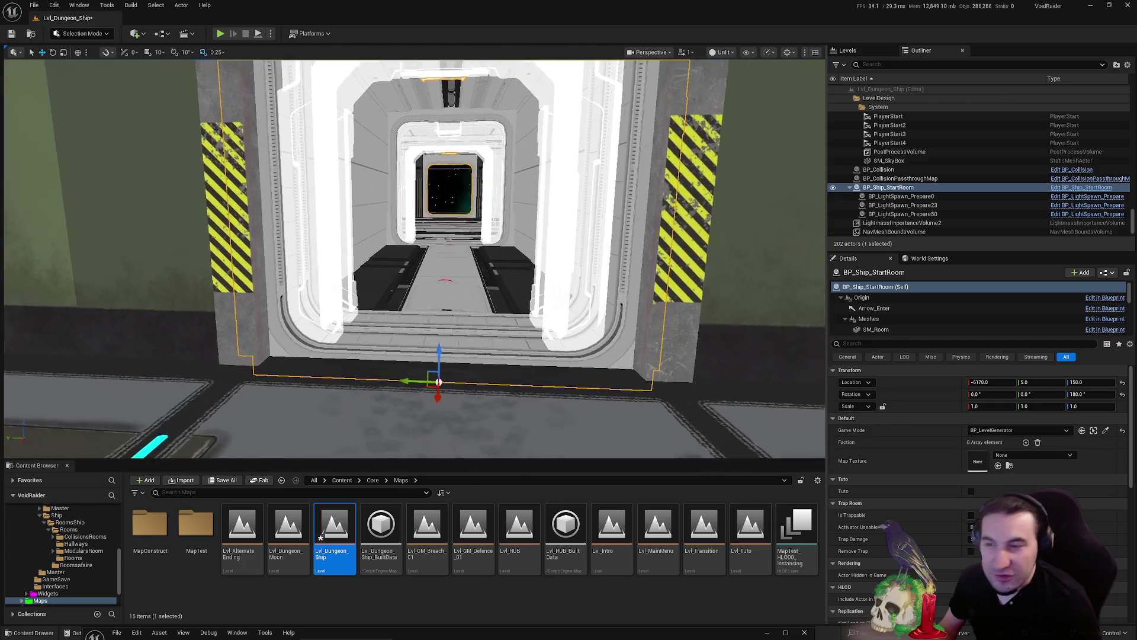
key("d")
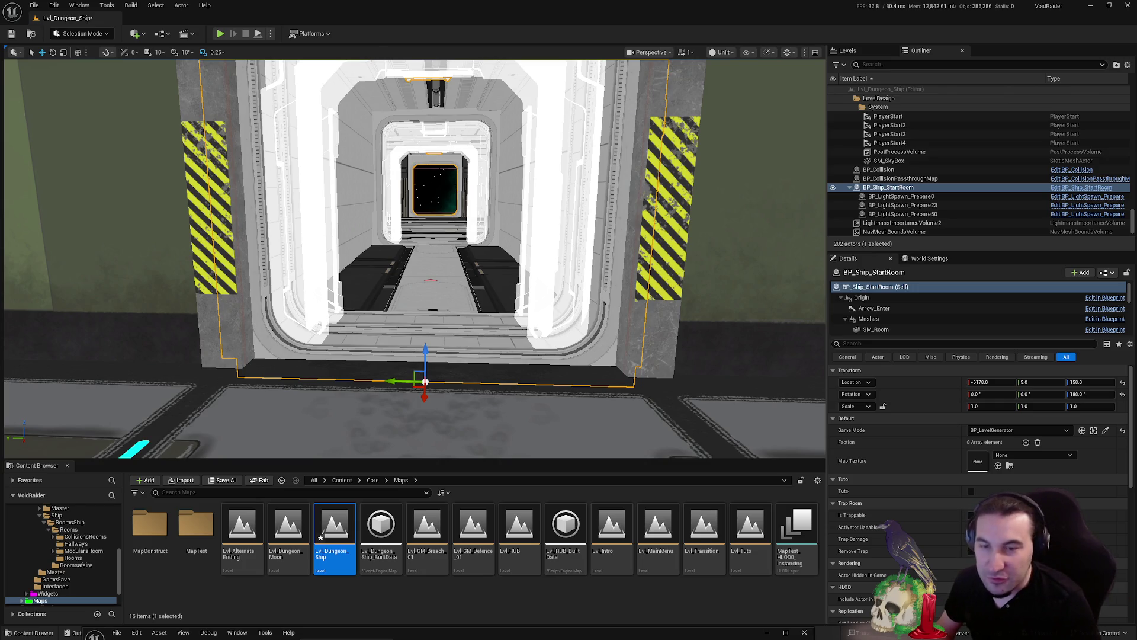
key("Right")
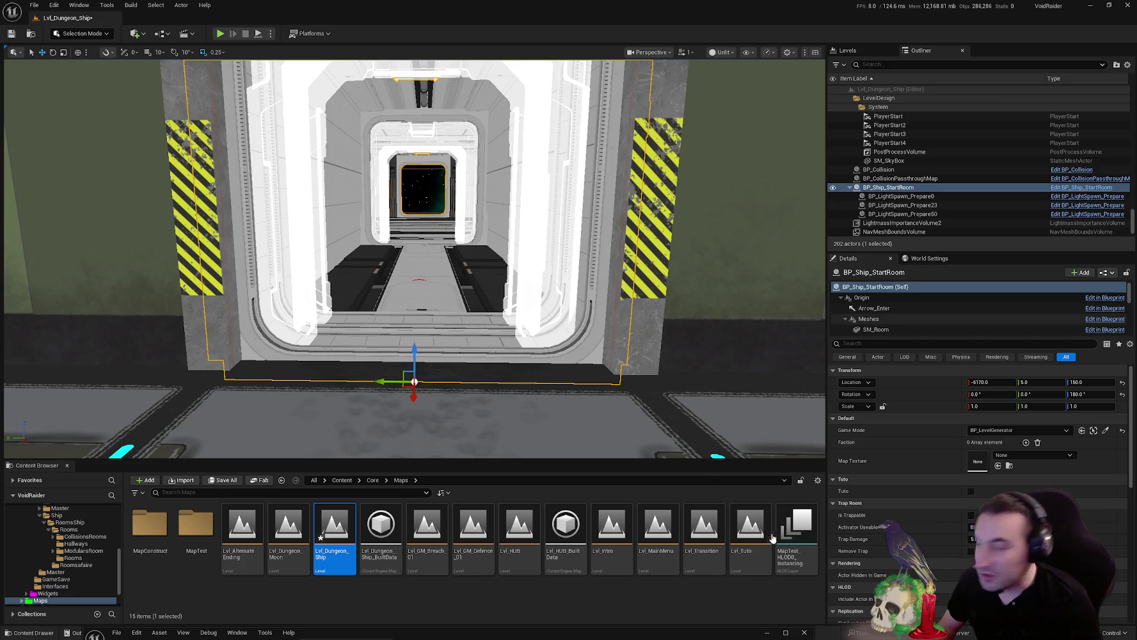
- Close the Blender window and discard its unsaved changes
key("super")
left_click(681, 631)
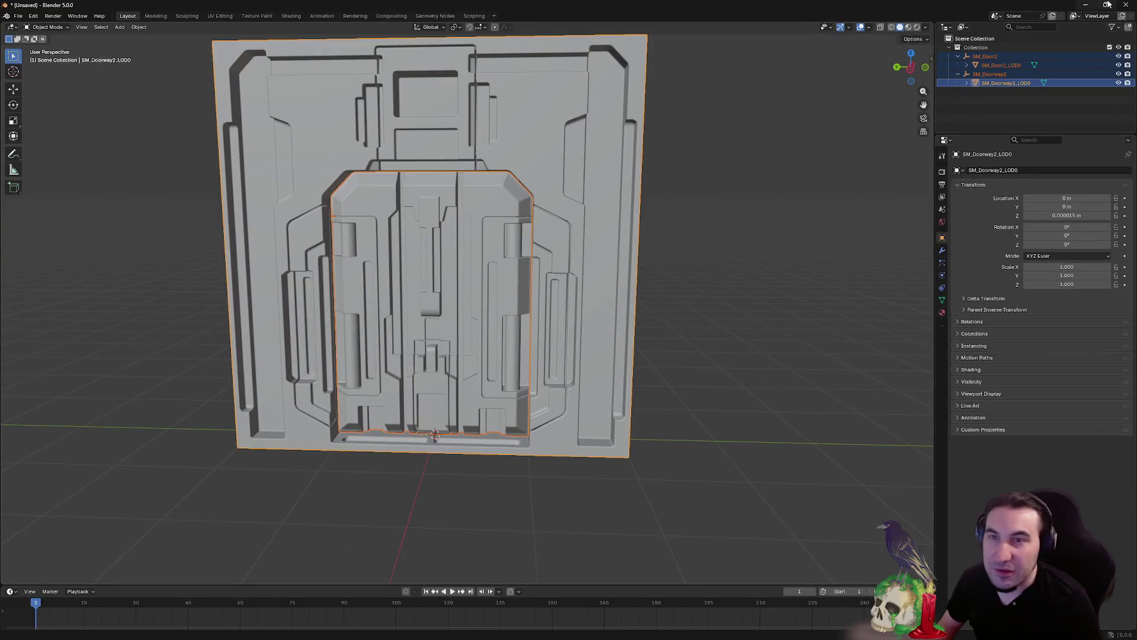
left_click(1126, 5)
left_click(580, 338)
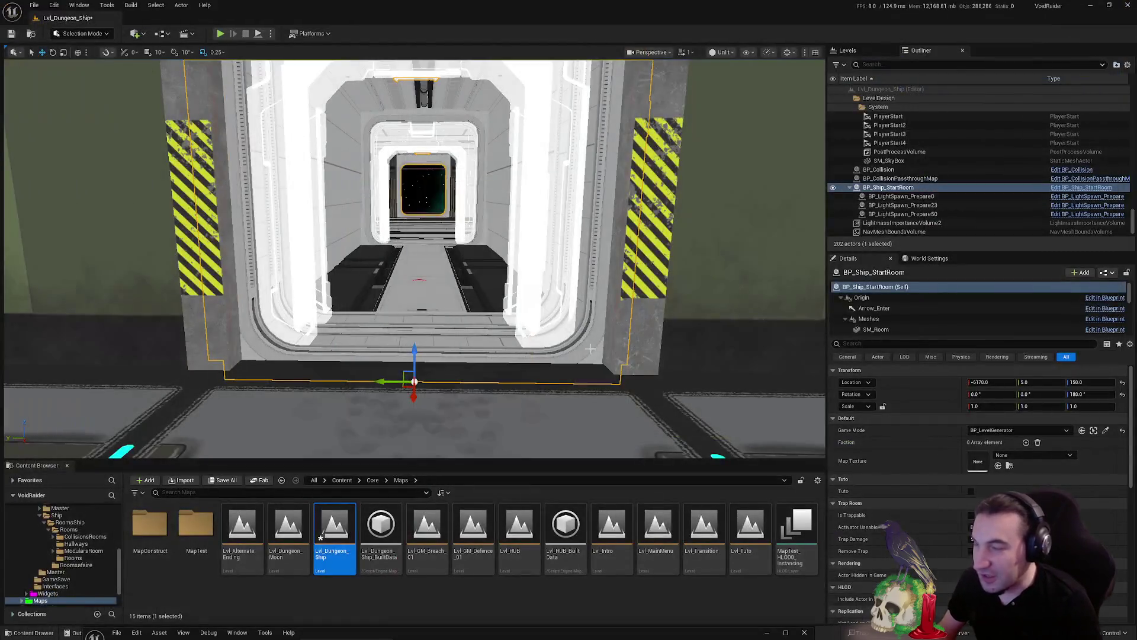
scroll(580, 336, "down", 5)
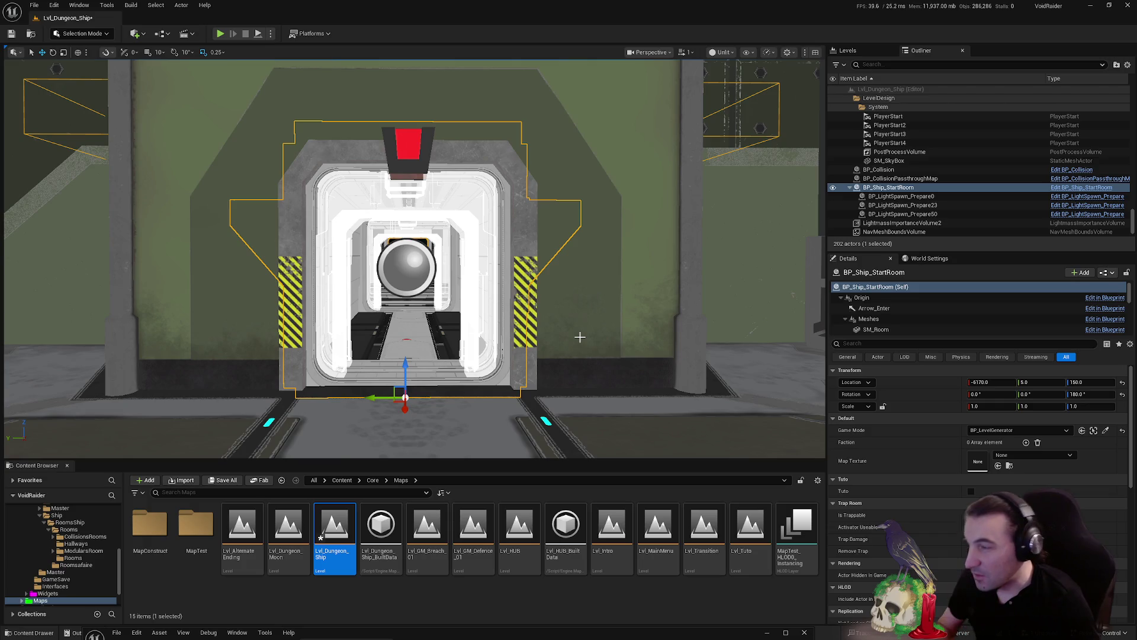
scroll(579, 337, "up", 6)
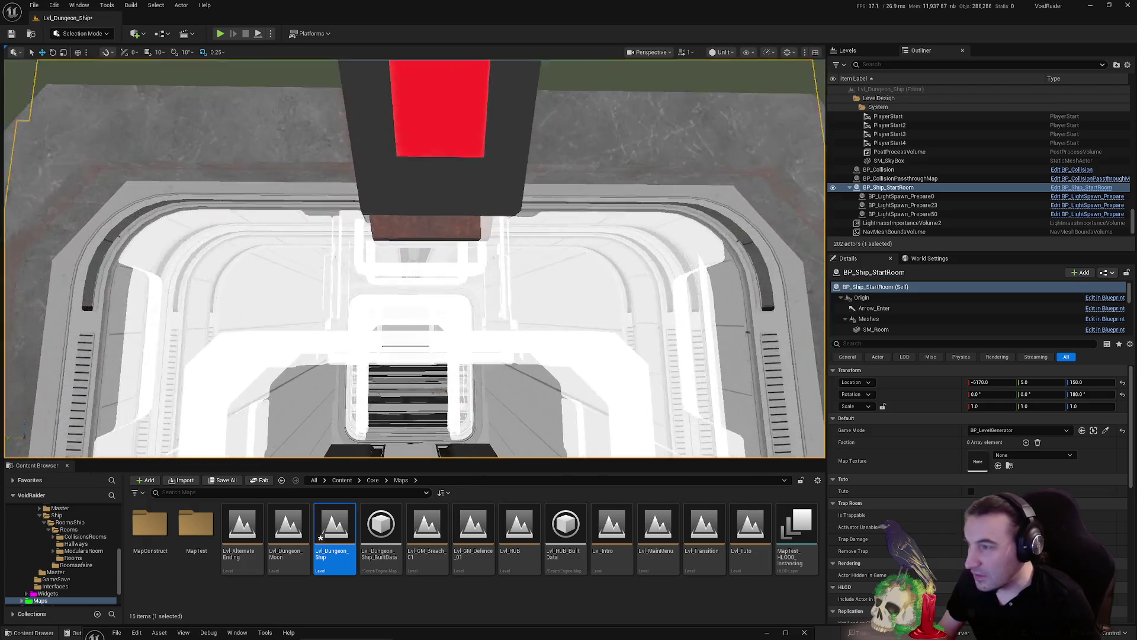
scroll(308, 134, "down", 5)
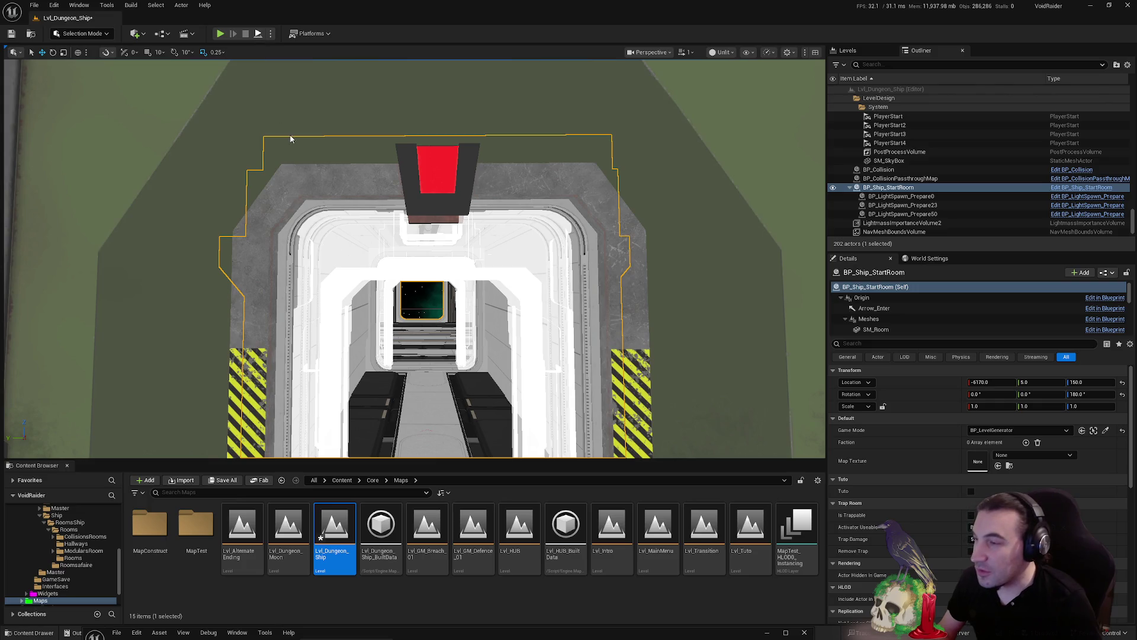
key("alt+p")
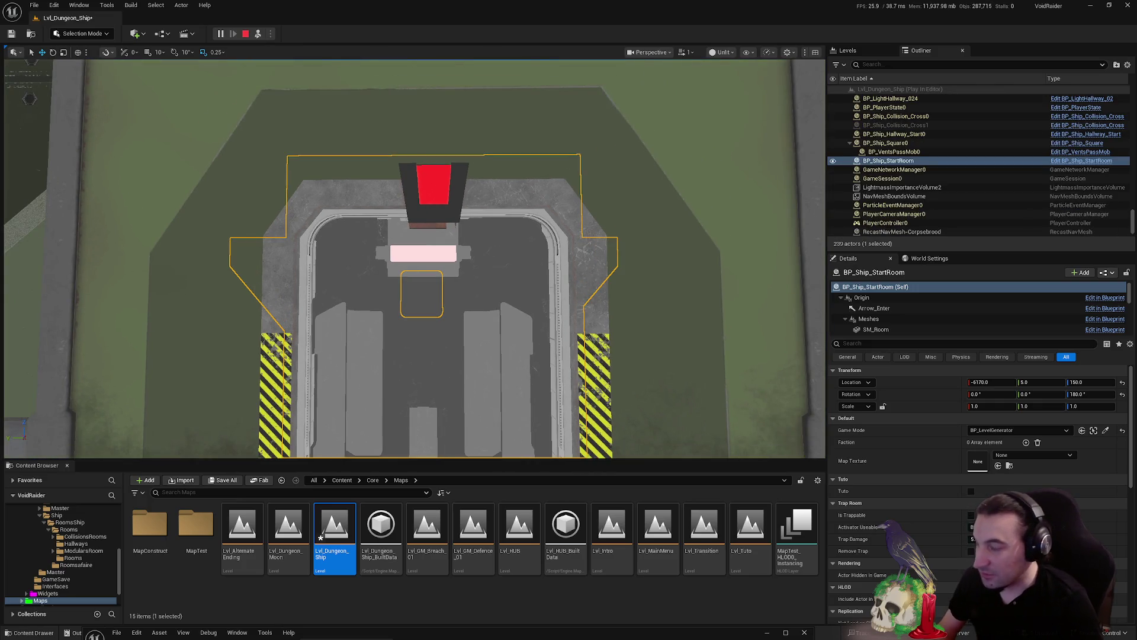
scroll(401, 220, "down", 3)
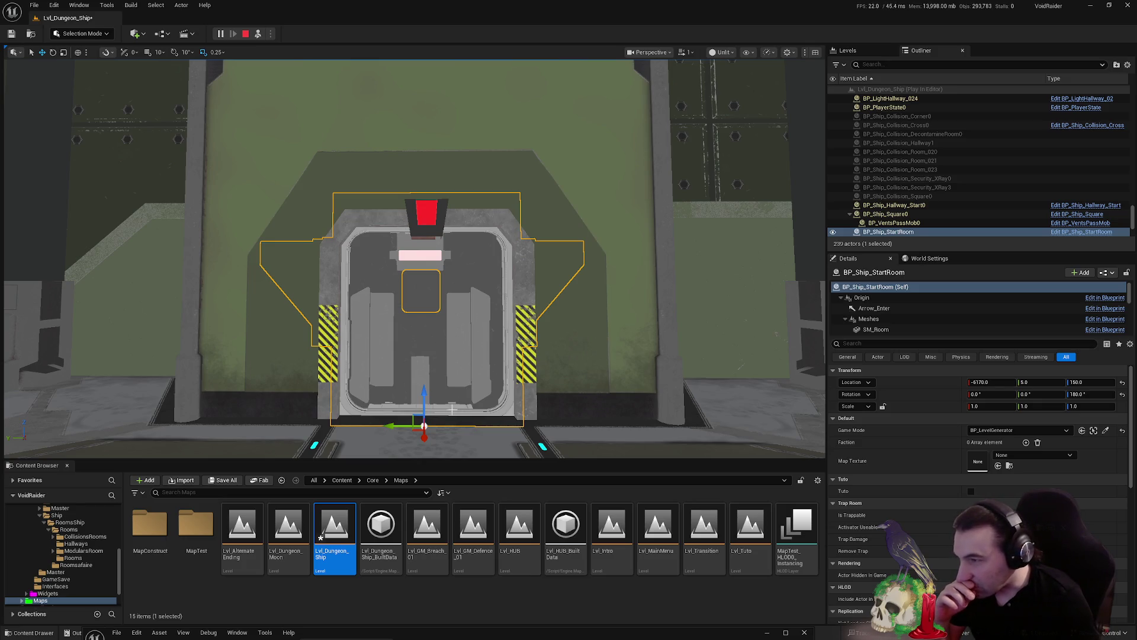
left_click_drag(396, 426, 401, 427)
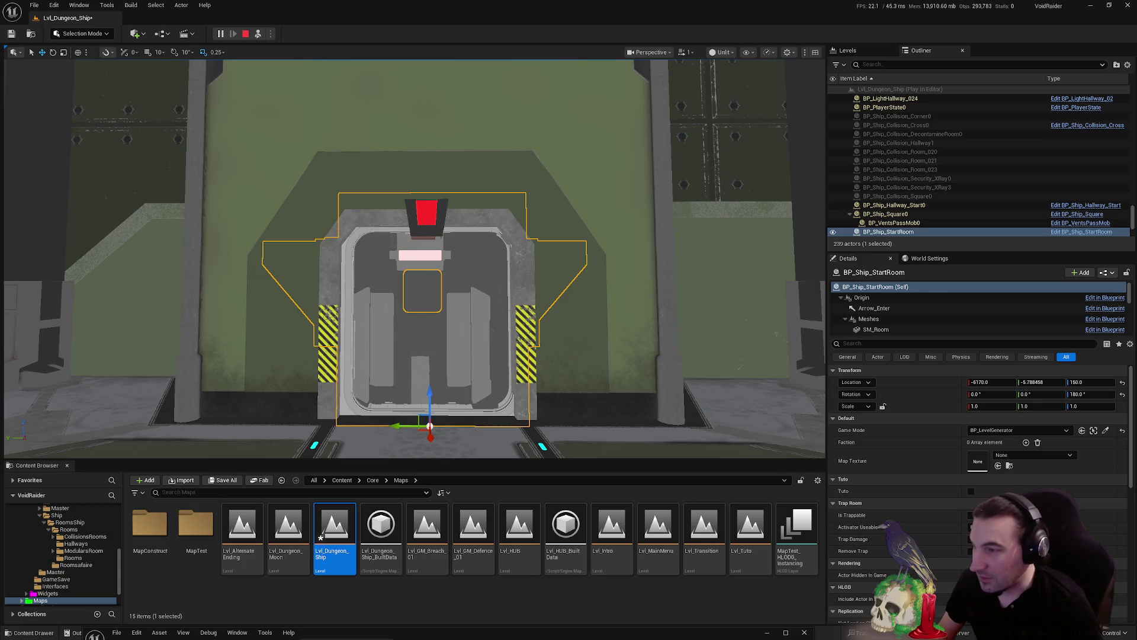
key("Escape")
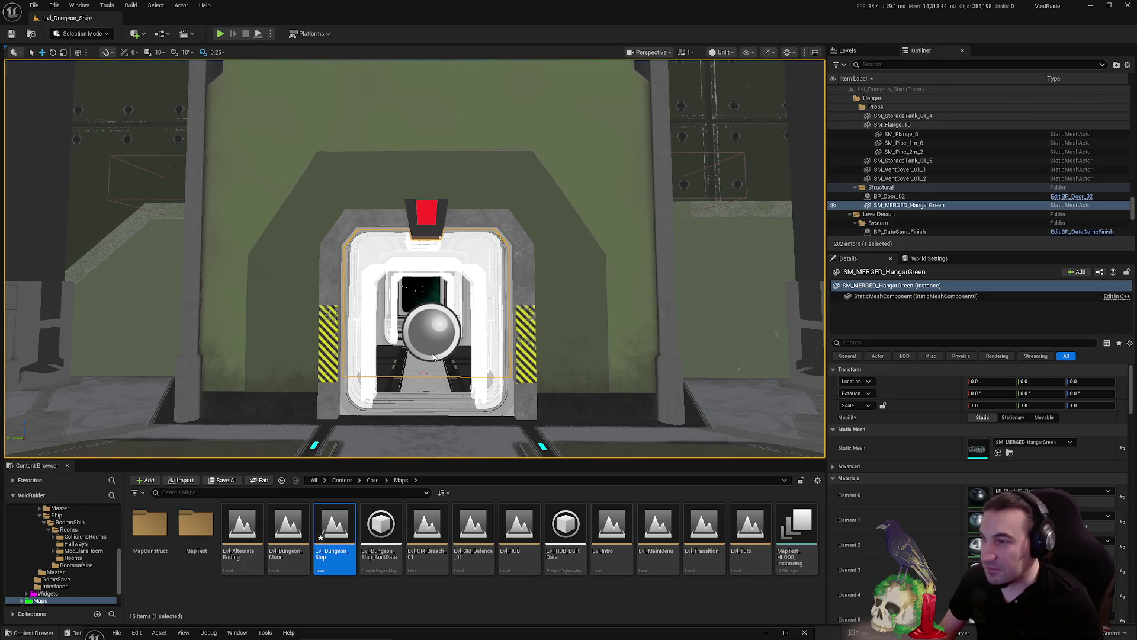
mouse_move(458, 251)
left_mouse_down()
mouse_move(450, 225)
mouse_move(347, 145)
mouse_move(356, 136)
left_mouse_up()
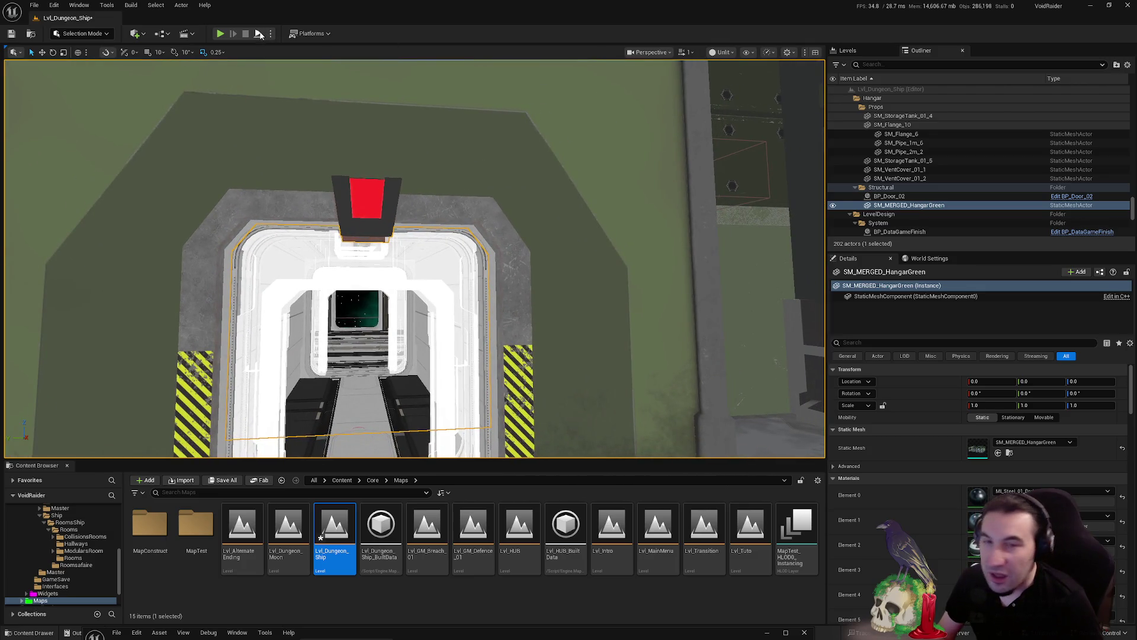
key("alt+p")
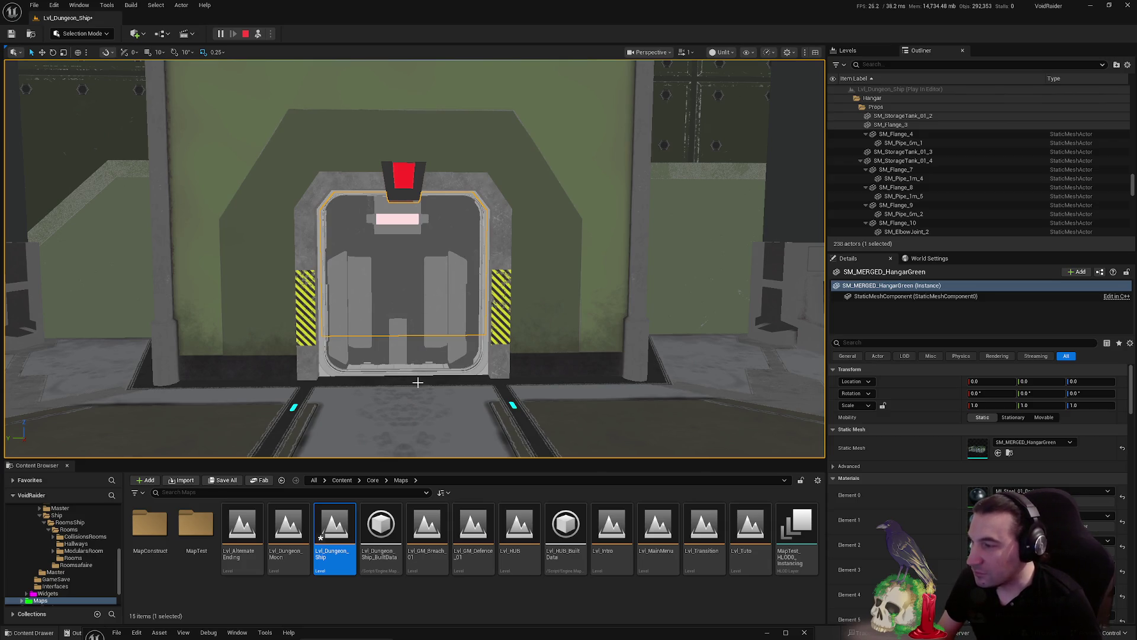
left_click(402, 368)
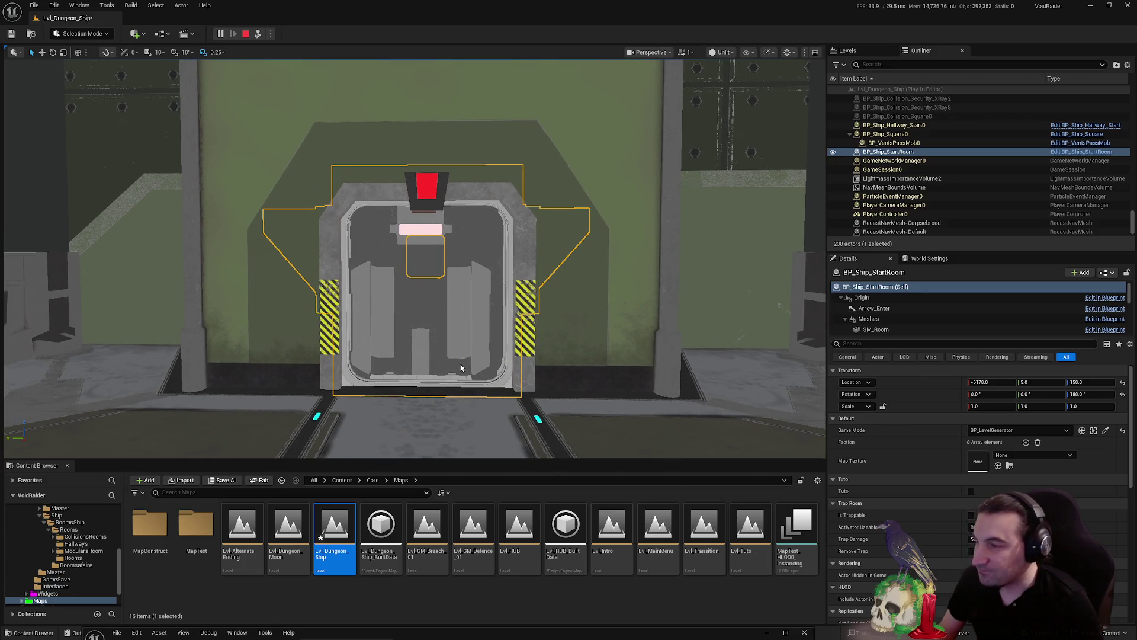
key("Escape")
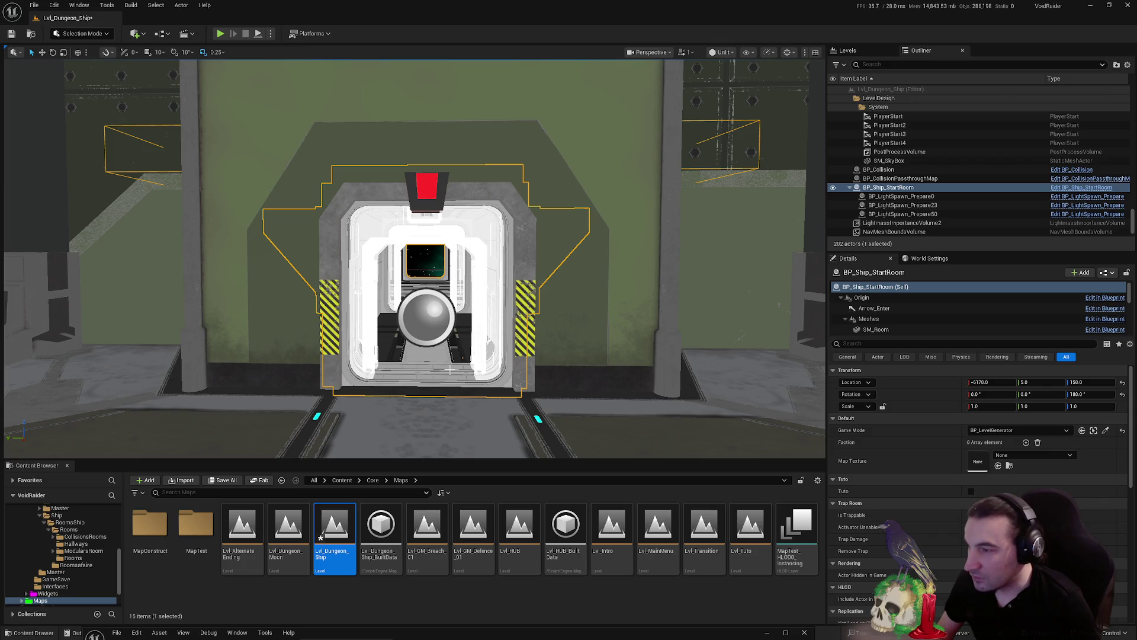
scroll(414, 258, "up", 5)
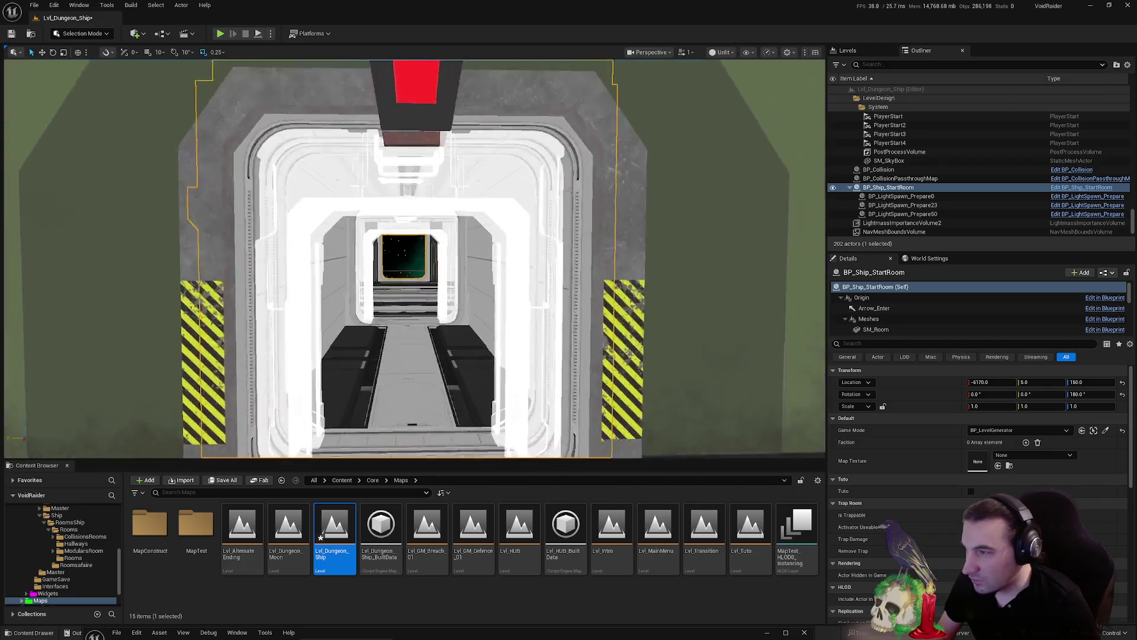
scroll(201, 59, "up", 5)
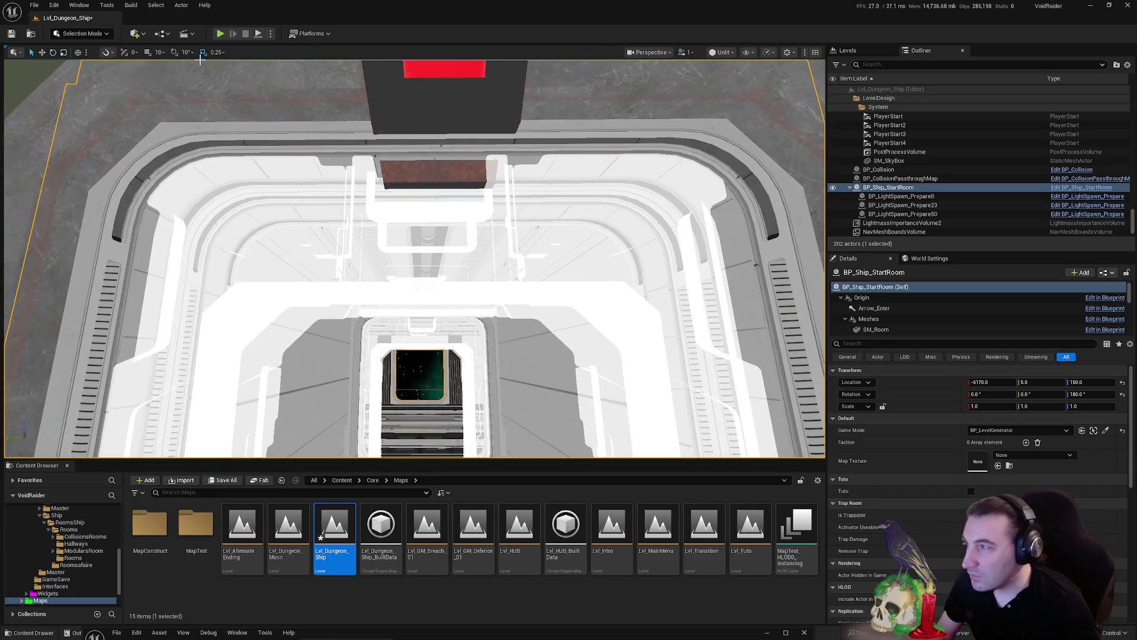
left_click(258, 35)
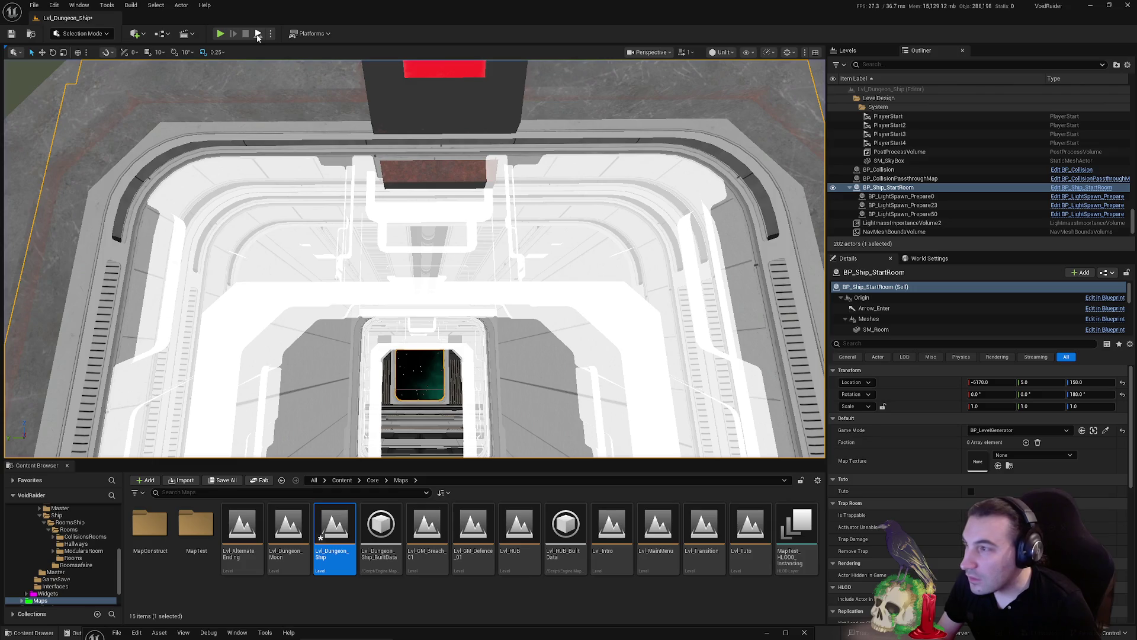
key("Escape")
left_click(258, 33)
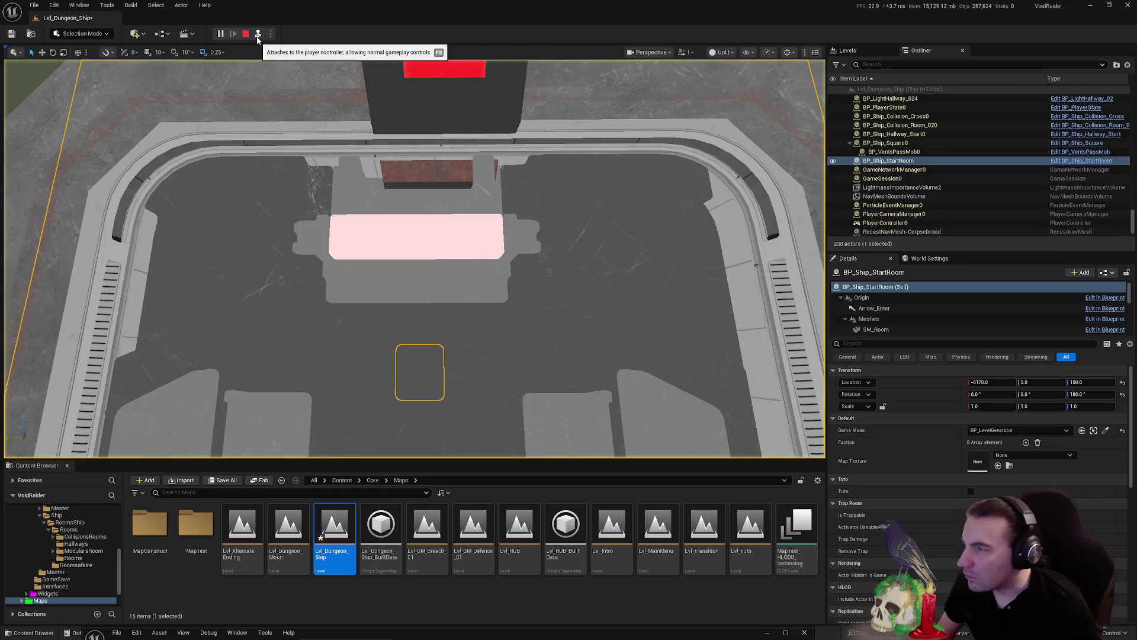
left_click(257, 36)
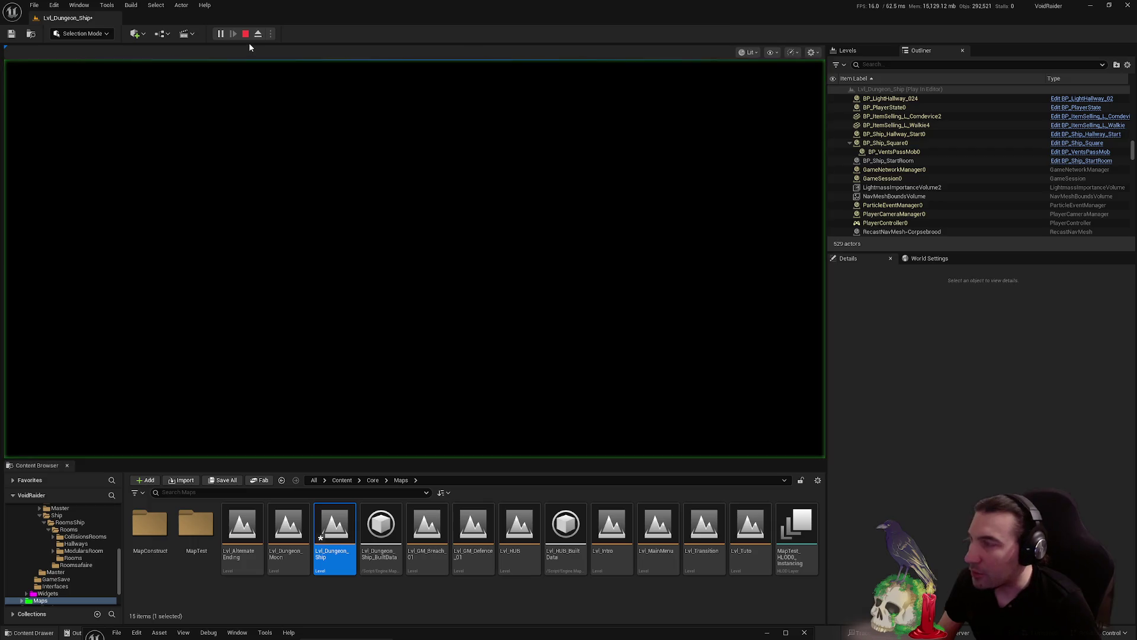
left_click(245, 34)
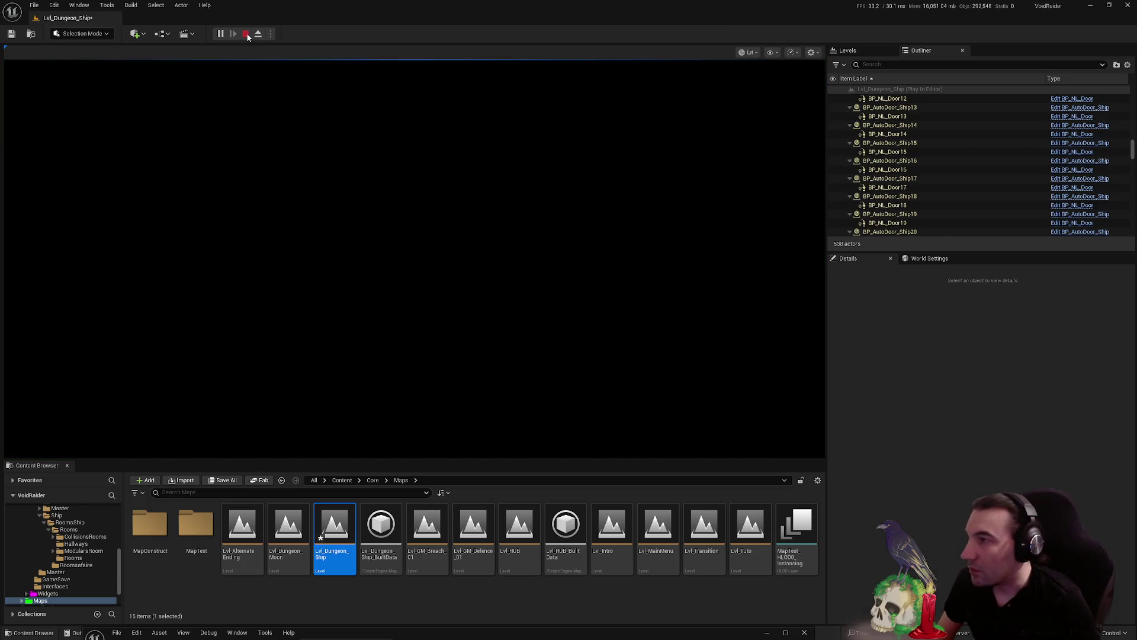
scroll(57, 561, "up", 8)
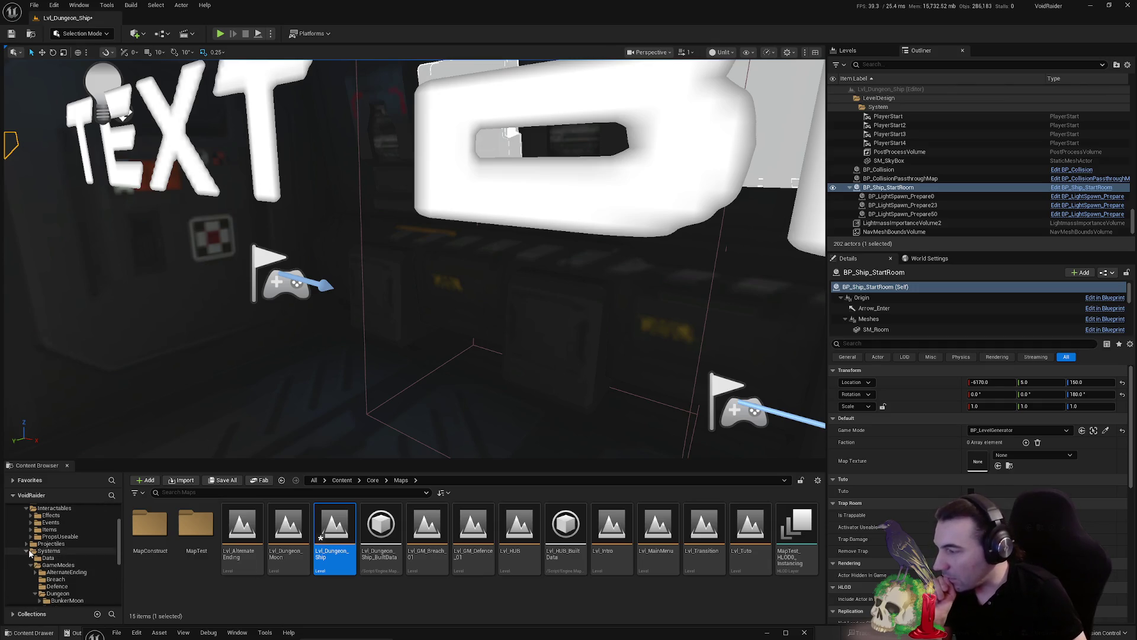
- Open BP_Ship_StartRoom's EventGraph, toggle the SpawnActor node's advanced pins, and float the editor window
left_click(28, 551)
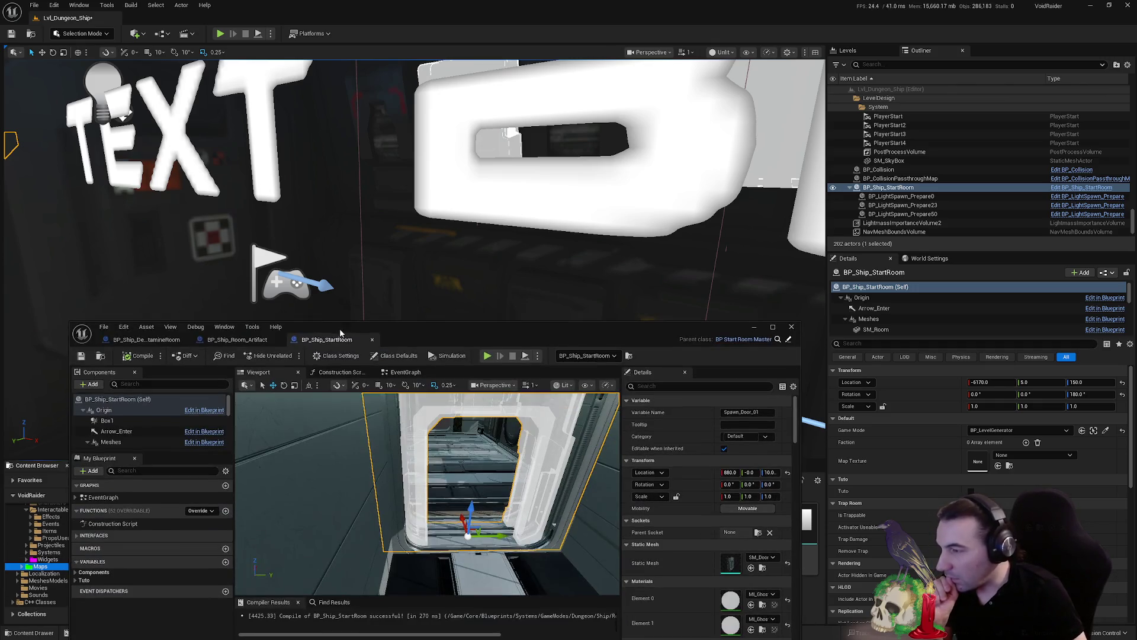
double_click(485, 323)
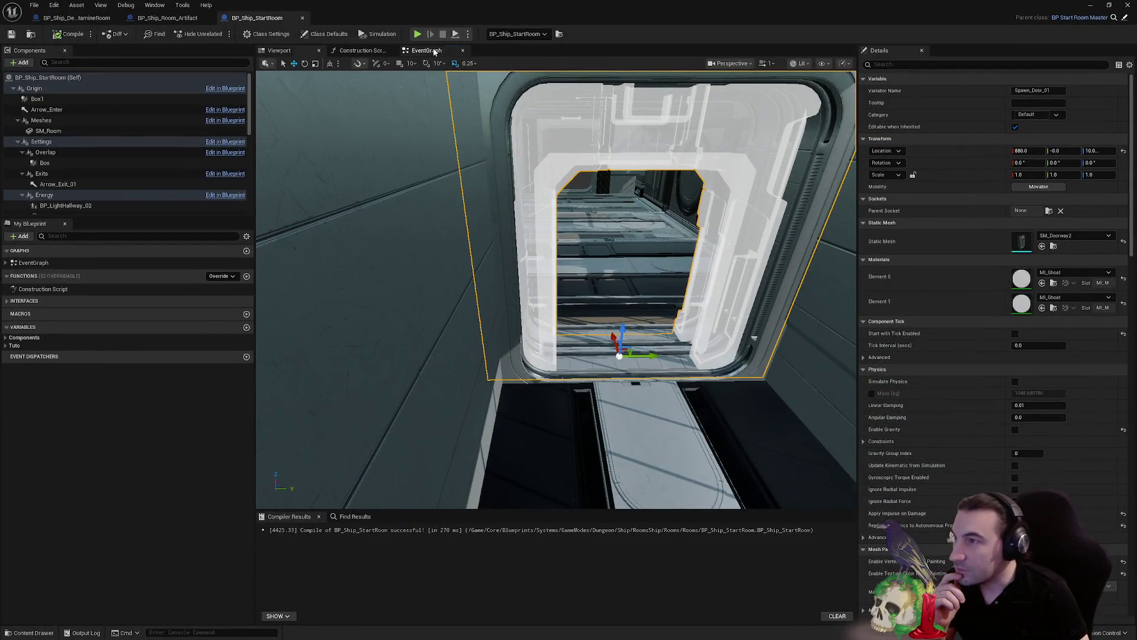
left_click(426, 51)
scroll(625, 264, "down", 5)
scroll(624, 264, "up", 6)
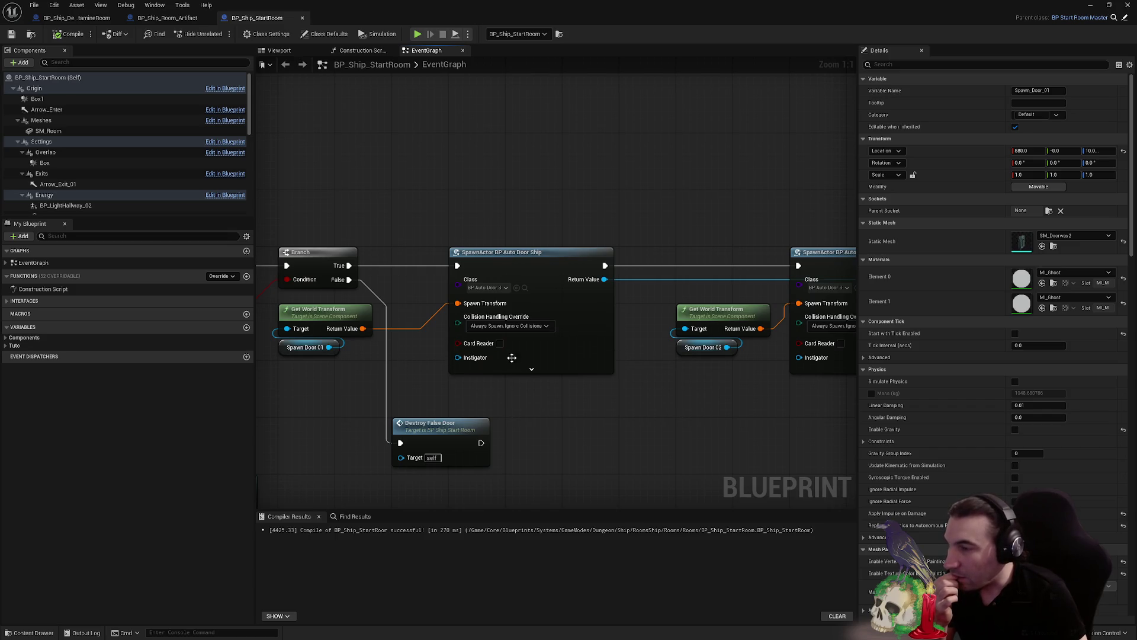
left_click(531, 369)
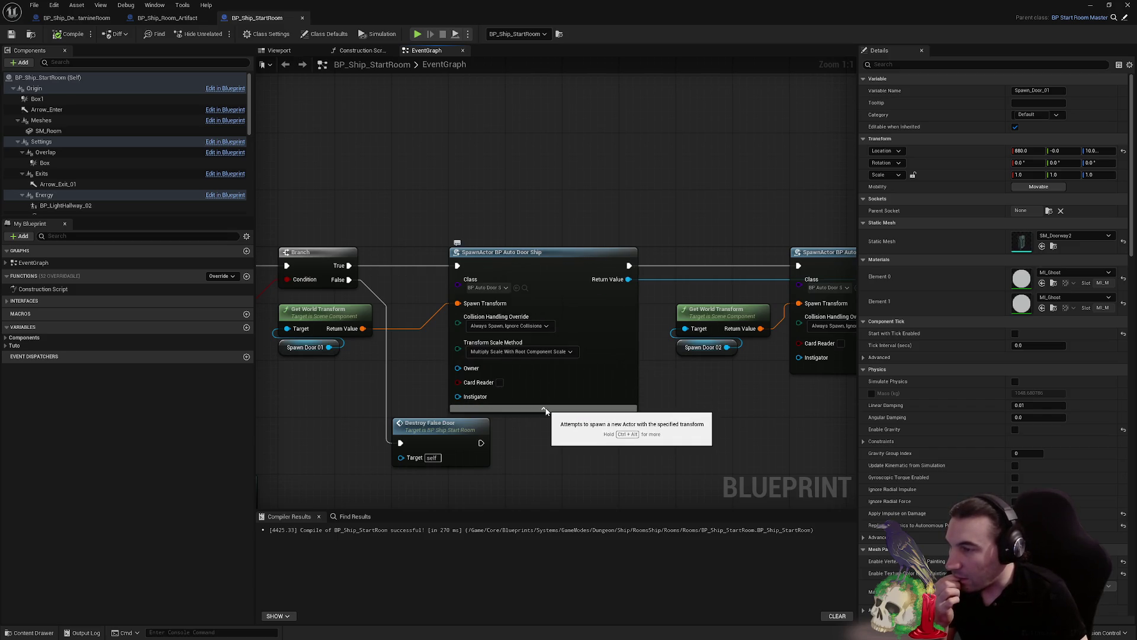
left_click(544, 408)
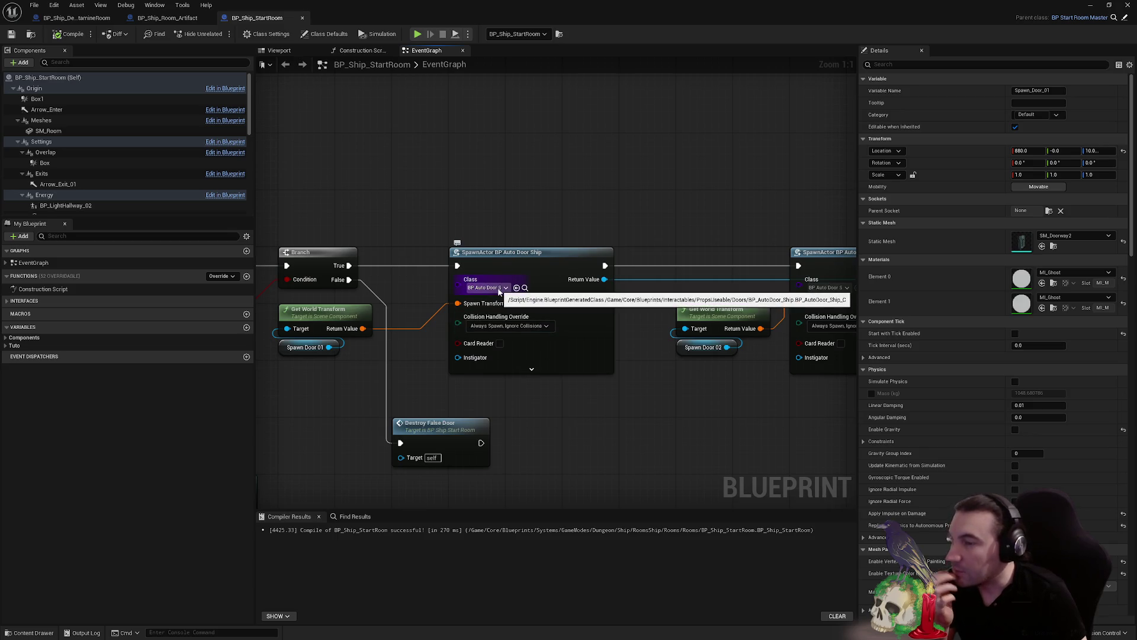
double_click(462, 5)
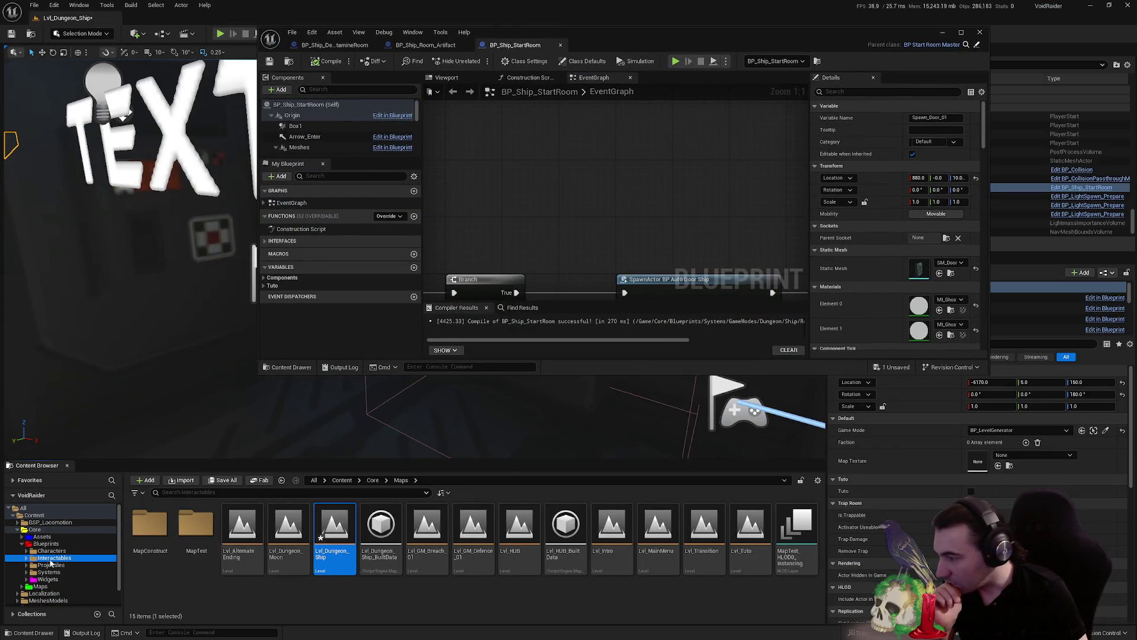
- Browse to Interactables > PropsUseable > Doors and open the BP_AutoDoor_Ship Blueprint
left_click(54, 557)
left_click(60, 585)
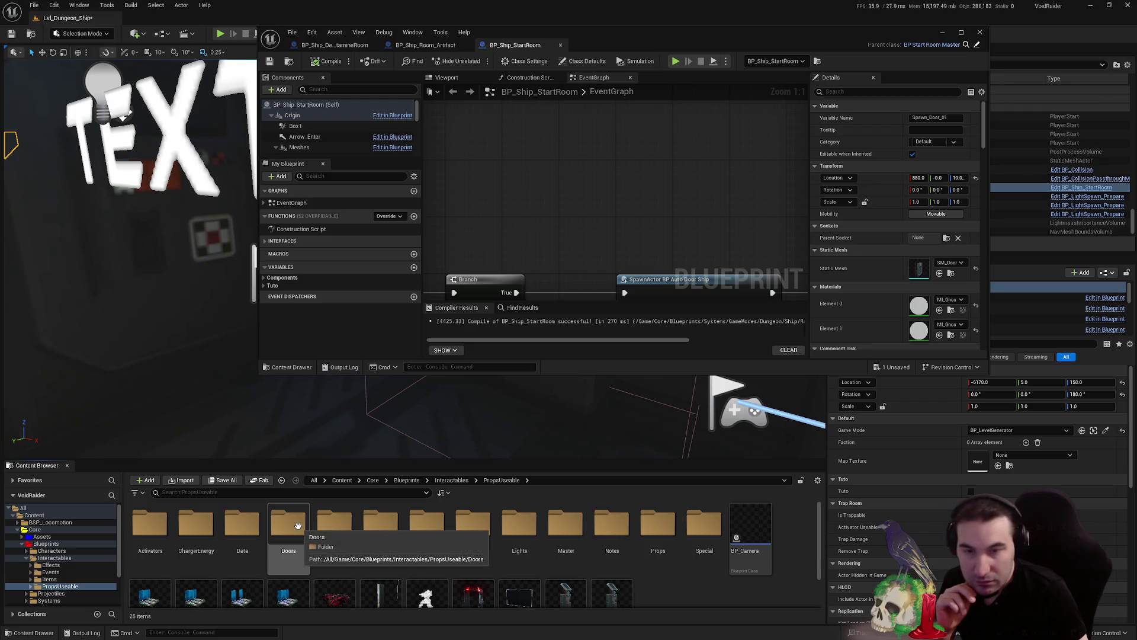
double_click(296, 523)
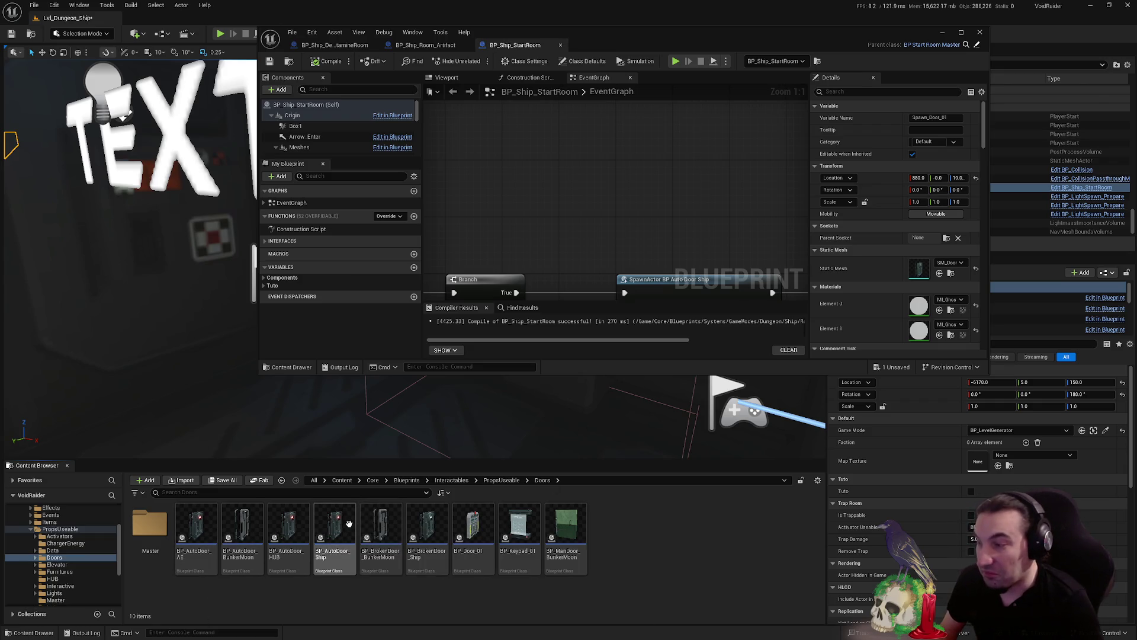
double_click(349, 524)
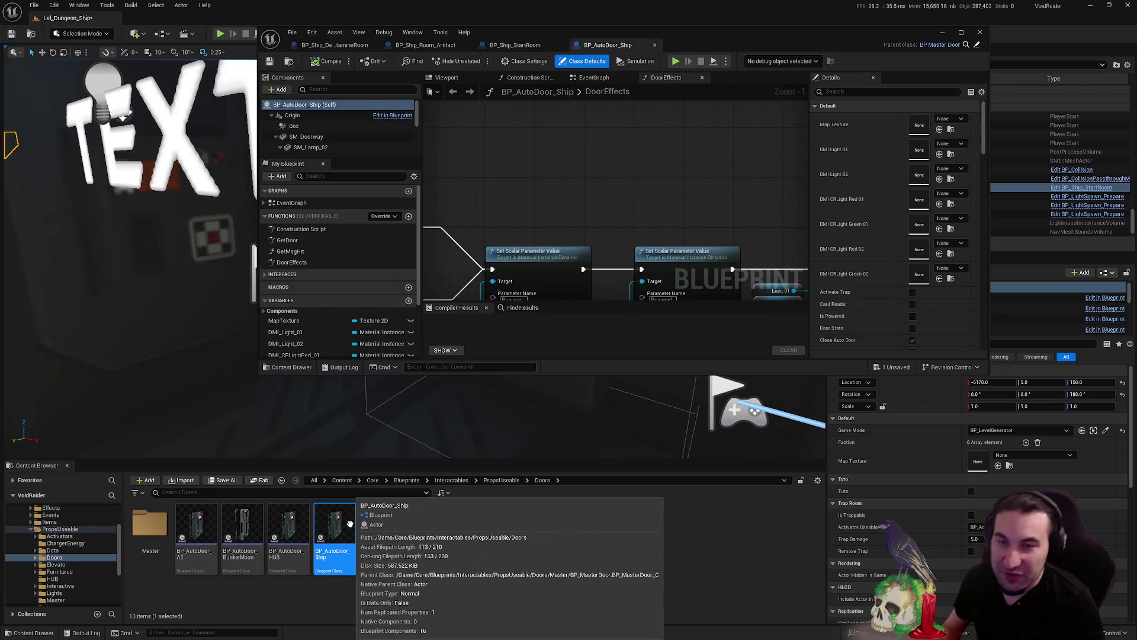
- In the maximized Blueprint viewport, set SM_Doorway's Location Y from -7.0 to 0
double_click(737, 36)
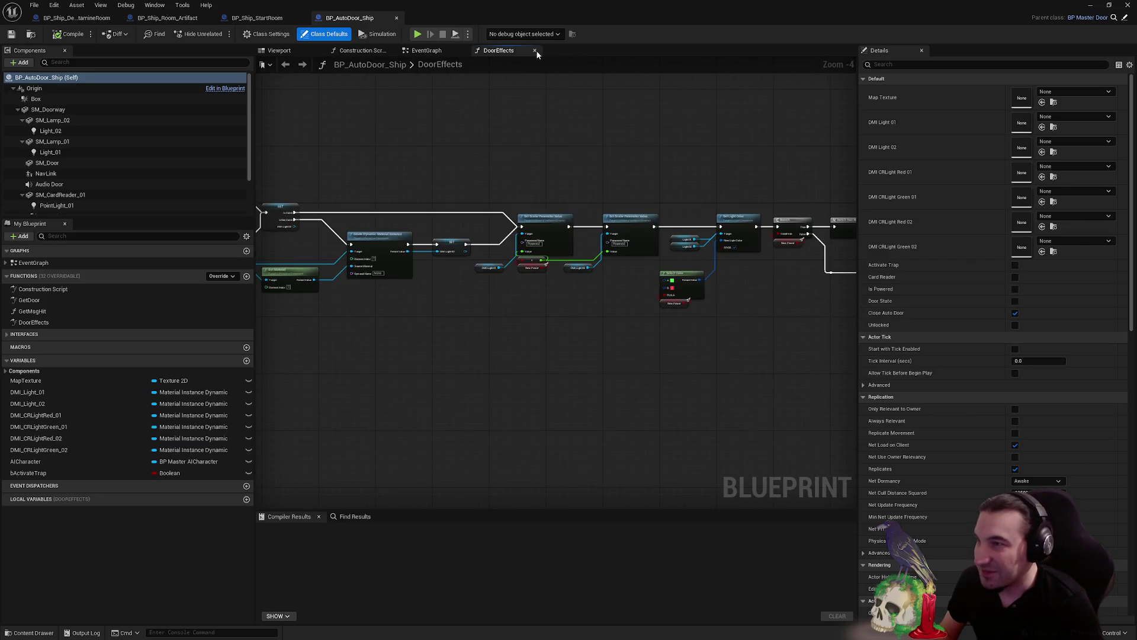
left_click(535, 50)
left_click(47, 109)
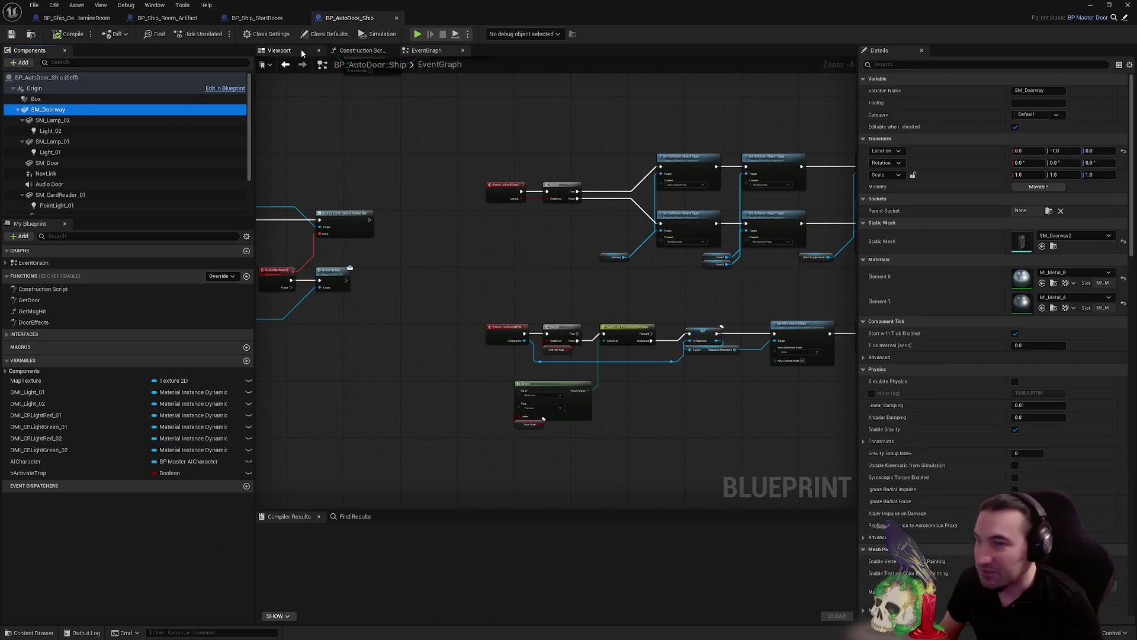
left_click(279, 50)
key("f")
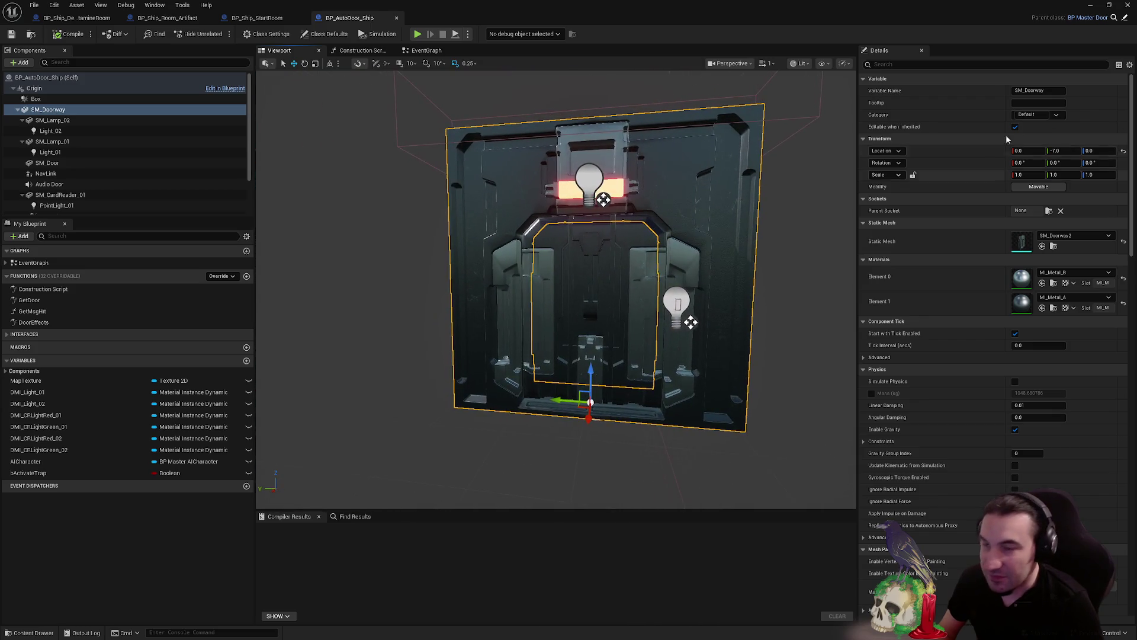
left_click(1056, 152)
type("0")
key("Return")
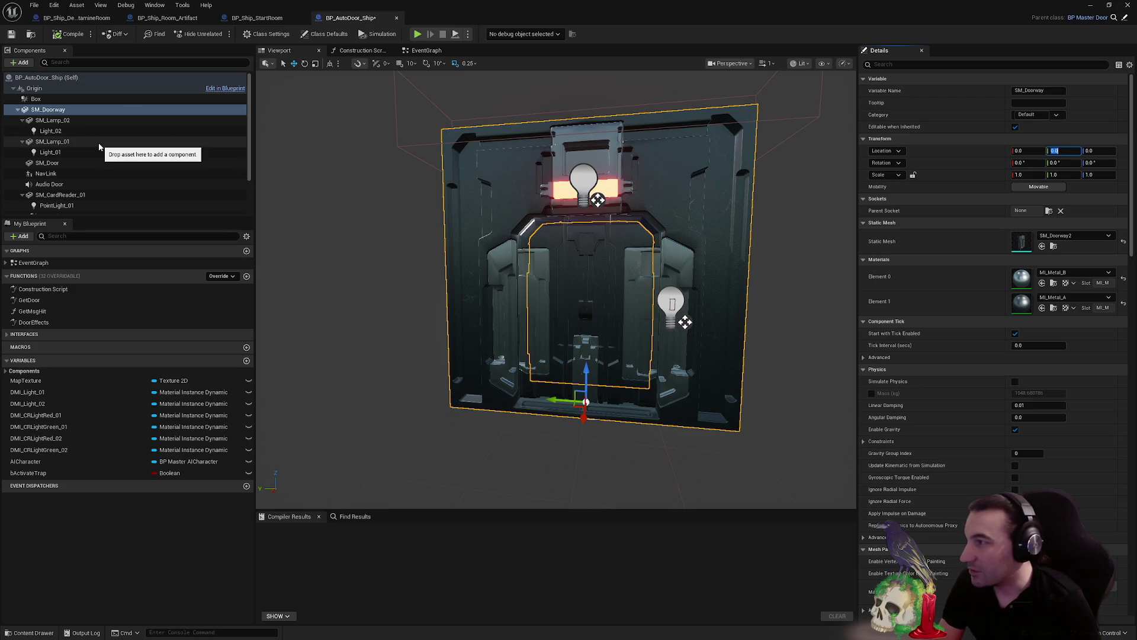
- Check the lamp and SM_Door components, then compile BP_AutoDoor_Ship
left_click(96, 121)
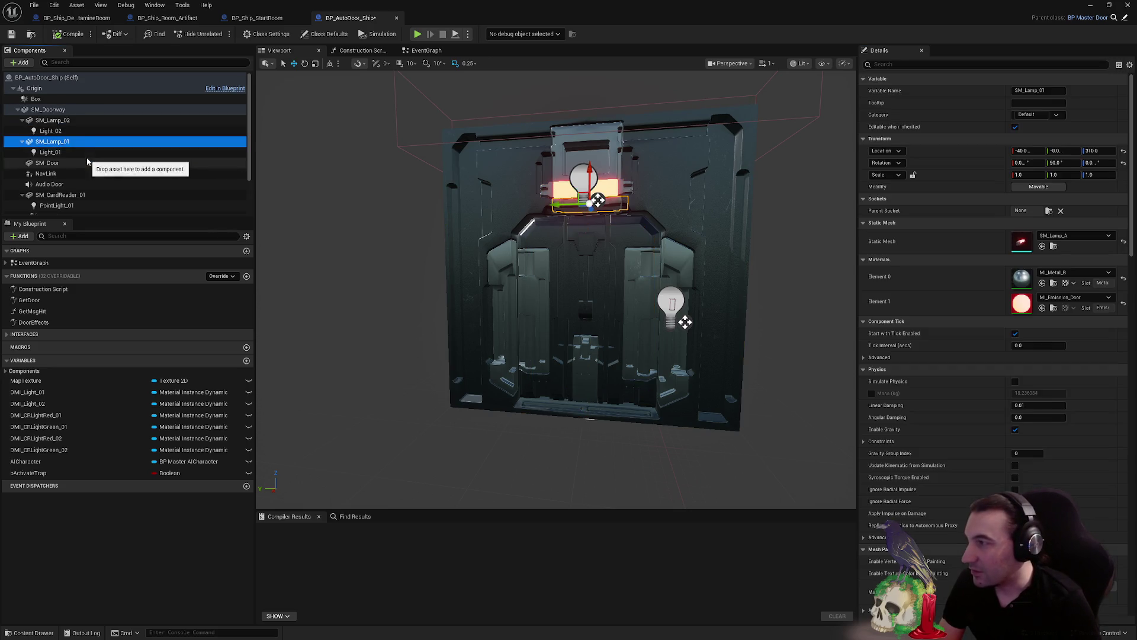
left_click(47, 163)
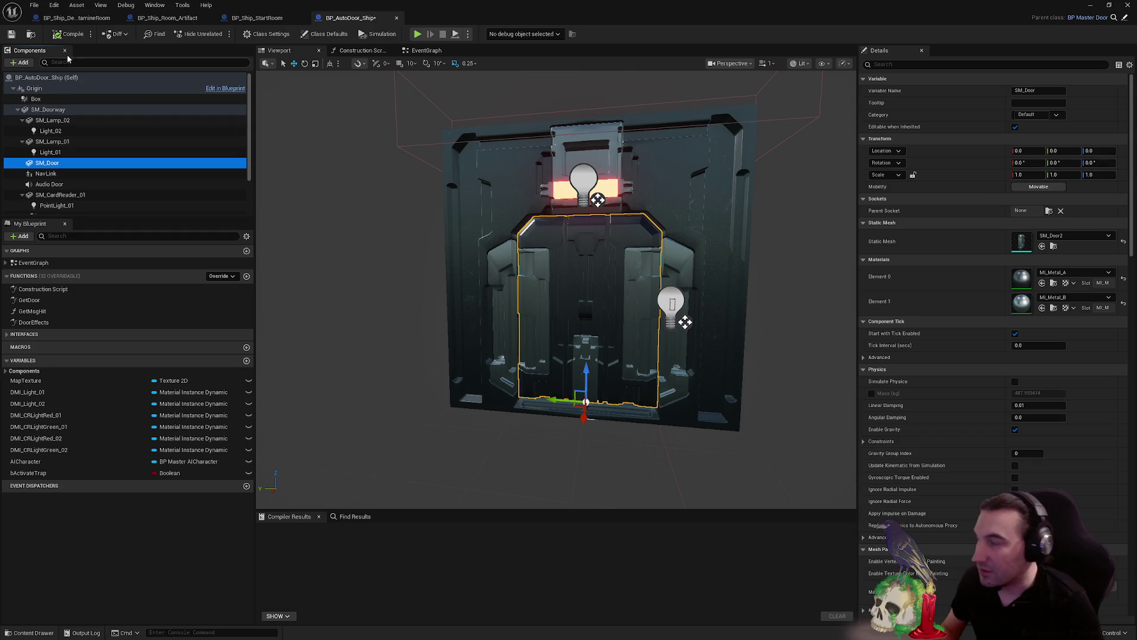
left_click(65, 35)
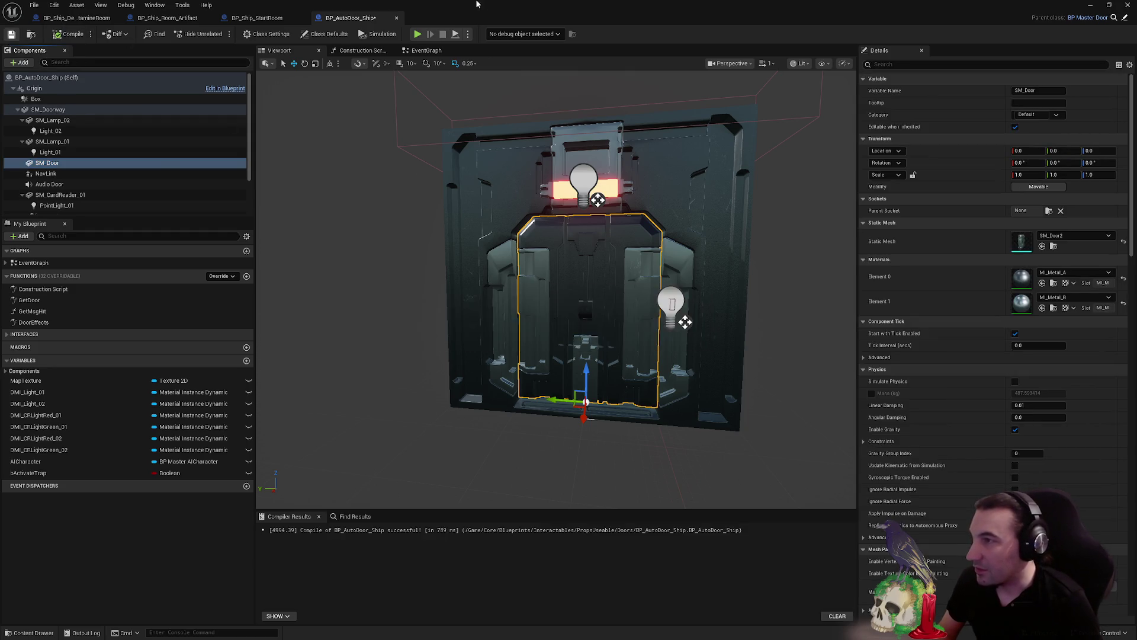
left_click(11, 34)
left_click(211, 520)
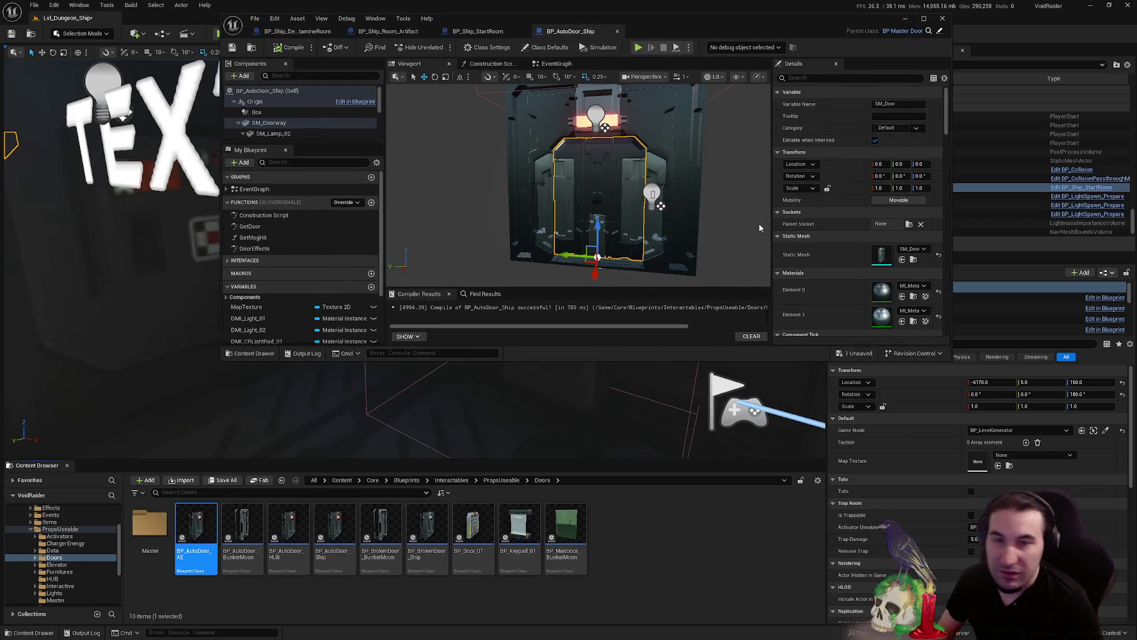
- Open BP_AutoDoor_AE in its viewport, frame the door and select SM_Doorway
double_click(767, 24)
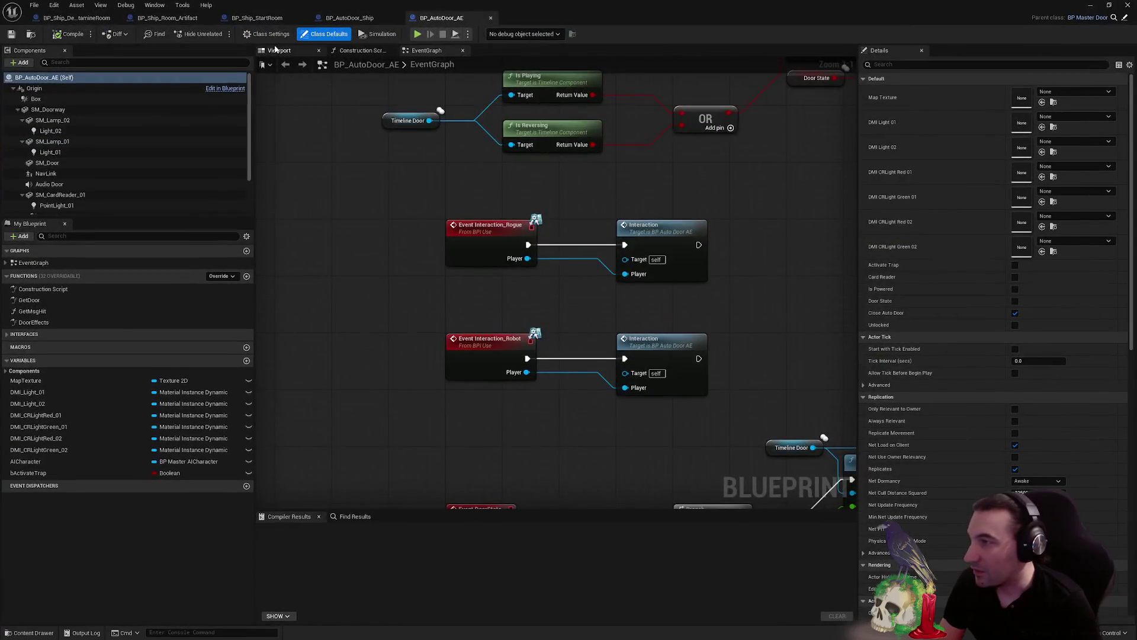
left_click(275, 50)
left_click(89, 163)
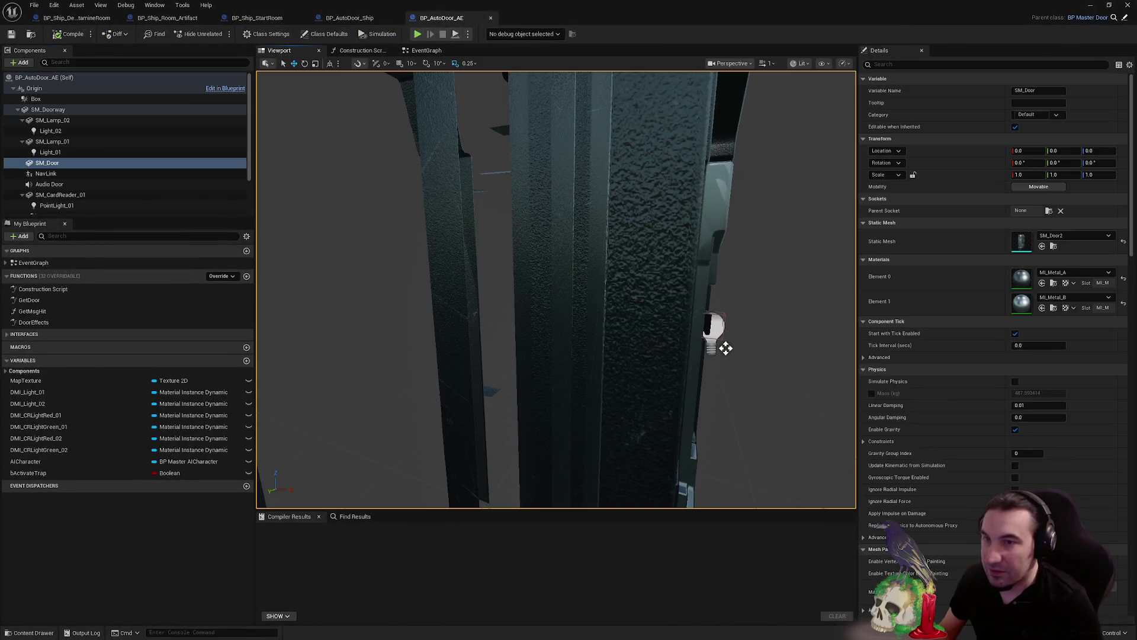
key("f")
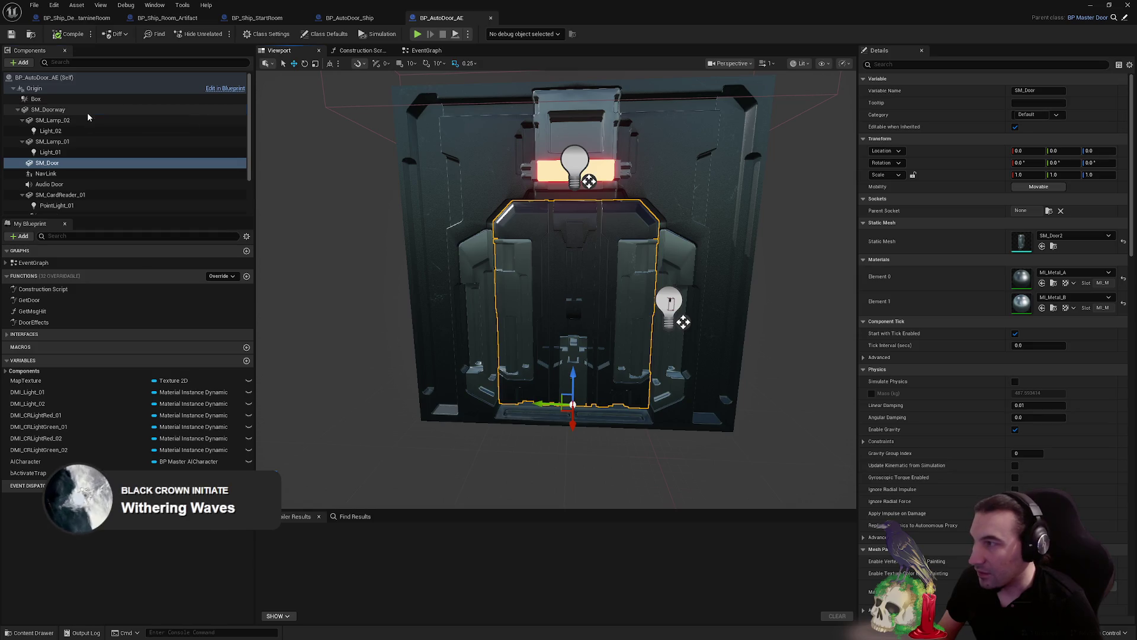
left_click(87, 112)
- Set SM_Doorway's Location Y to 0, then compile and save BP_AutoDoor_AE
left_click(1053, 151)
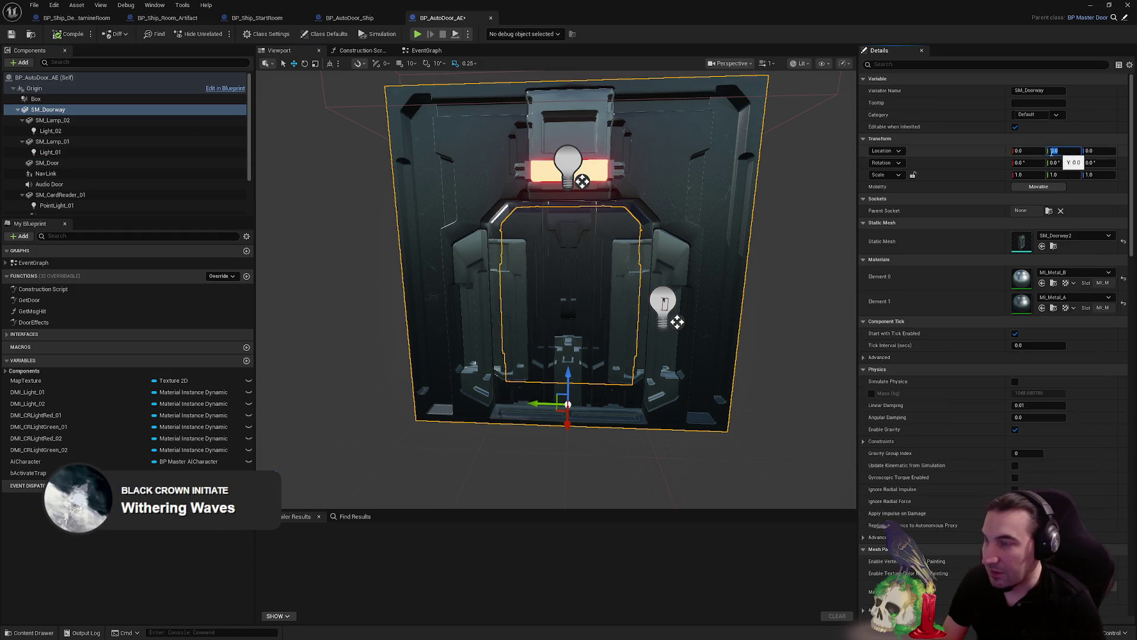
left_click(70, 34)
key("ctrl+s")
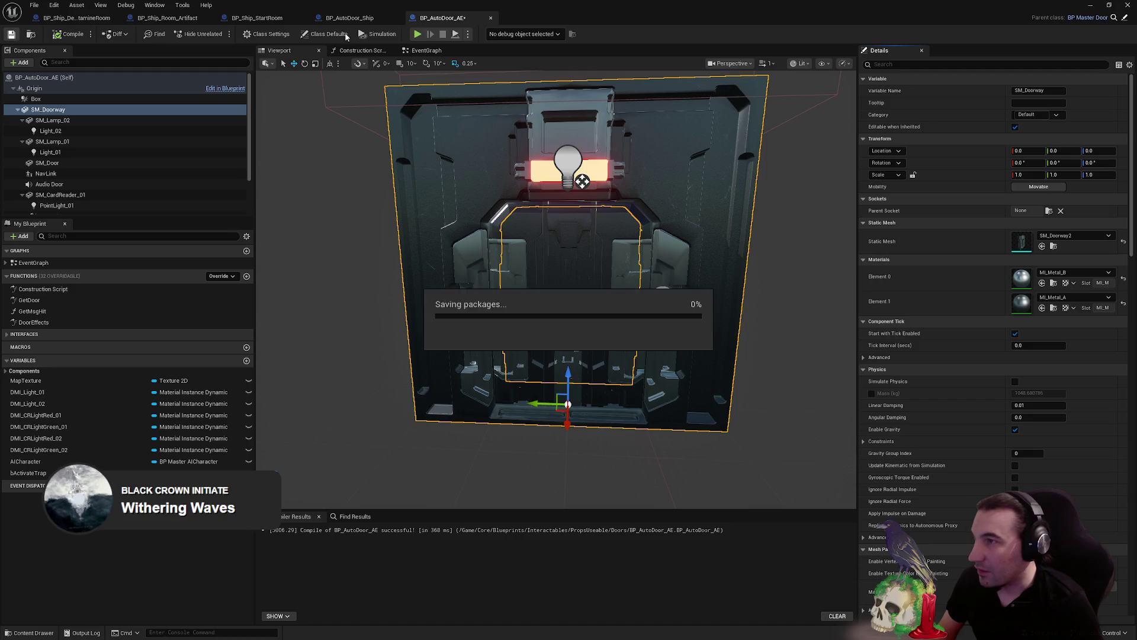
key("super+Down")
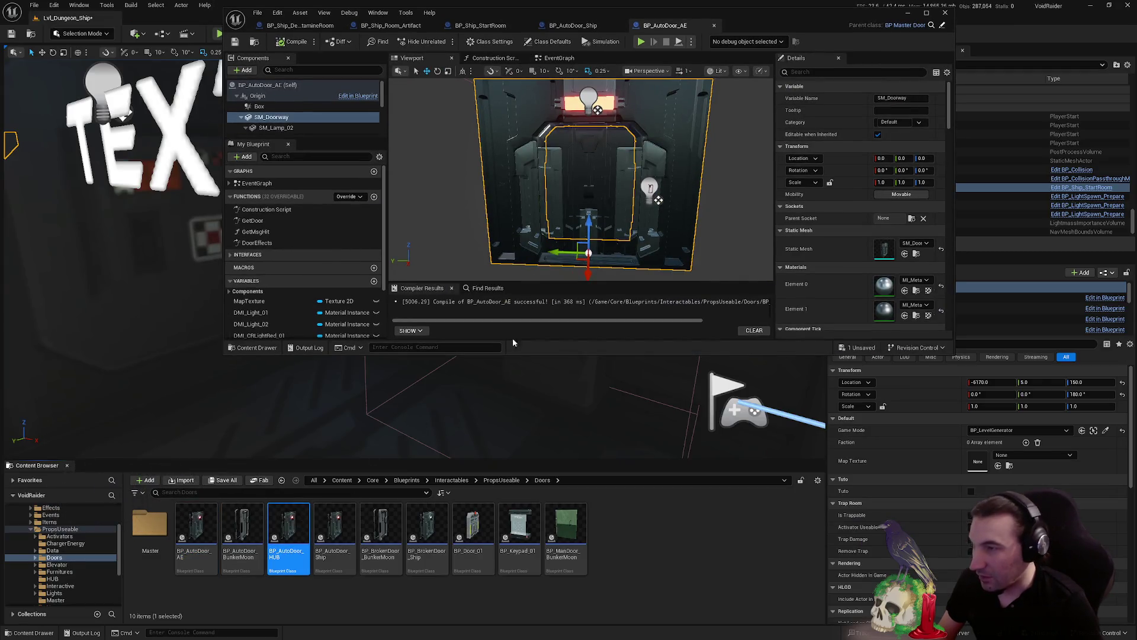
- Open BP_AutoDoor_HUB and set its SM_Doorway Location Y to 0
double_click(770, 22)
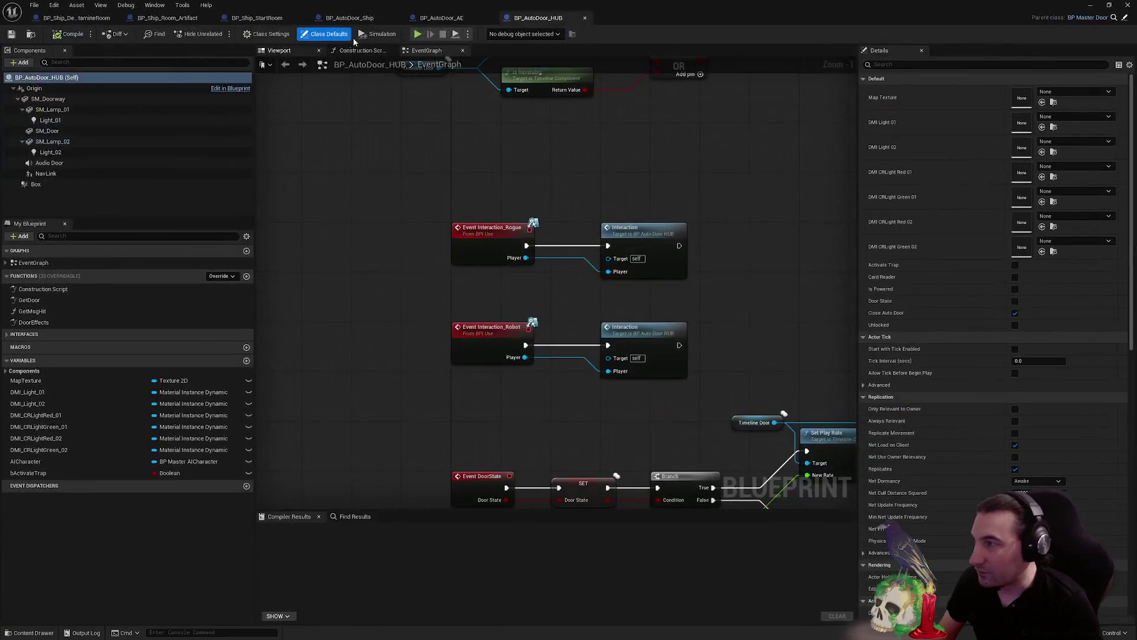
left_click(297, 52)
left_click(47, 99)
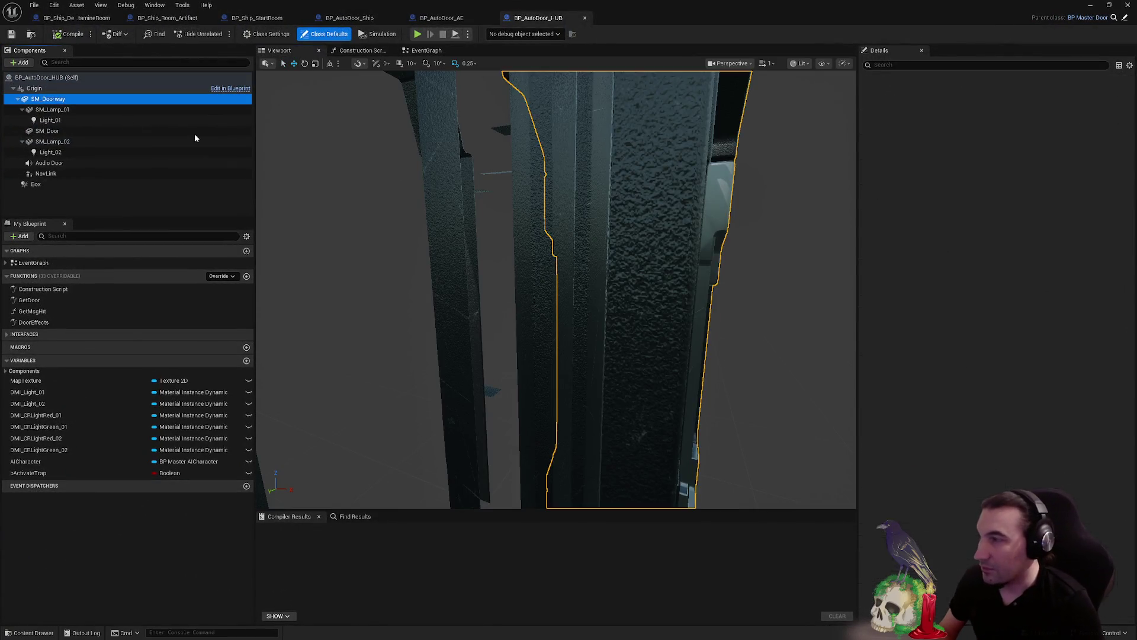
left_click(1057, 150)
type("0")
key("Return")
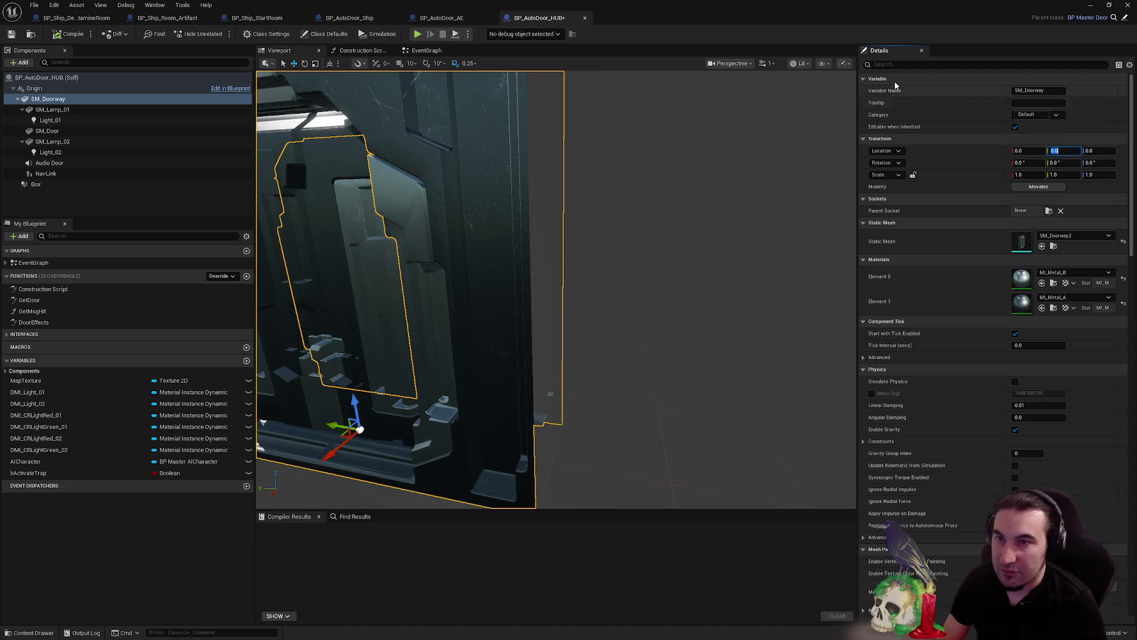
- Compile, save and close BP_AutoDoor_HUB, moving the window aside to reveal the level
left_click(69, 34)
key("ctrl+s")
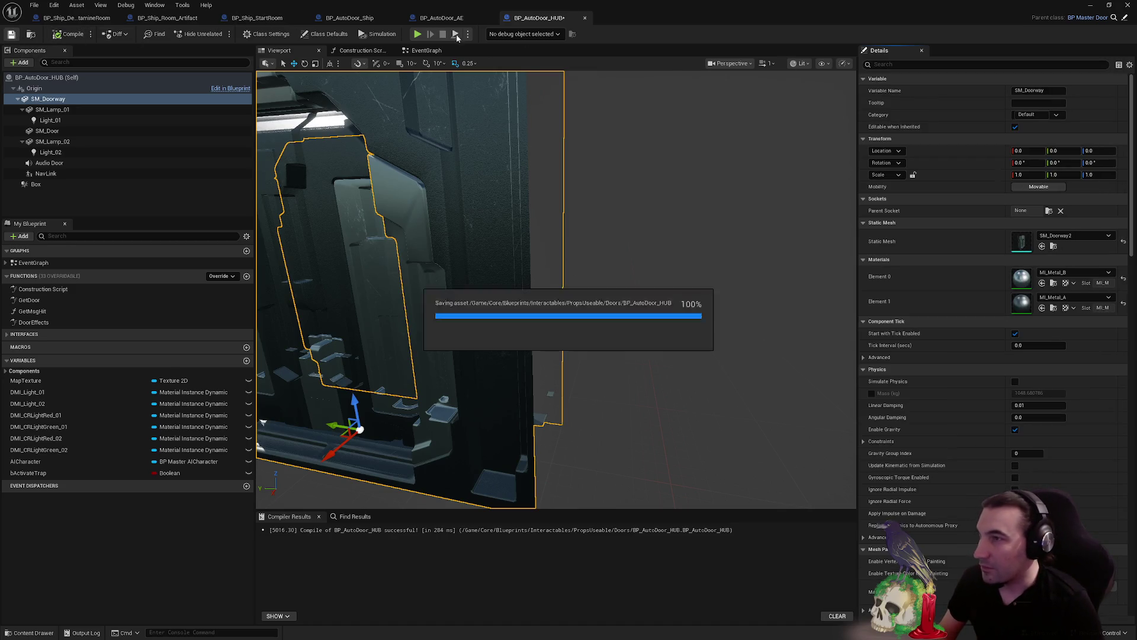
left_click(585, 18)
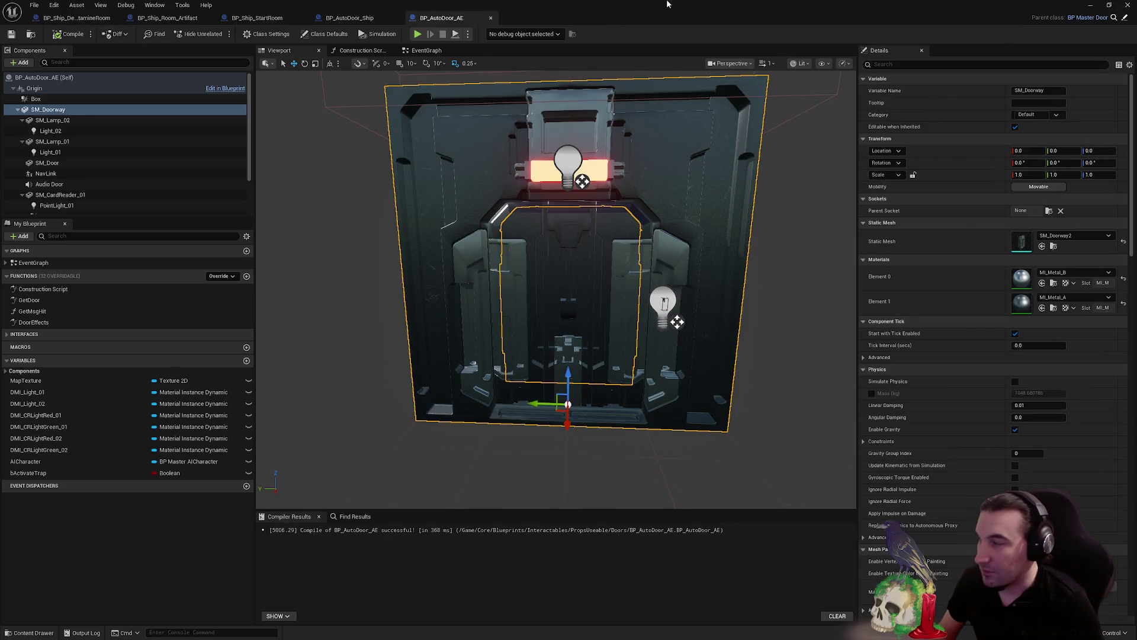
left_click_drag(667, 4, 778, 614)
- Save the Lvl_Dungeon_Ship level and open Lvl_AlternateEnding from the Maps folder
left_click(222, 480)
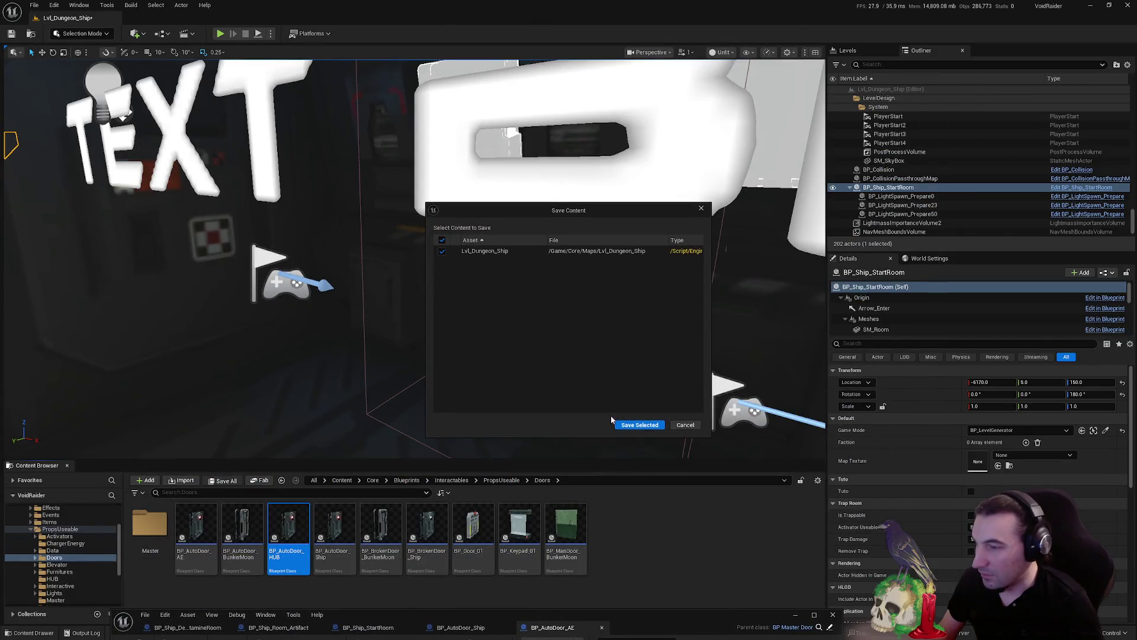
left_click(639, 425)
scroll(59, 551, "up", 3)
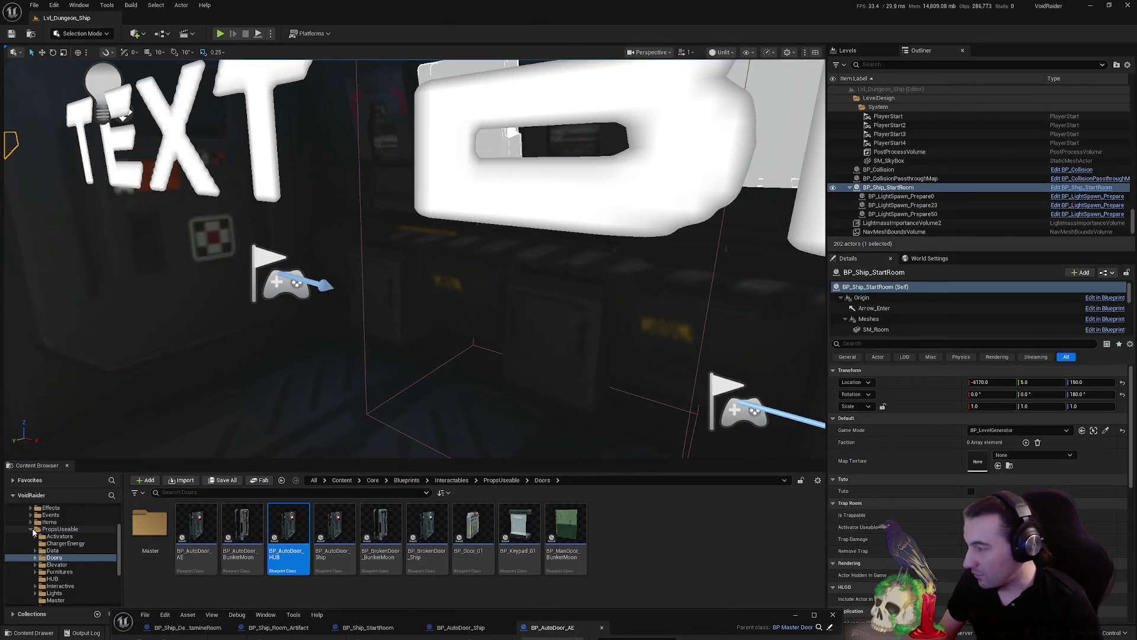
left_click(28, 538)
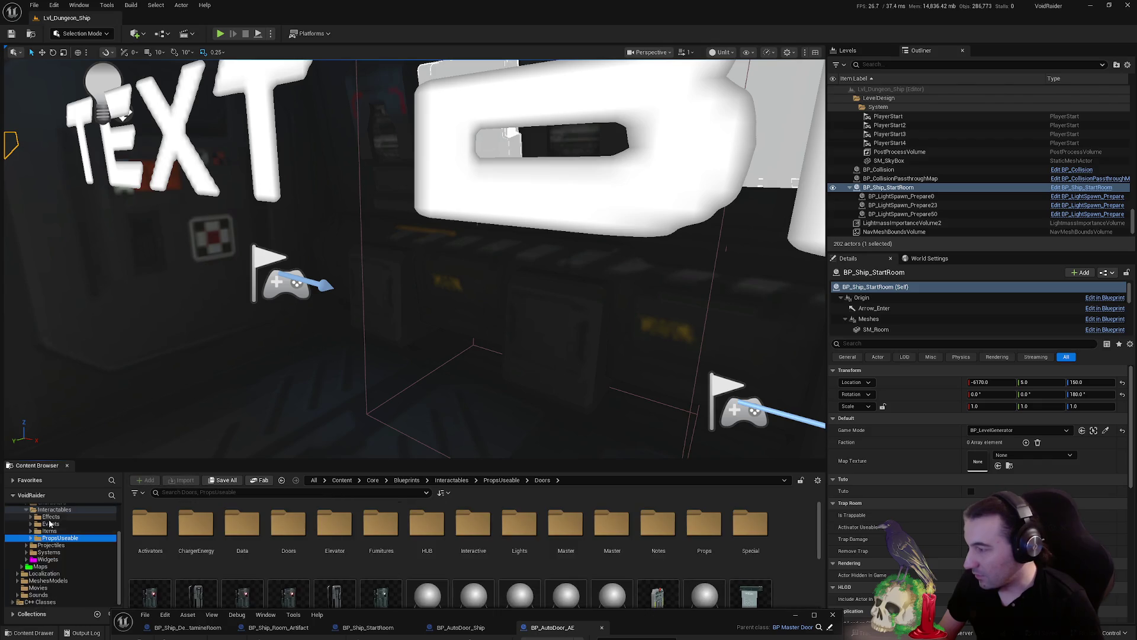
left_click(60, 567)
double_click(254, 528)
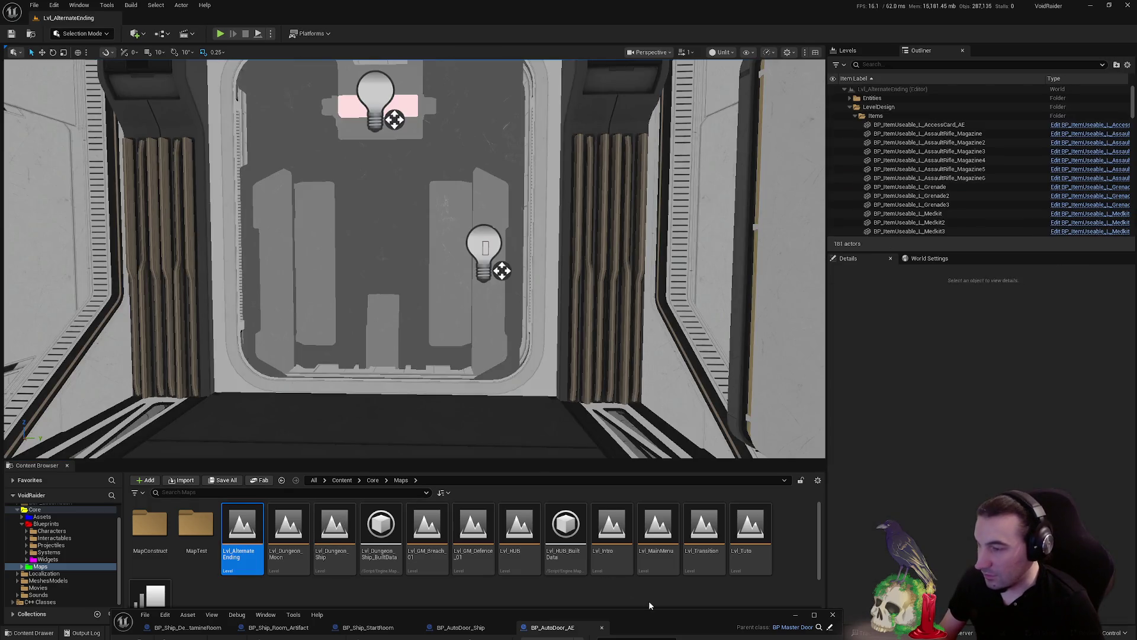
- In the Outliner, collapse Items and Lights and expand Props to list the doors
mouse_move(414, 267)
left_mouse_down()
mouse_move(415, 385)
mouse_move(414, 302)
left_mouse_up()
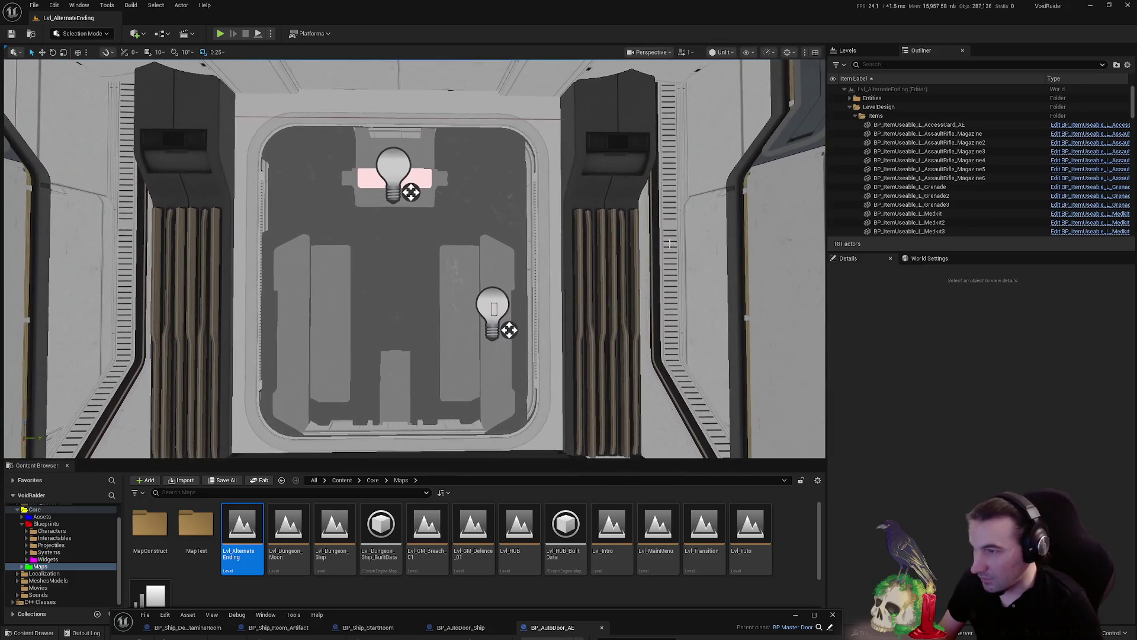
left_click(854, 116)
left_click(855, 124)
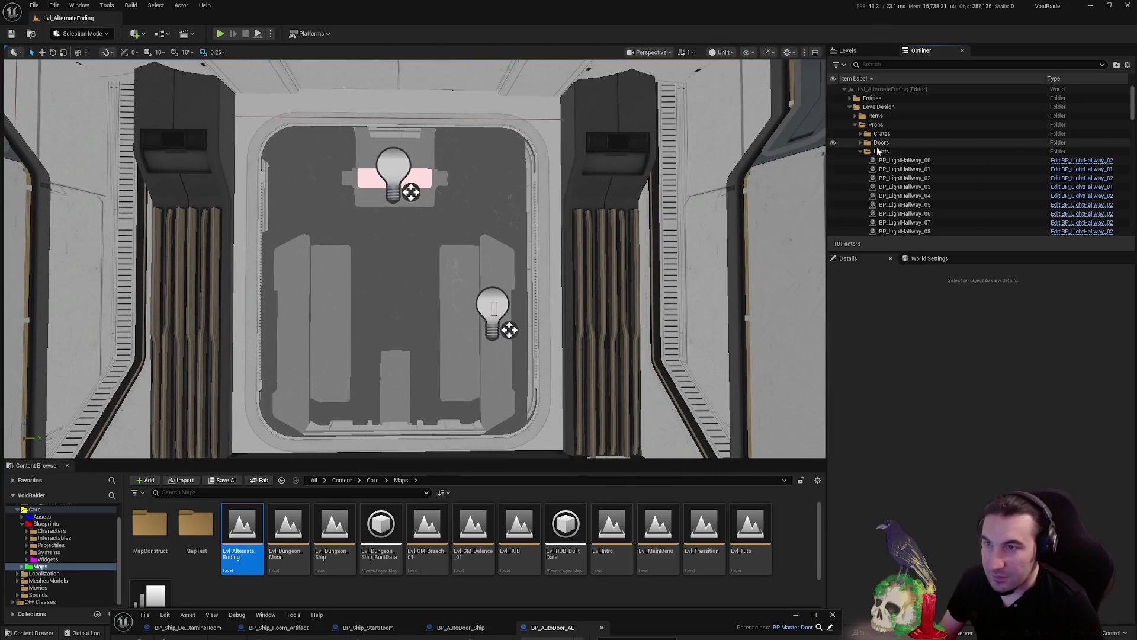
left_click(860, 152)
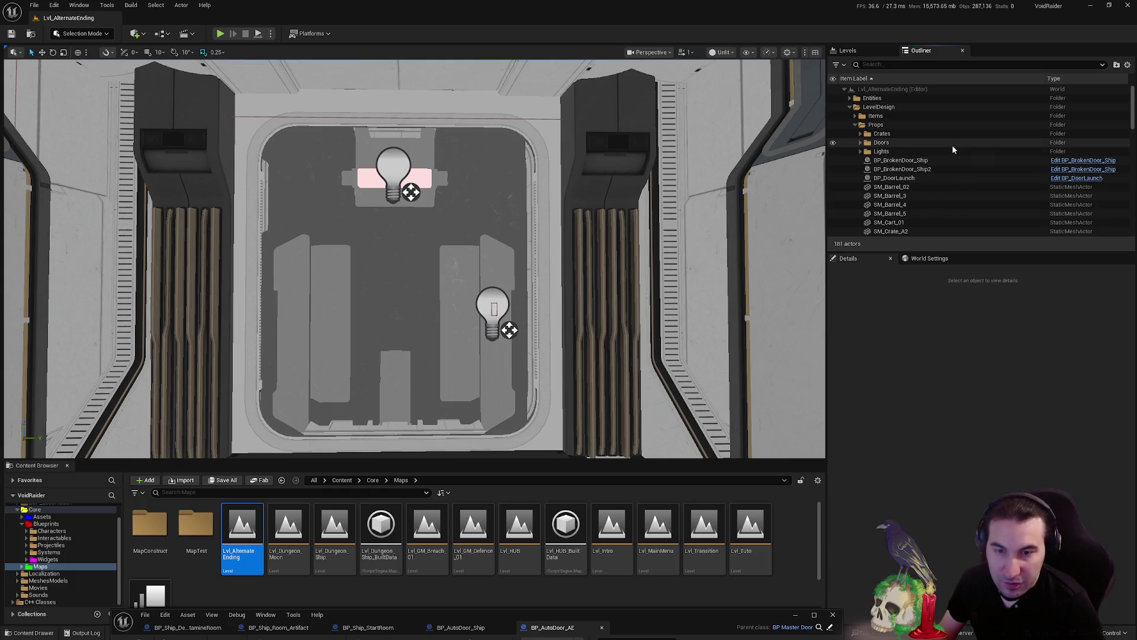
- Focus BP_BrokenDoor_Ship and step its Location X from -6950 to -6947 to fit the doorway
double_click(886, 164)
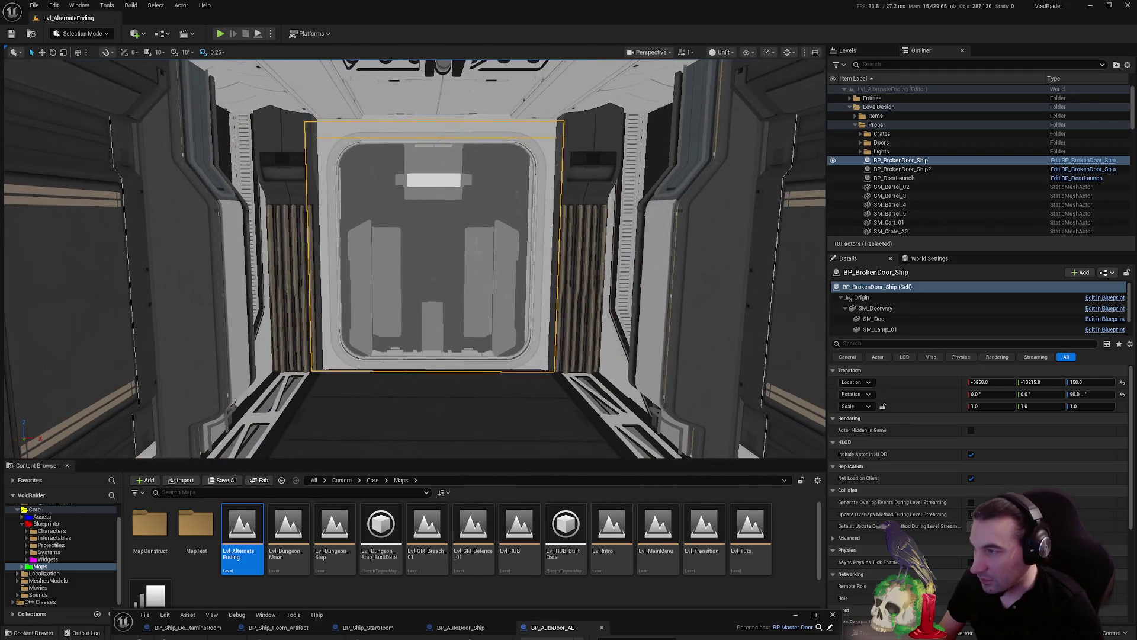
scroll(415, 258, "up", 5)
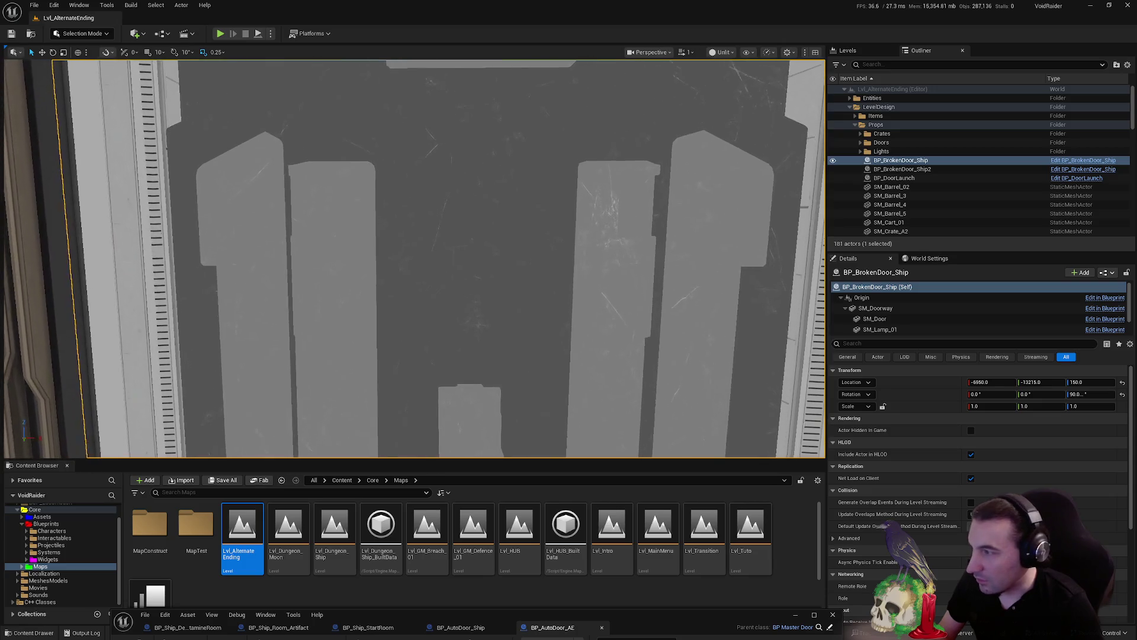
key("f")
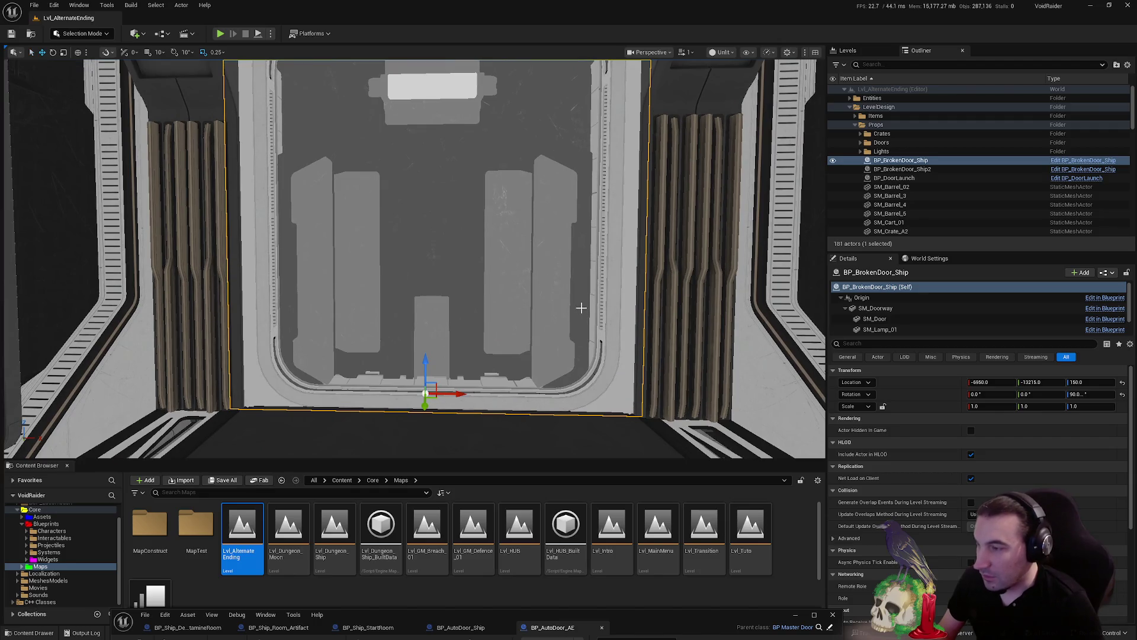
scroll(581, 307, "up", 3)
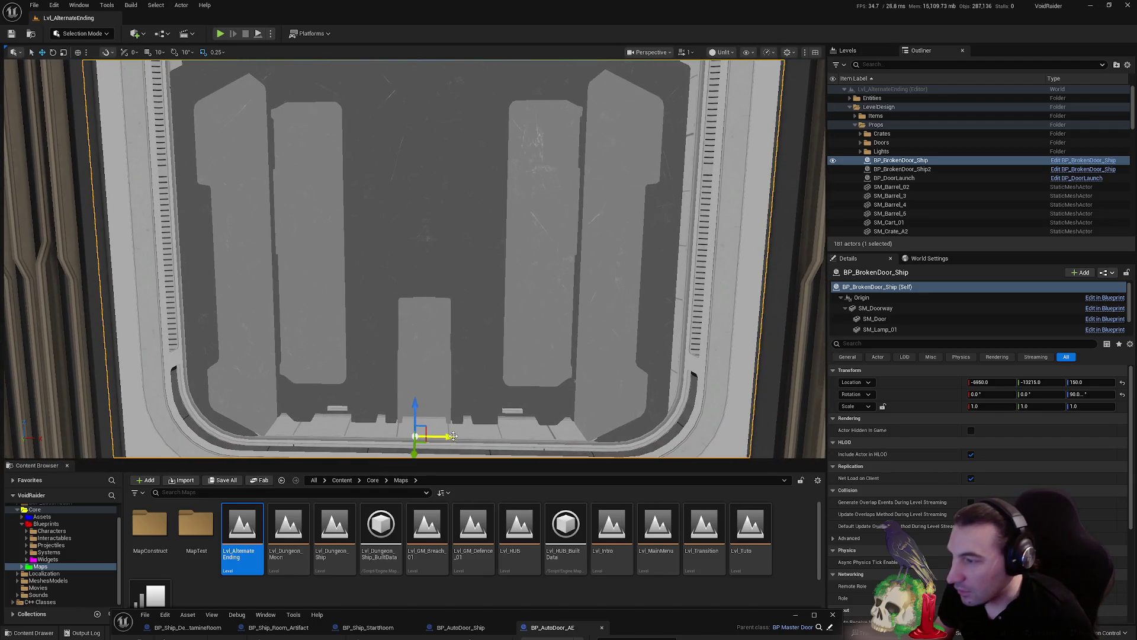
left_click_drag(453, 436, 457, 436)
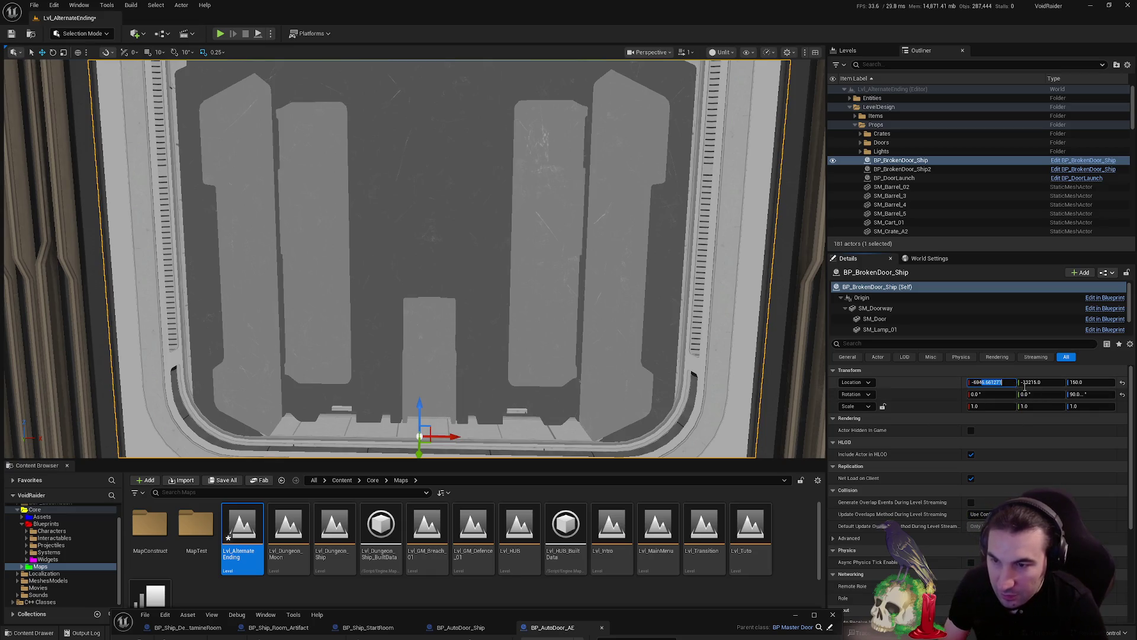
type("5")
key("Return")
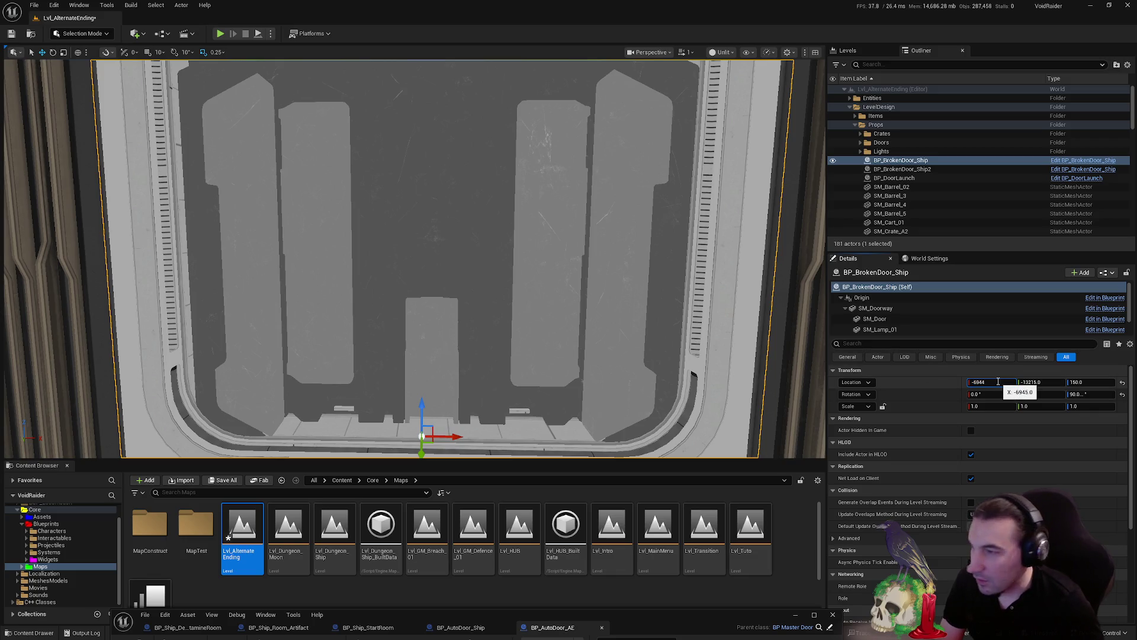
key("Return")
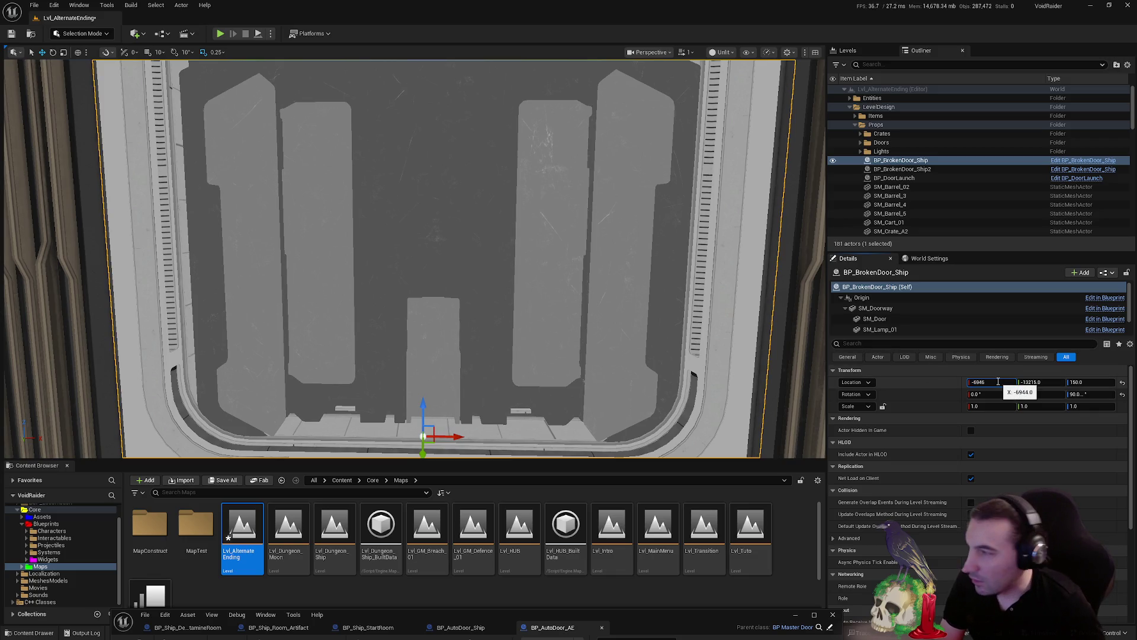
key("Return")
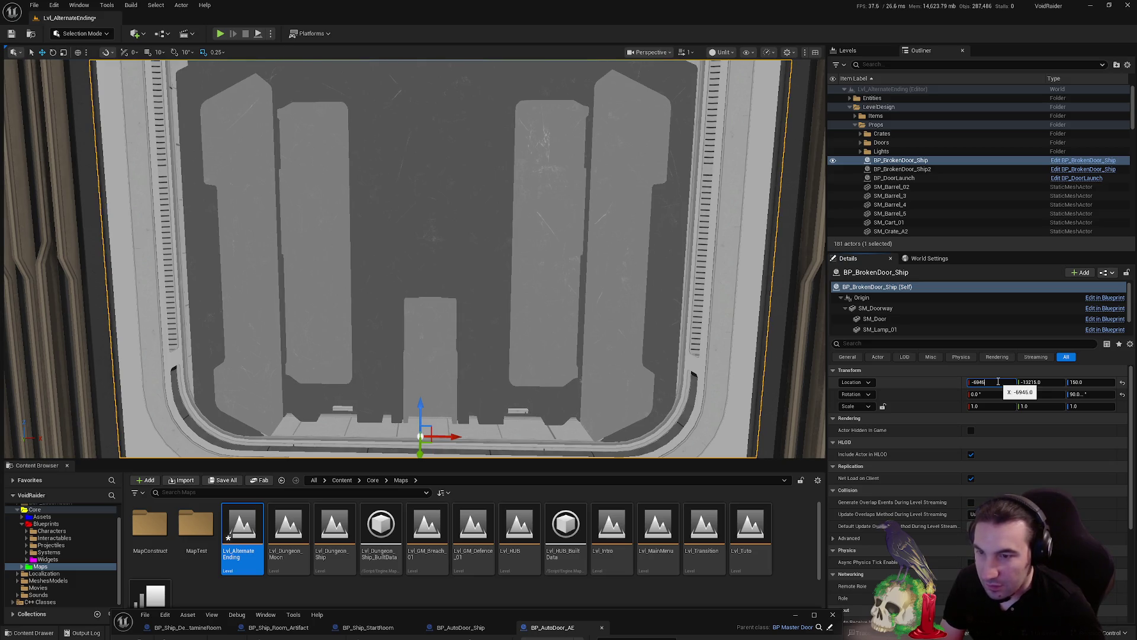
key("Return")
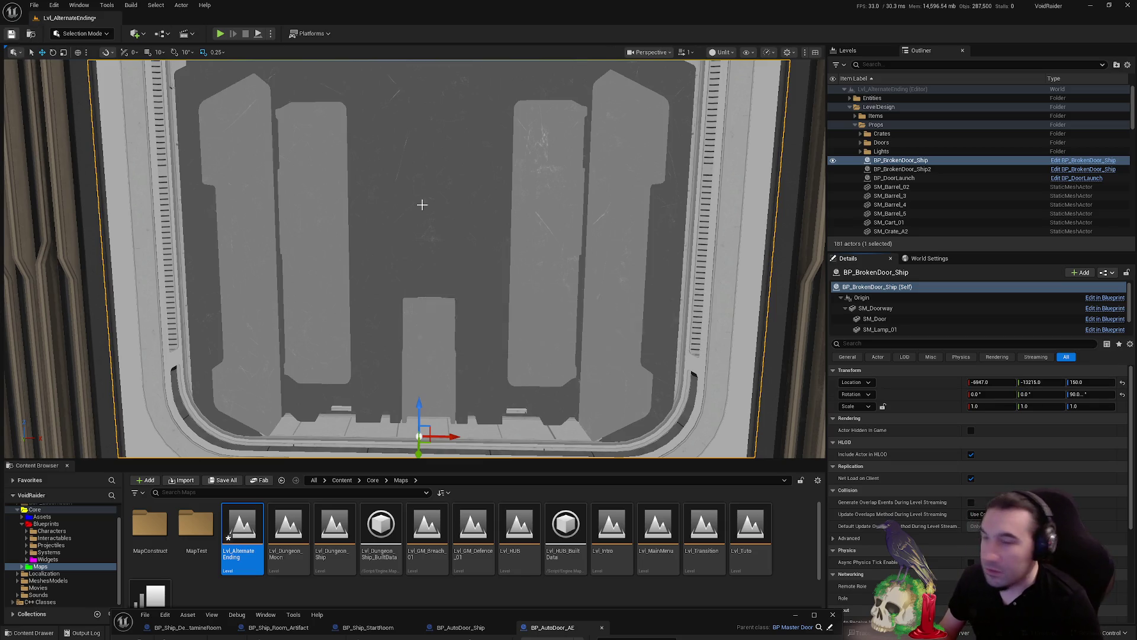
scroll(550, 270, "down", 5)
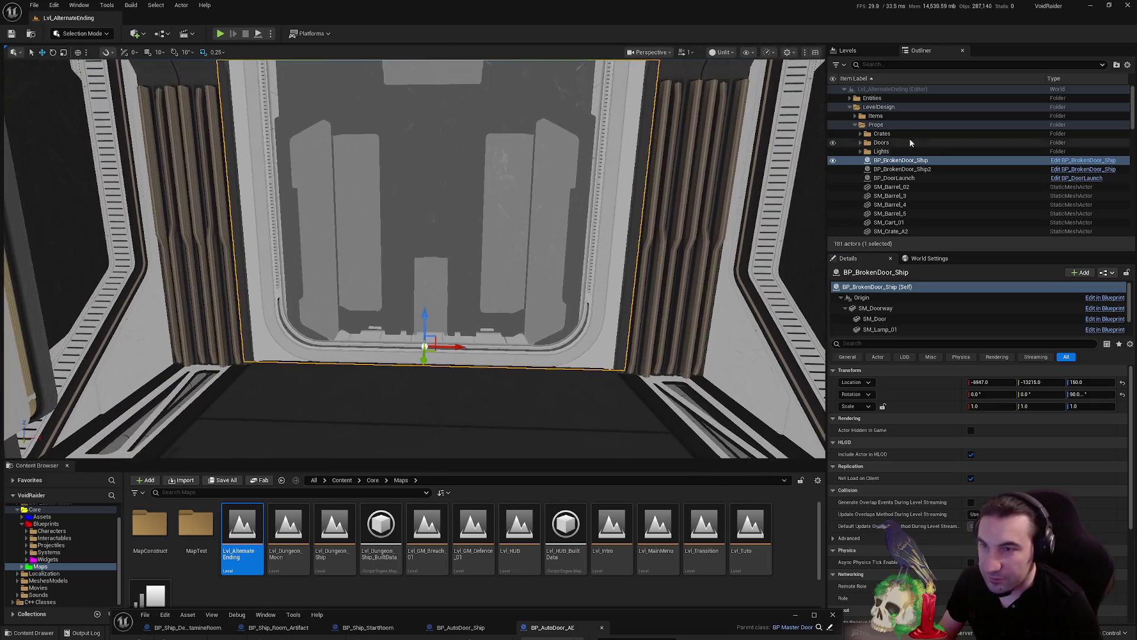
- Focus BP_BrokenDoor_Ship2, view it head-on and nudge it along Y
double_click(902, 168)
mouse_move(497, 243)
left_mouse_down()
mouse_move(379, 255)
mouse_move(414, 260)
left_mouse_up()
mouse_move(455, 434)
left_mouse_down()
mouse_move(451, 403)
mouse_move(455, 434)
left_mouse_up()
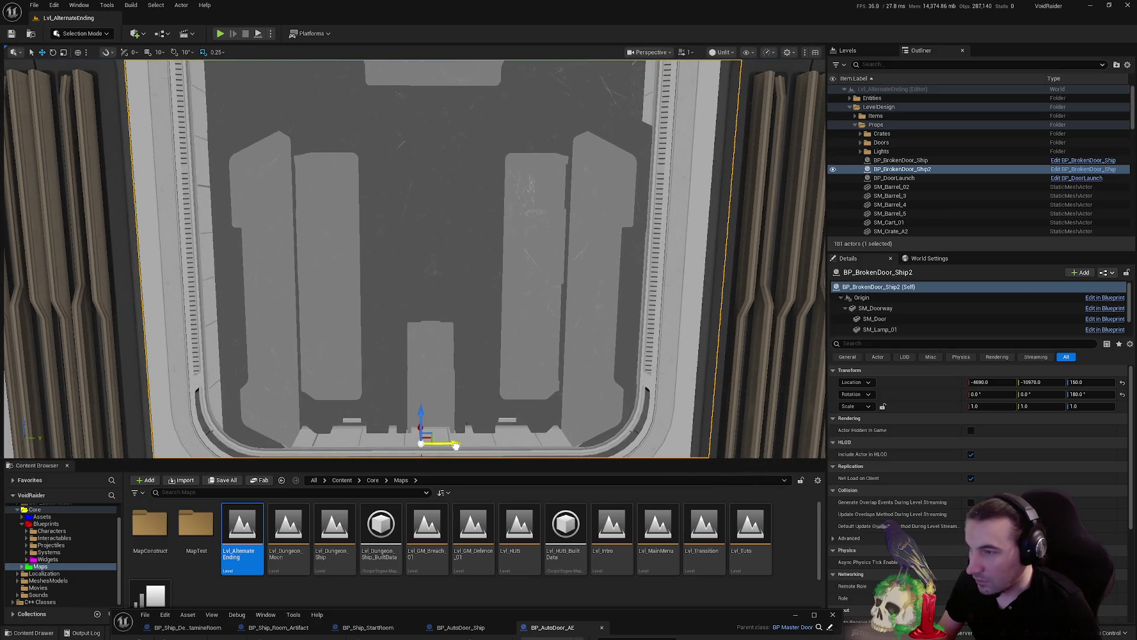
left_click_drag(455, 445, 448, 442)
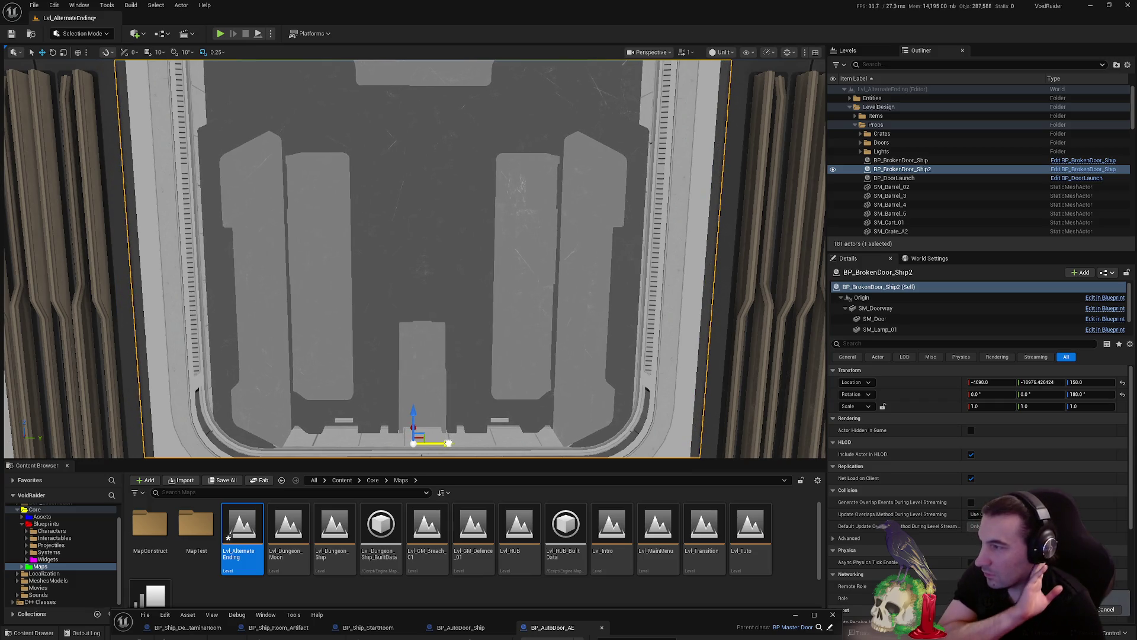
- Refine its Location Y to -10976.7 and save Lvl_AlternateEnding
left_click(1036, 384)
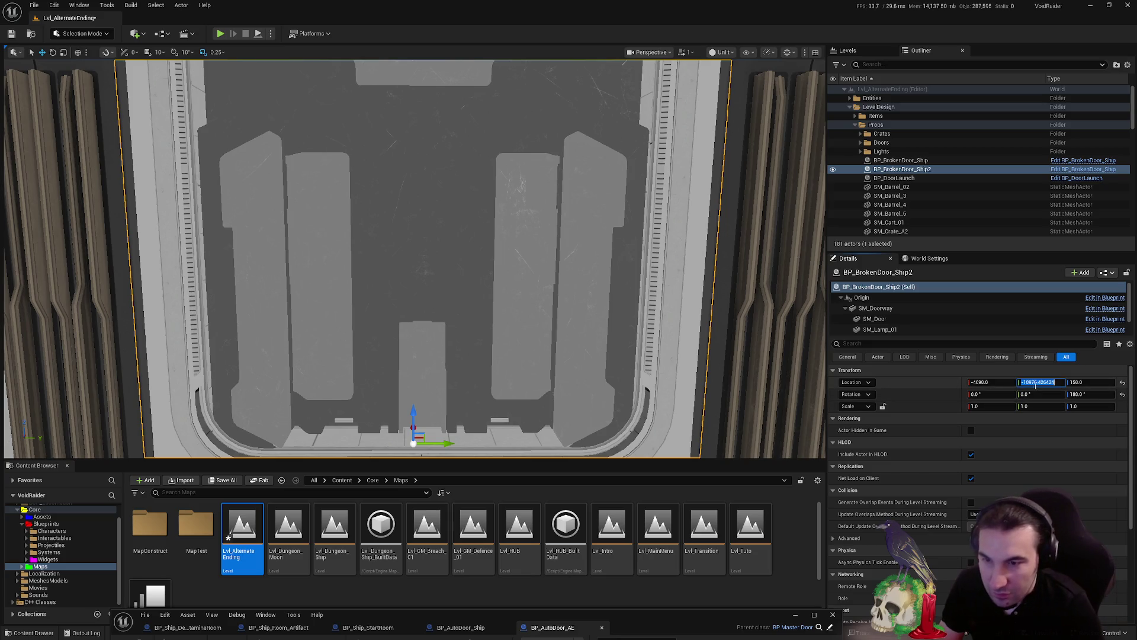
type("-10977")
key("Return")
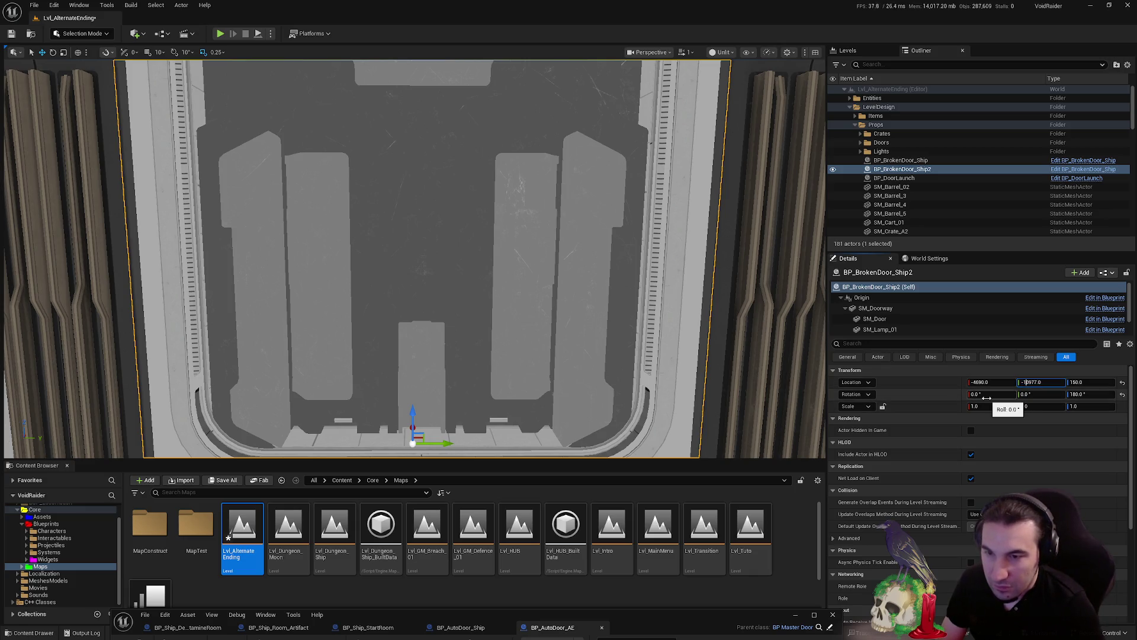
key("Return")
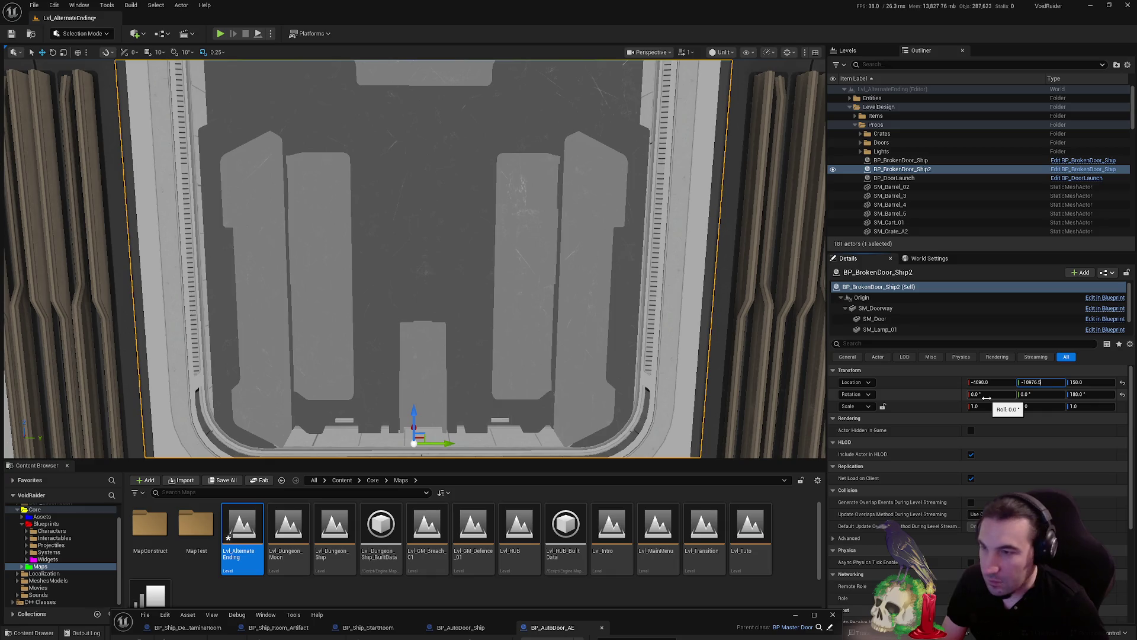
key("Return")
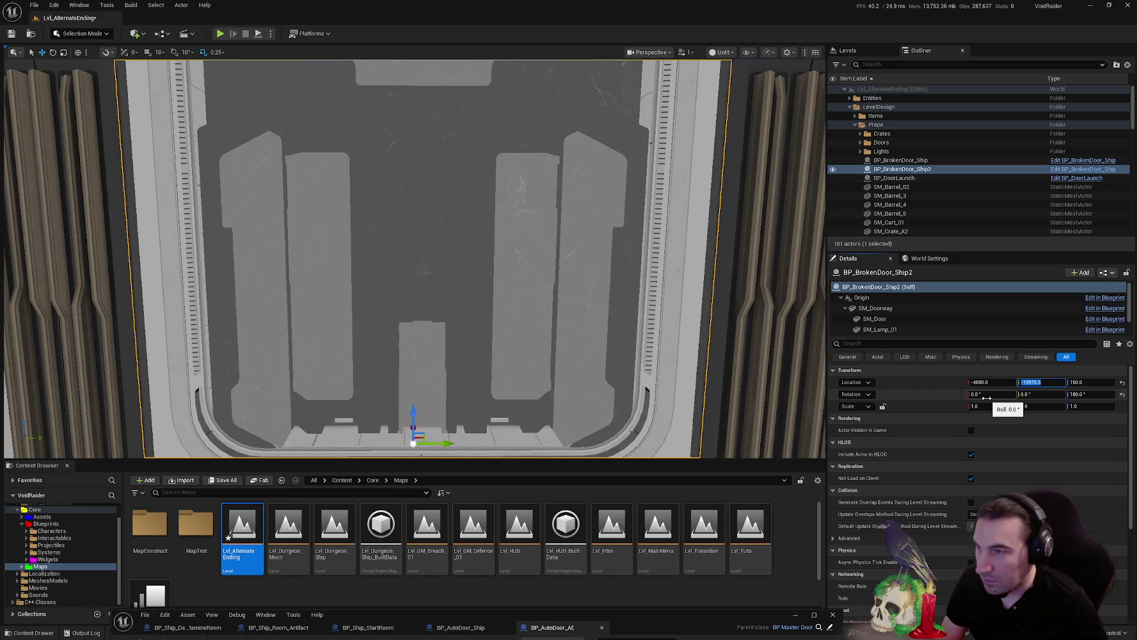
key("Return")
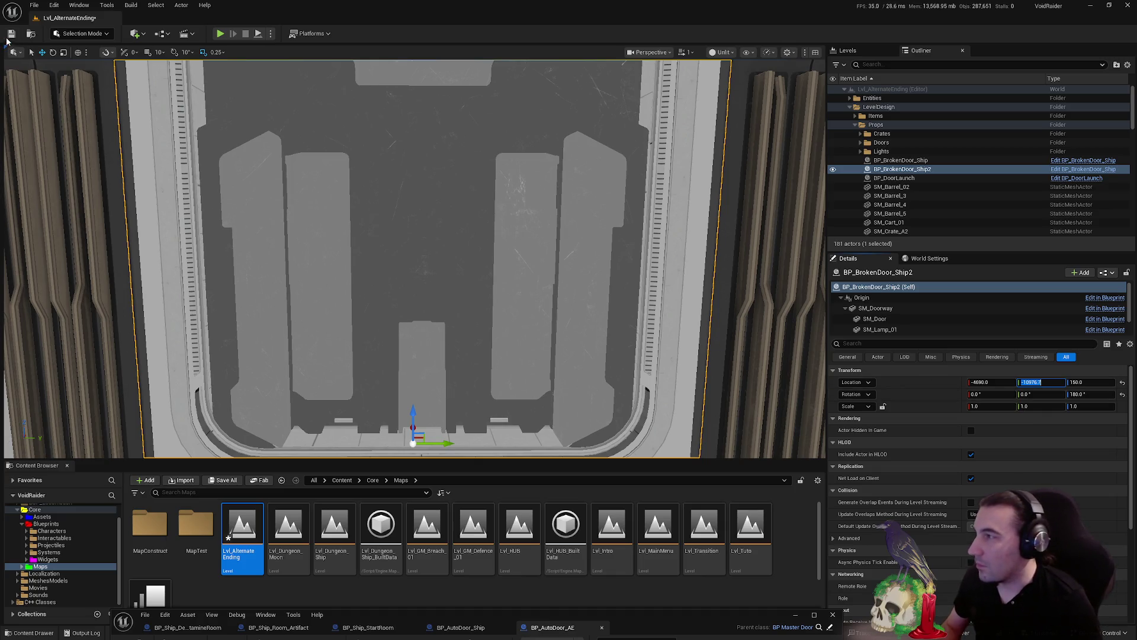
left_click(10, 35)
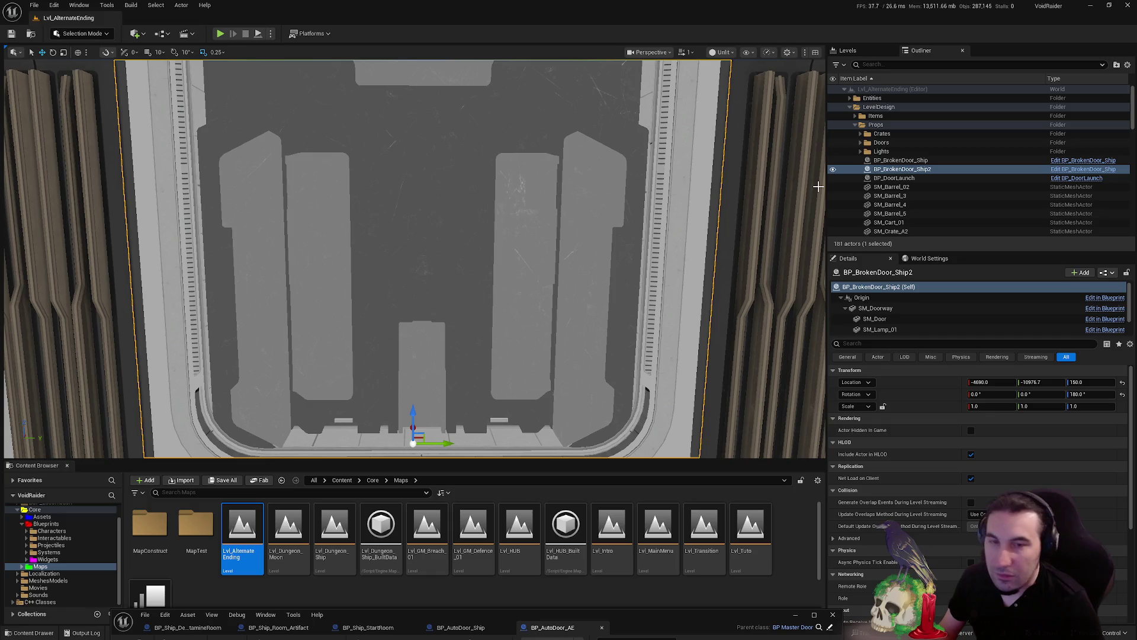
- Expand the Doors actor folder, focus BP_AutoDoor_AE and nudge it along Y
left_click(860, 143)
double_click(900, 151)
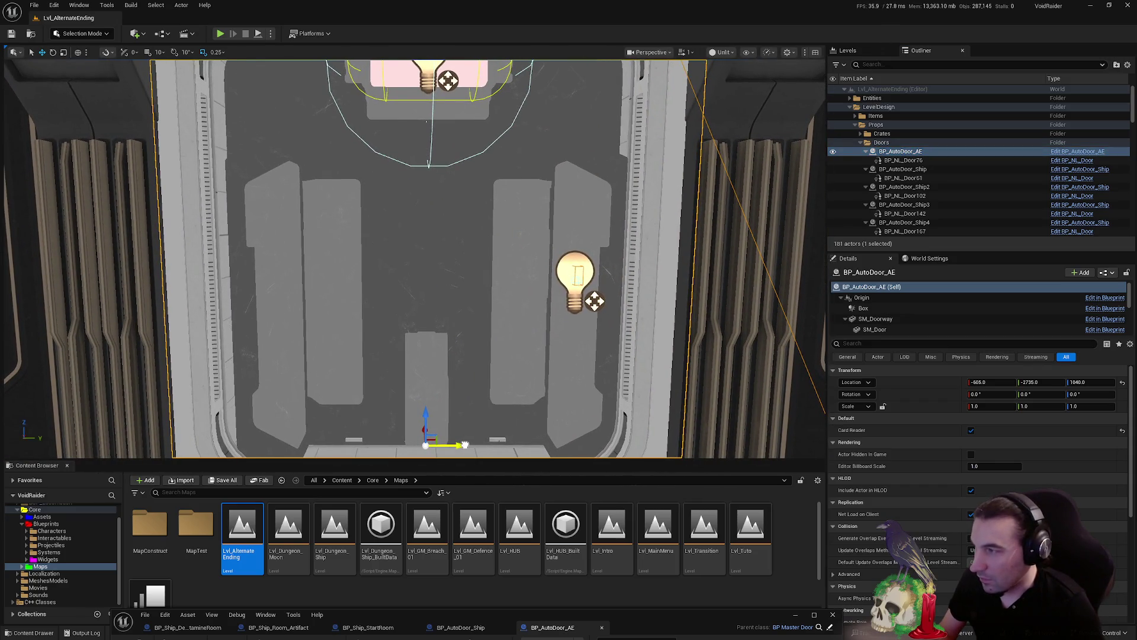
left_click_drag(465, 444, 459, 445)
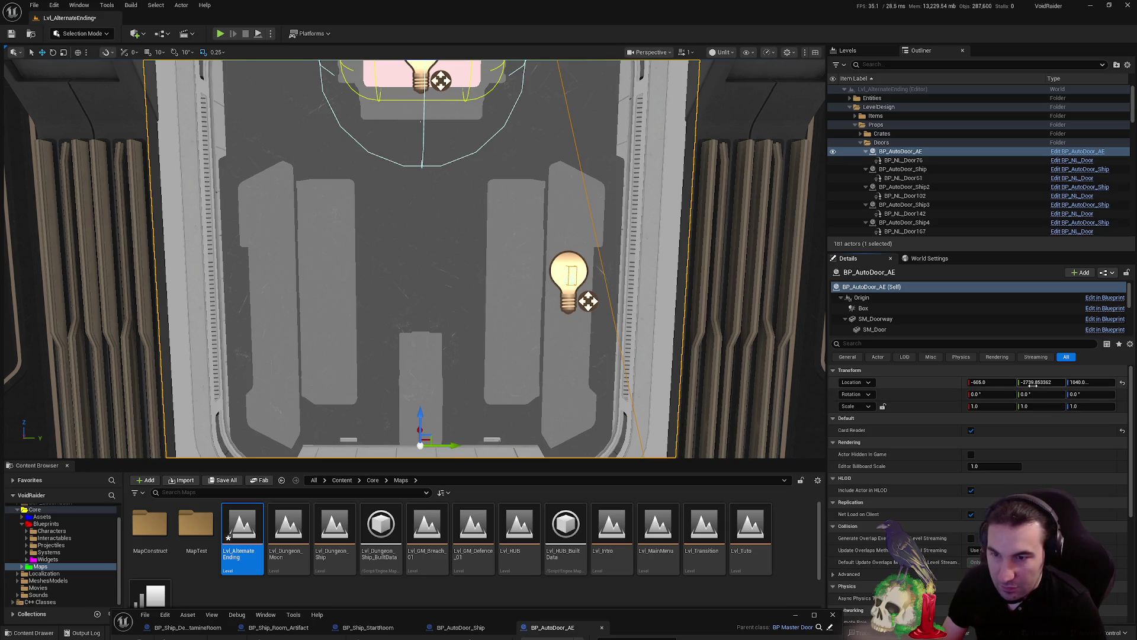
- Set BP_AutoDoor_AE's Location Y to -2740.0, save the level, and select BP_AutoDoor_Ship
left_click_drag(1051, 384, 1072, 381)
type("-2740")
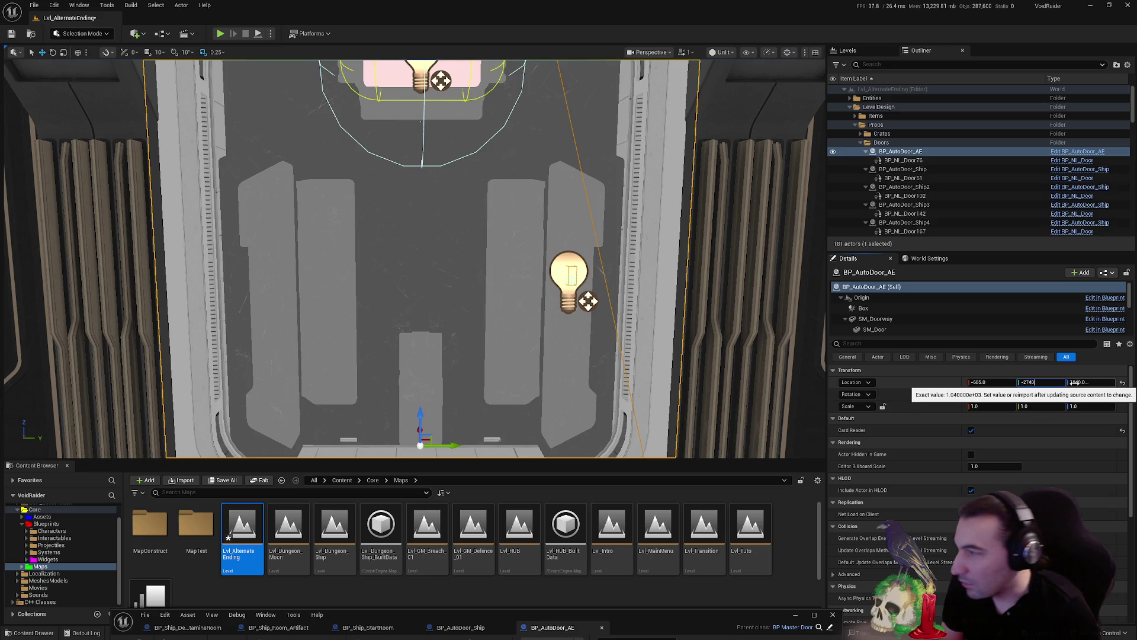
key("Return")
left_click(12, 34)
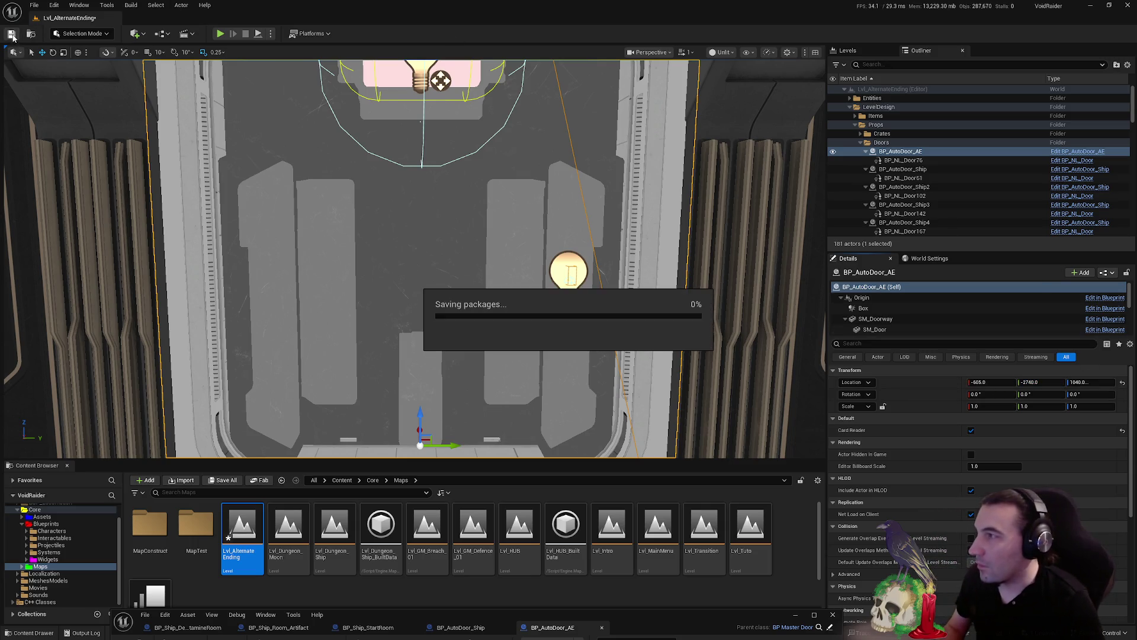
double_click(918, 170)
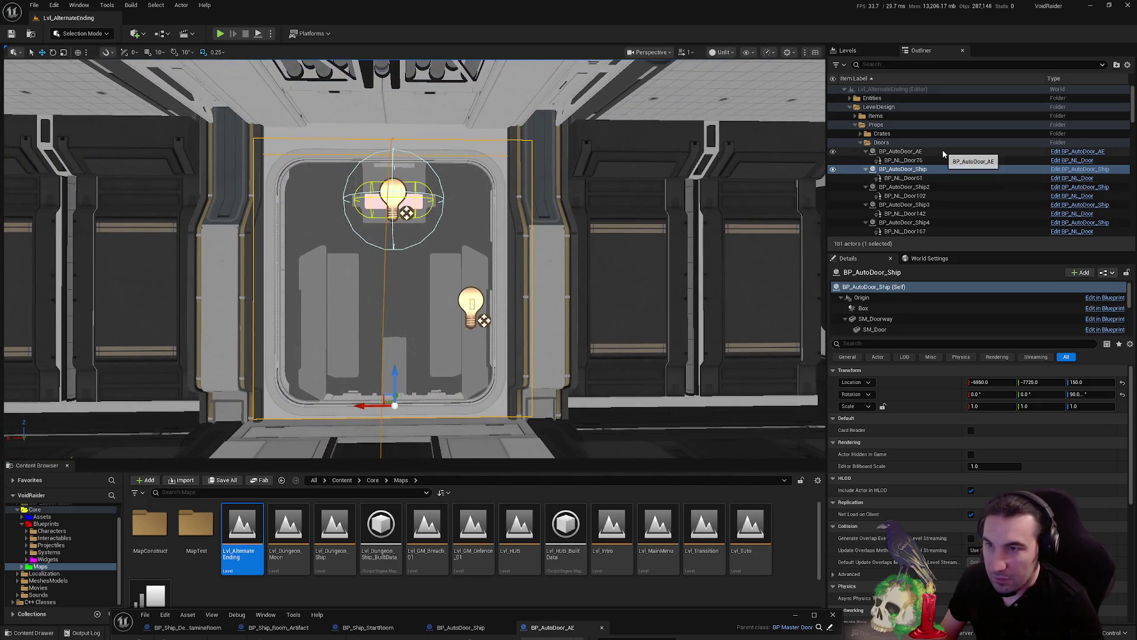
- Shift BP_AutoDoor_Ship to Location X -6940.0, keeping Y -7735.0
scroll(948, 191, "down", 2)
scroll(947, 191, "down", 2)
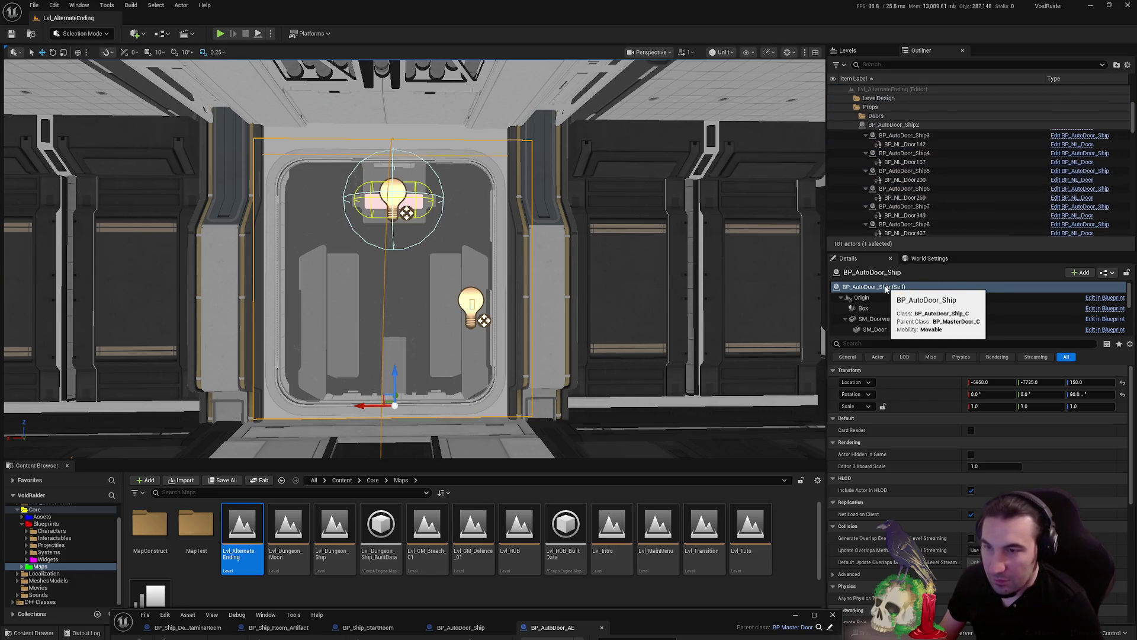
scroll(924, 130, "up", 3)
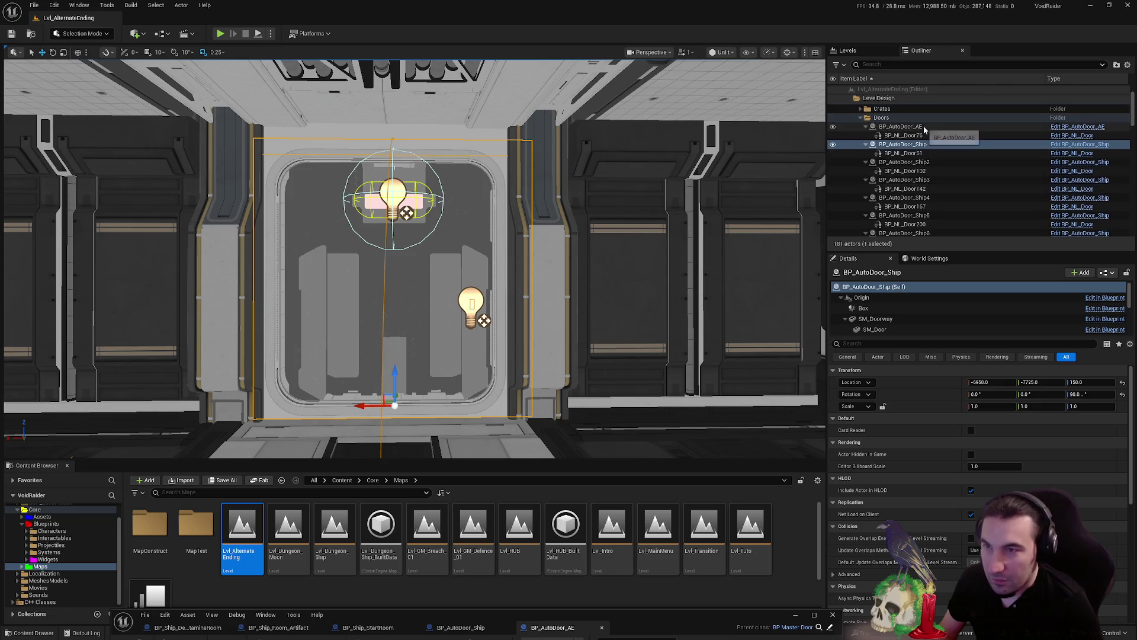
scroll(414, 254, "up", 5)
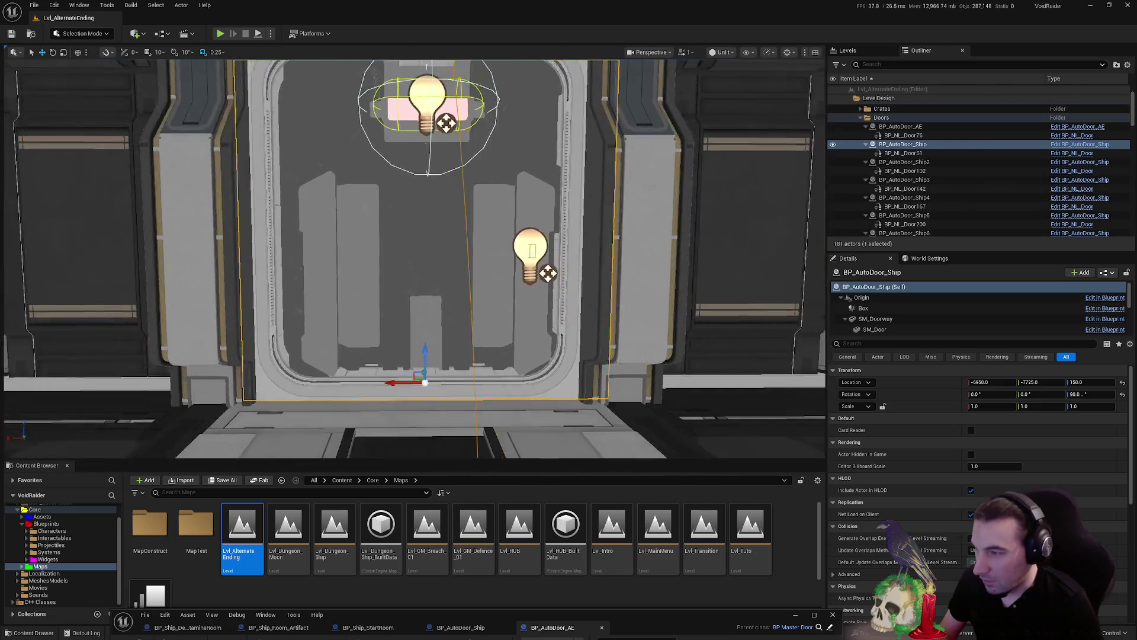
scroll(527, 301, "up", 3)
scroll(527, 301, "down", 2)
scroll(526, 300, "up", 2)
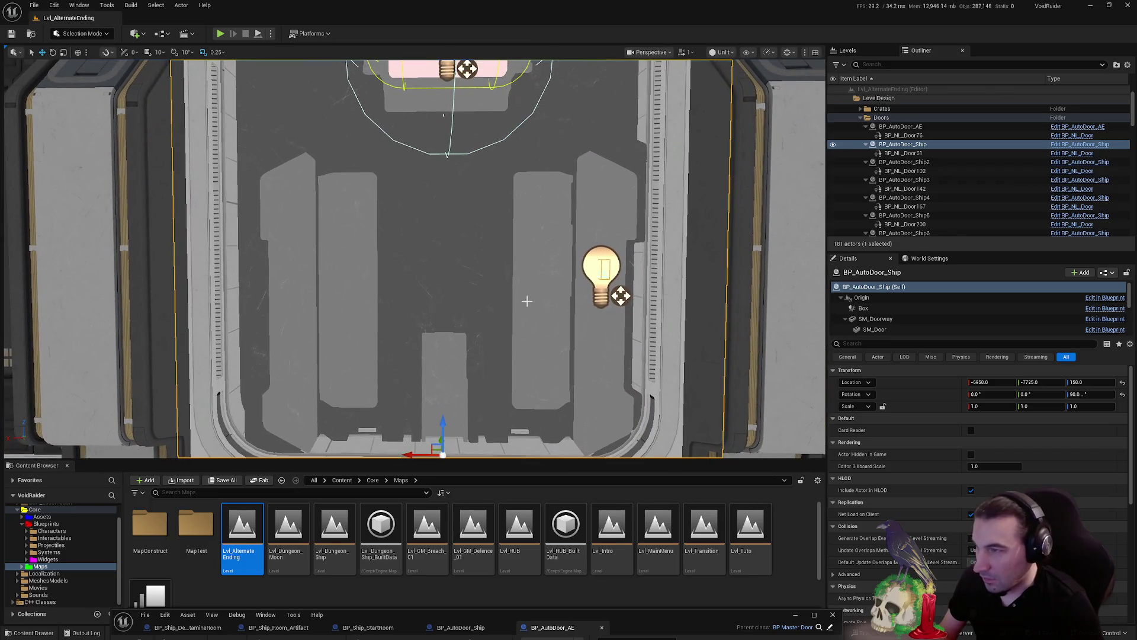
scroll(527, 301, "down", 2)
scroll(552, 293, "down", 3)
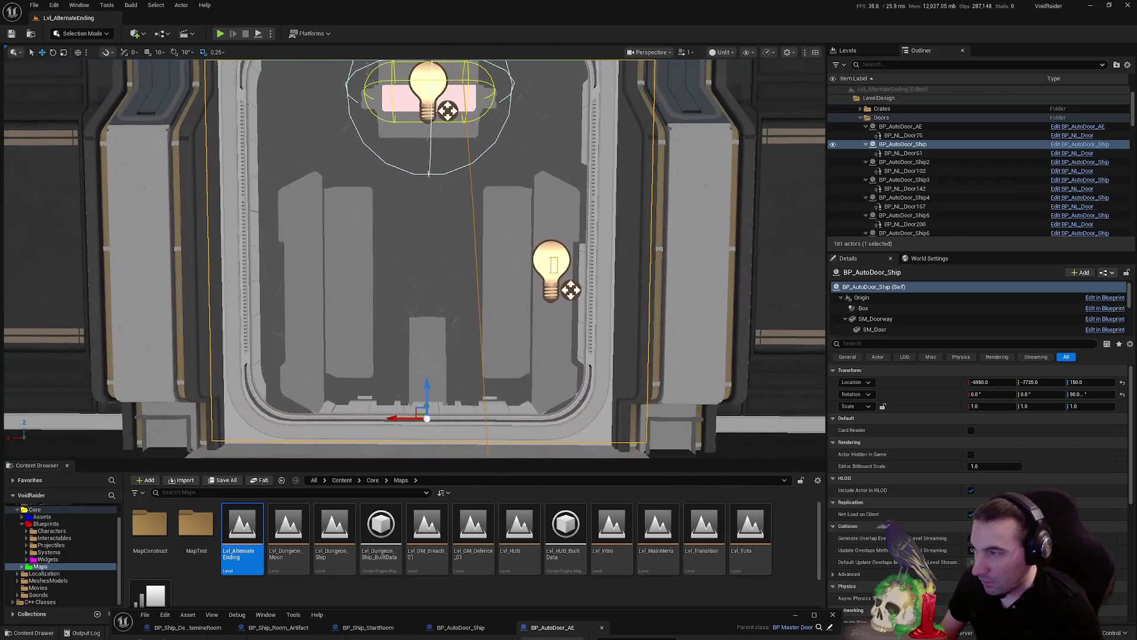
scroll(552, 293, "up", 2)
left_click_drag(398, 436, 387, 436)
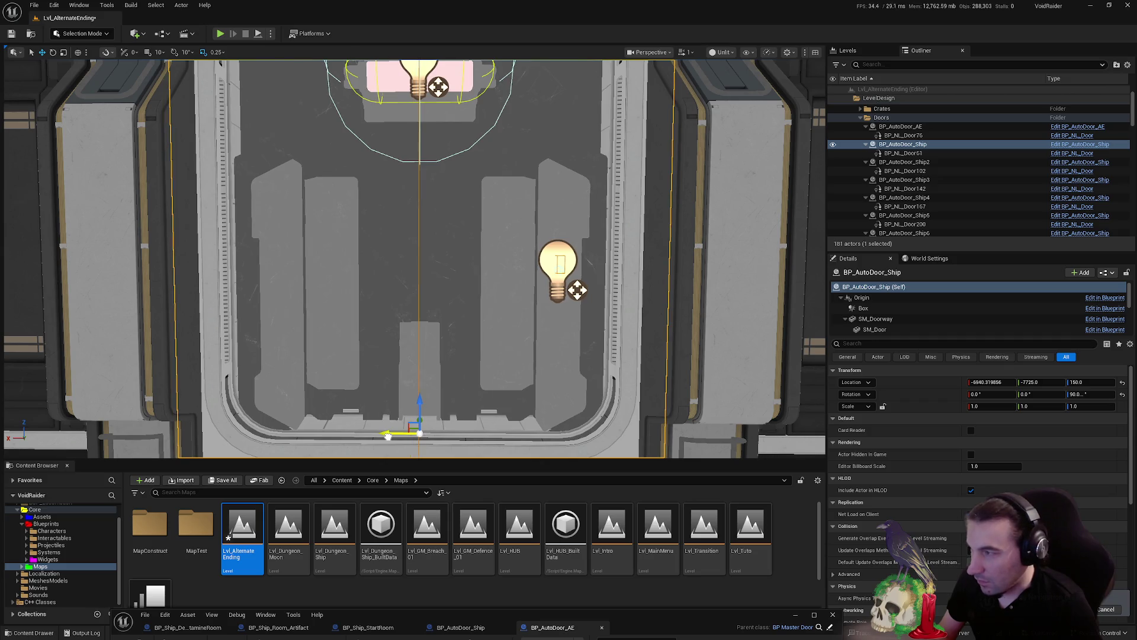
left_click(999, 380)
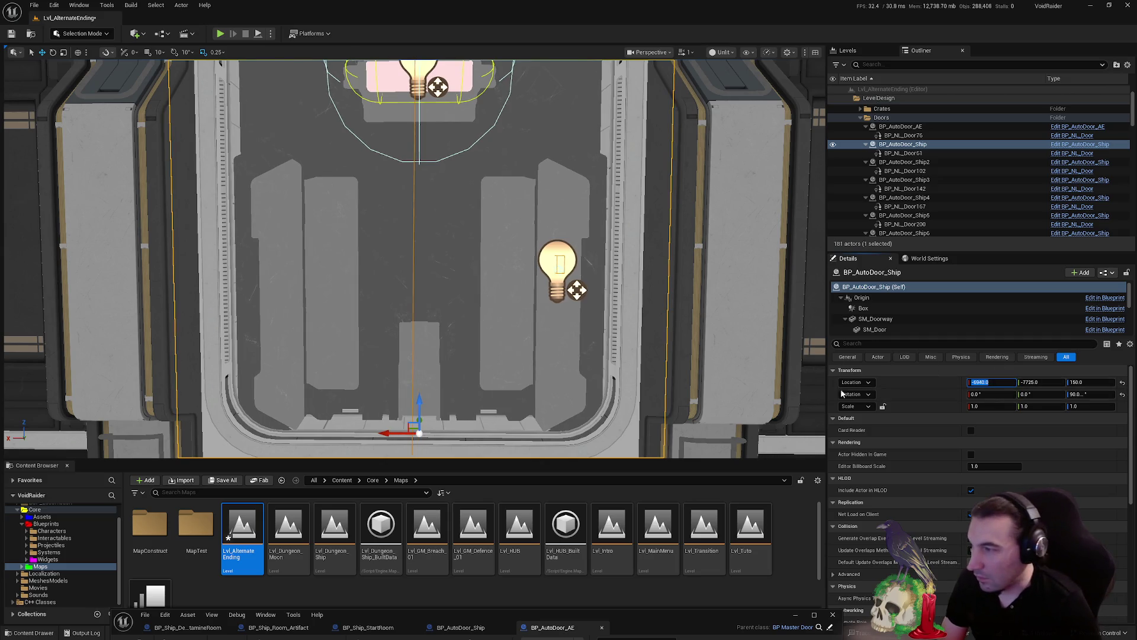
- Save all modified assets, then nudge BP_AutoDoor_Ship2's Location X toward -4840.0
left_click(229, 481)
left_click(639, 443)
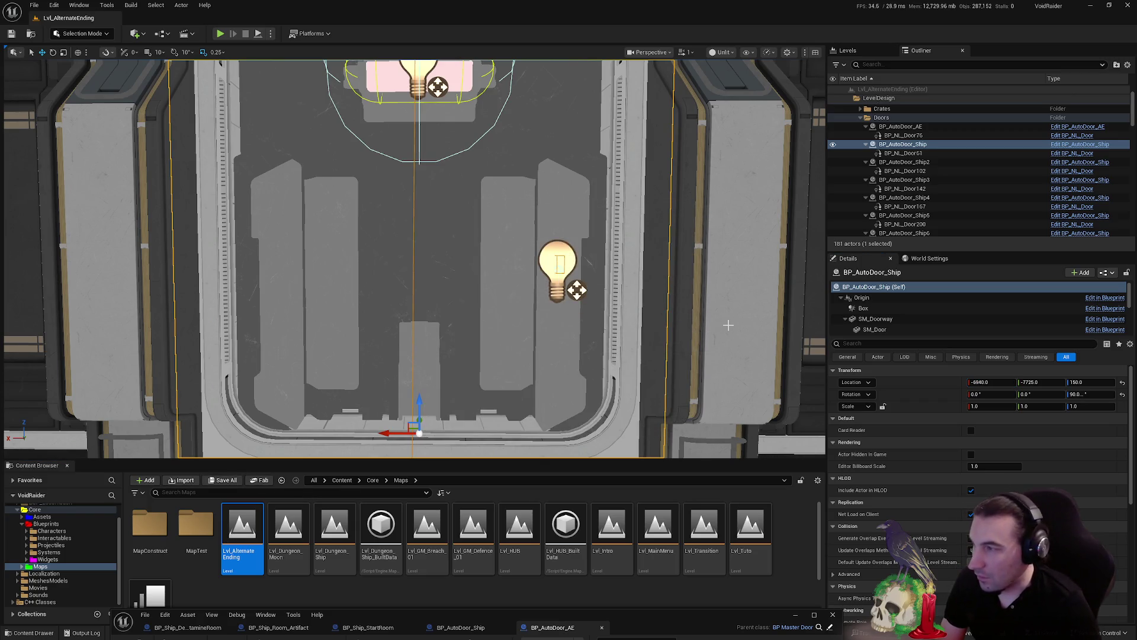
double_click(922, 164)
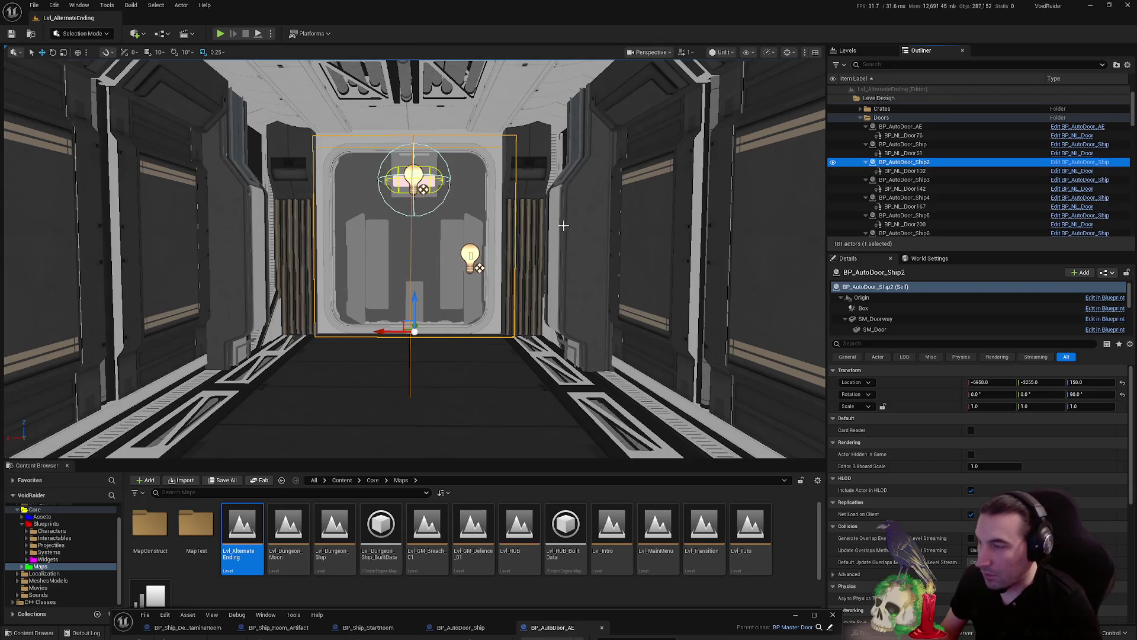
scroll(564, 225, "up", 5)
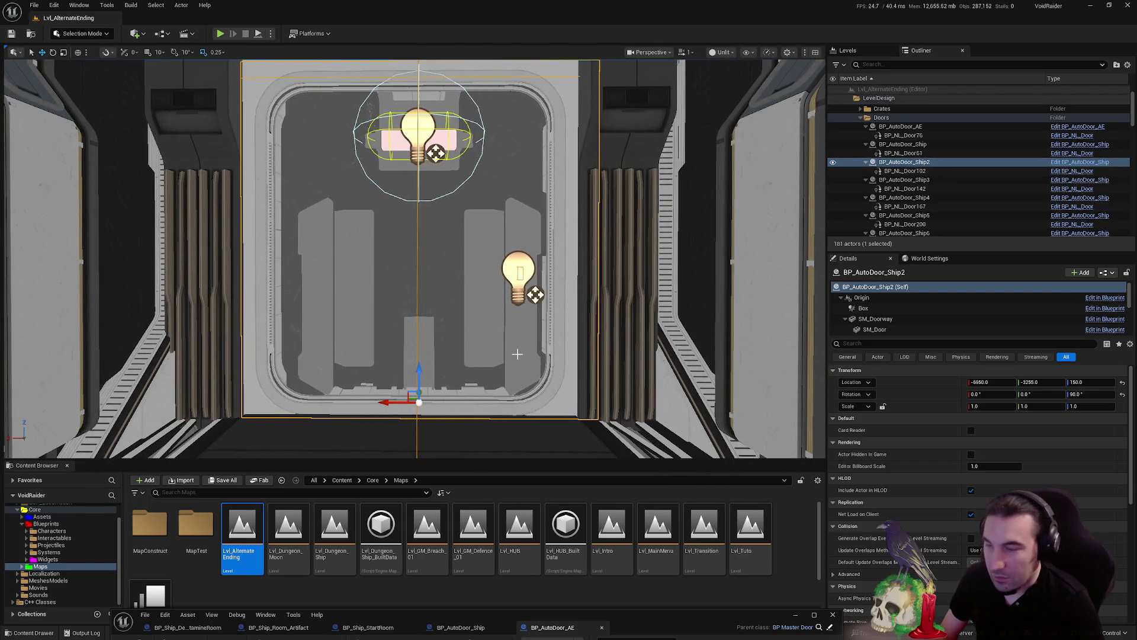
left_click_drag(386, 404, 378, 404)
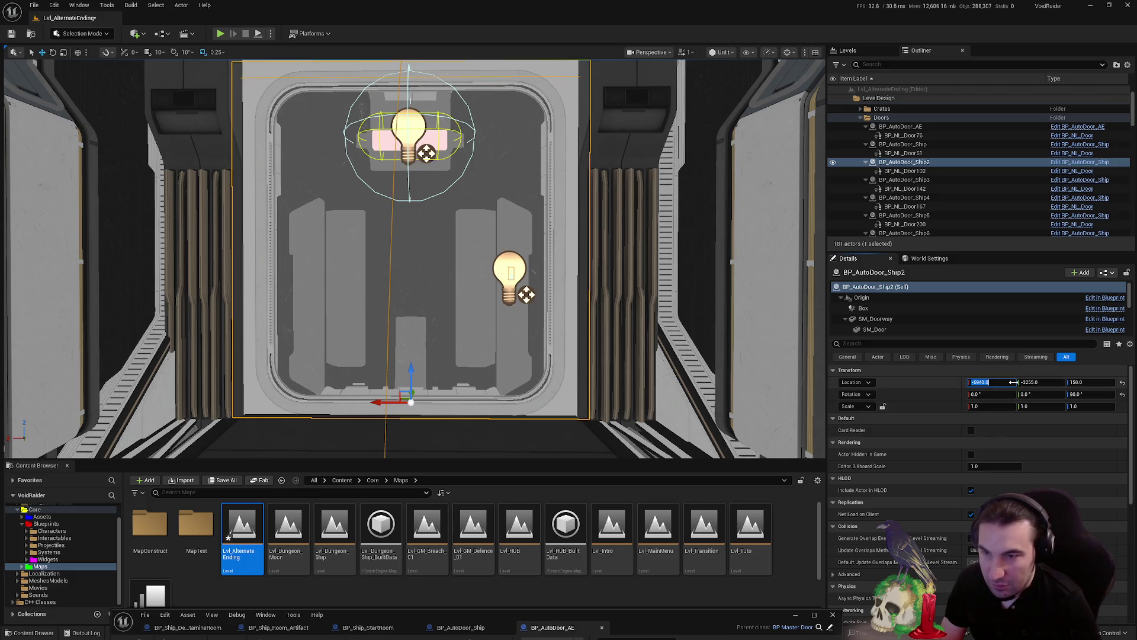
- Set BP_AutoDoor_Ship3's Location X to -6940.0
double_click(904, 179)
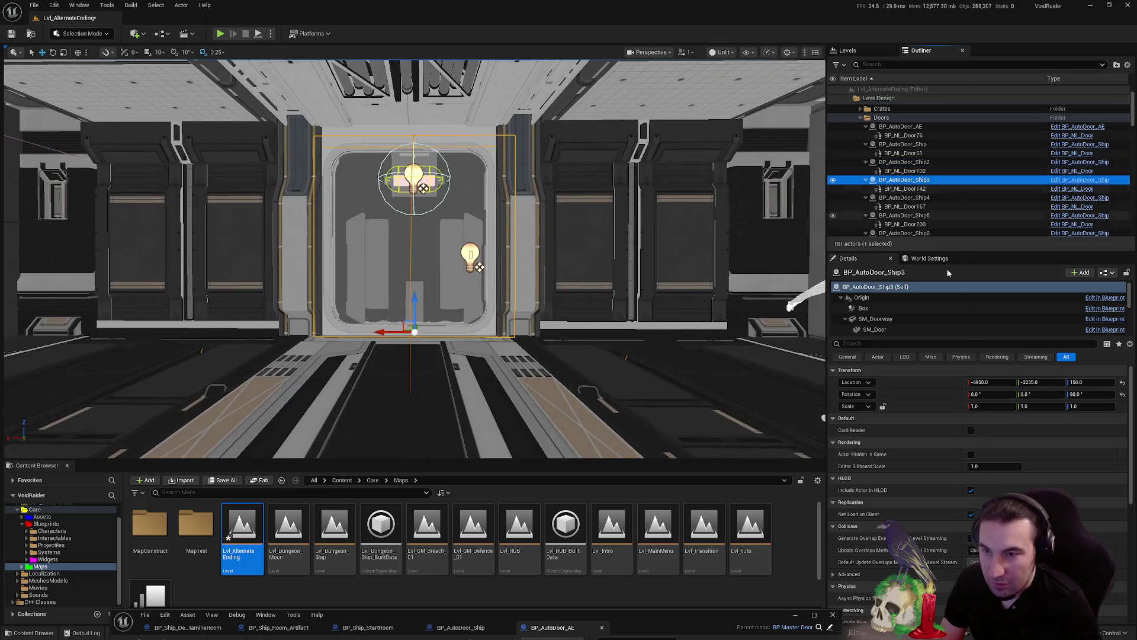
left_click(981, 382)
key("BackSpace")
type("4")
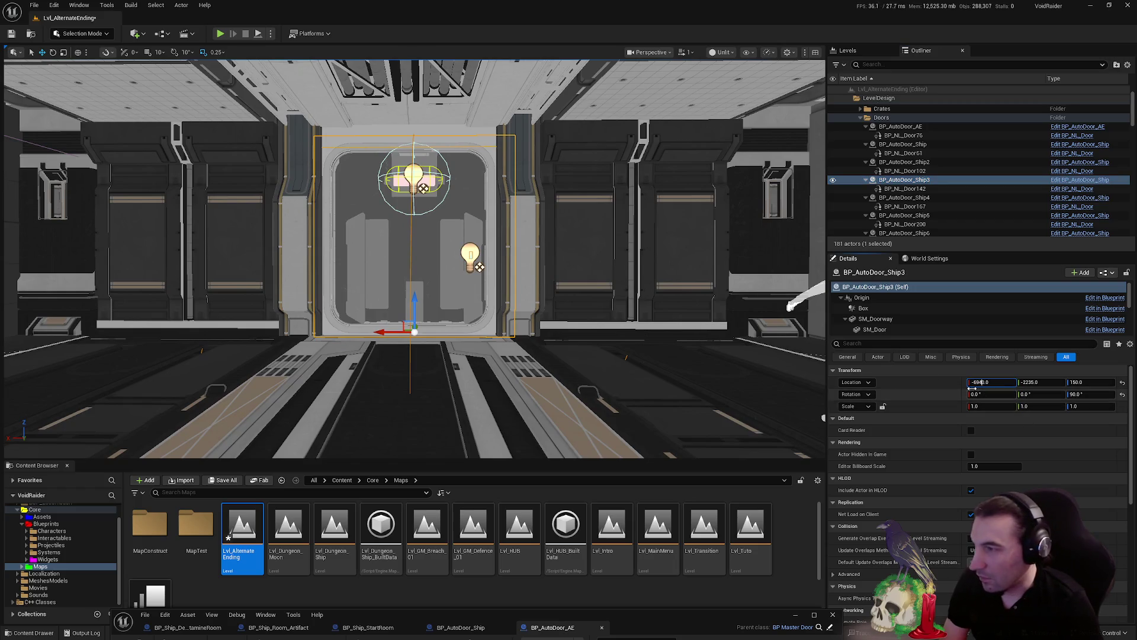
key("Return")
scroll(608, 279, "up", 6)
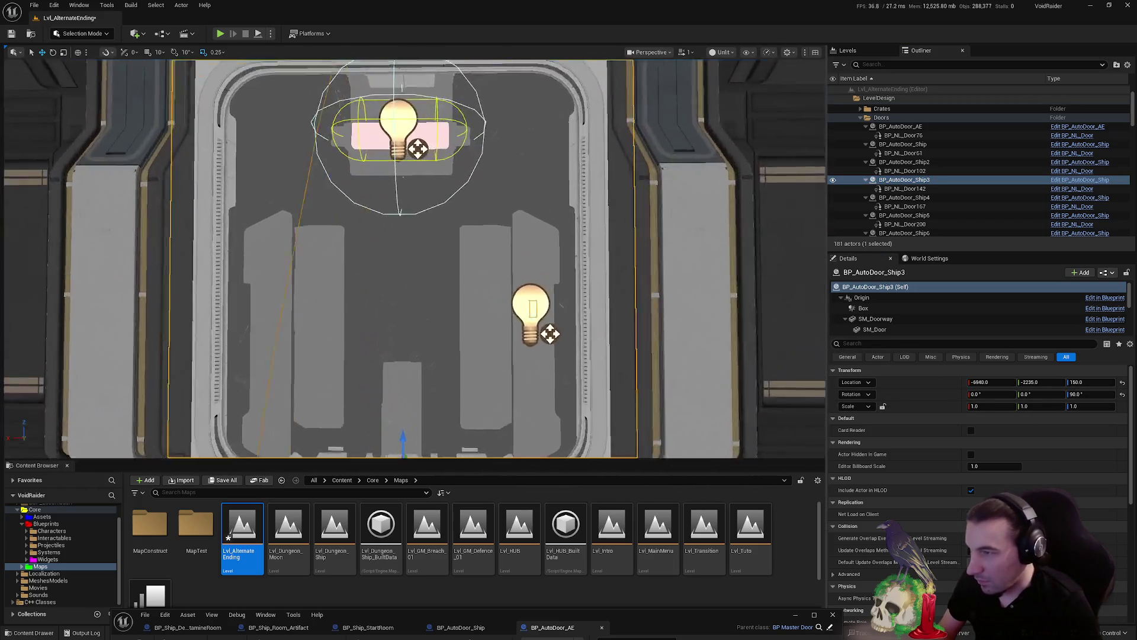
scroll(414, 259, "up", 2)
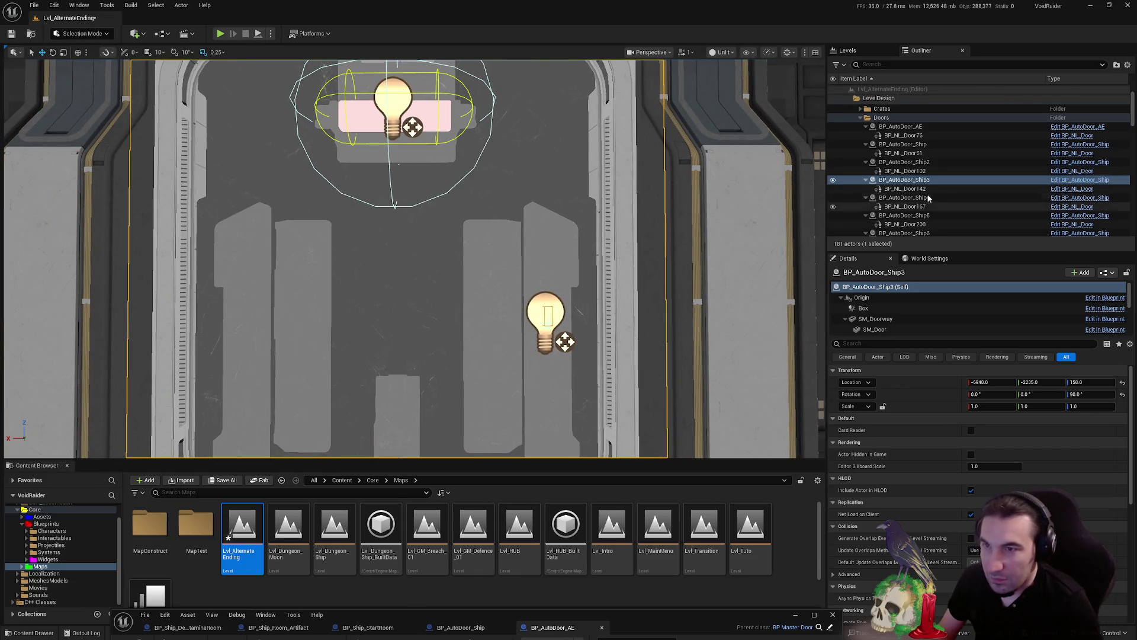
- Correct BP_AutoDoor_Ship4's Location X to -6940.0
double_click(947, 197)
left_click(985, 382)
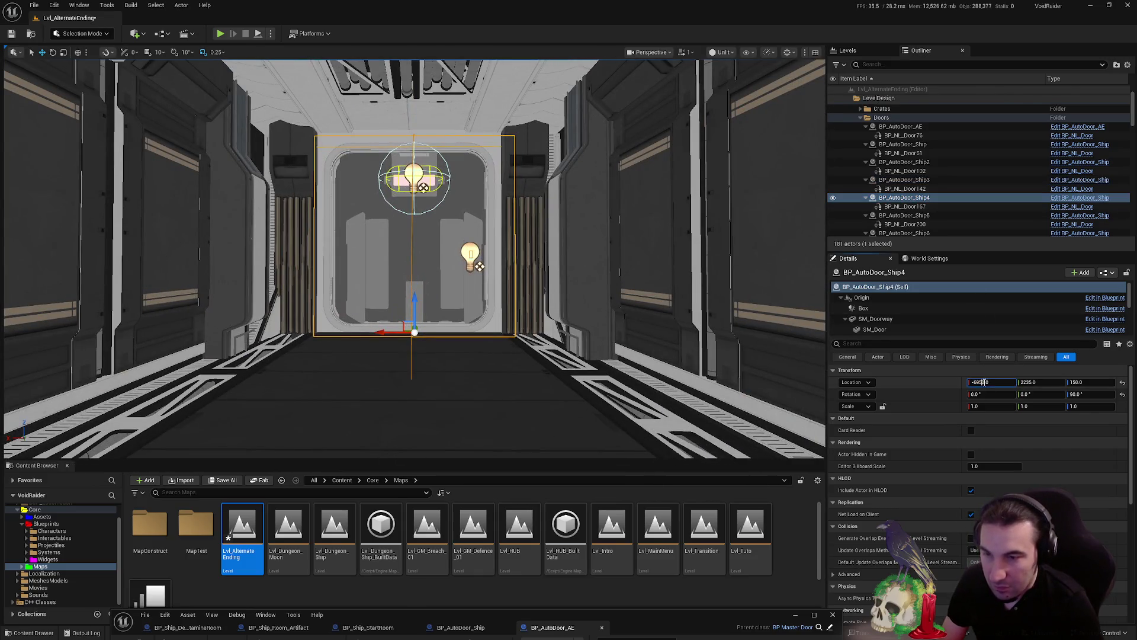
key("BackSpace")
type("0")
key("Return")
scroll(778, 302, "up", 5)
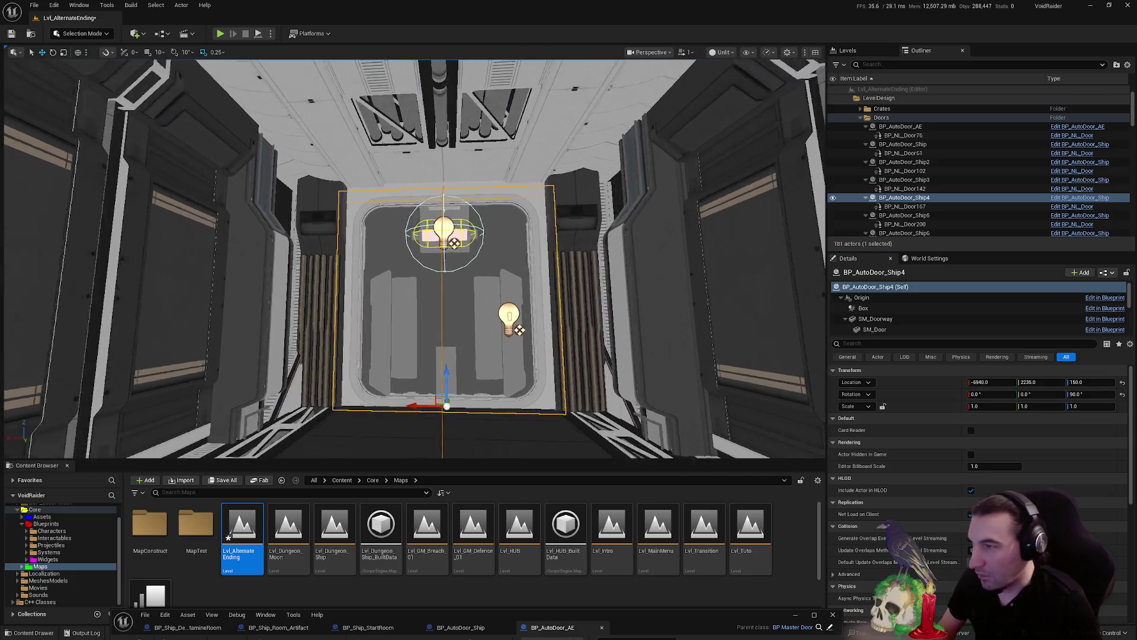
scroll(413, 258, "up", 5)
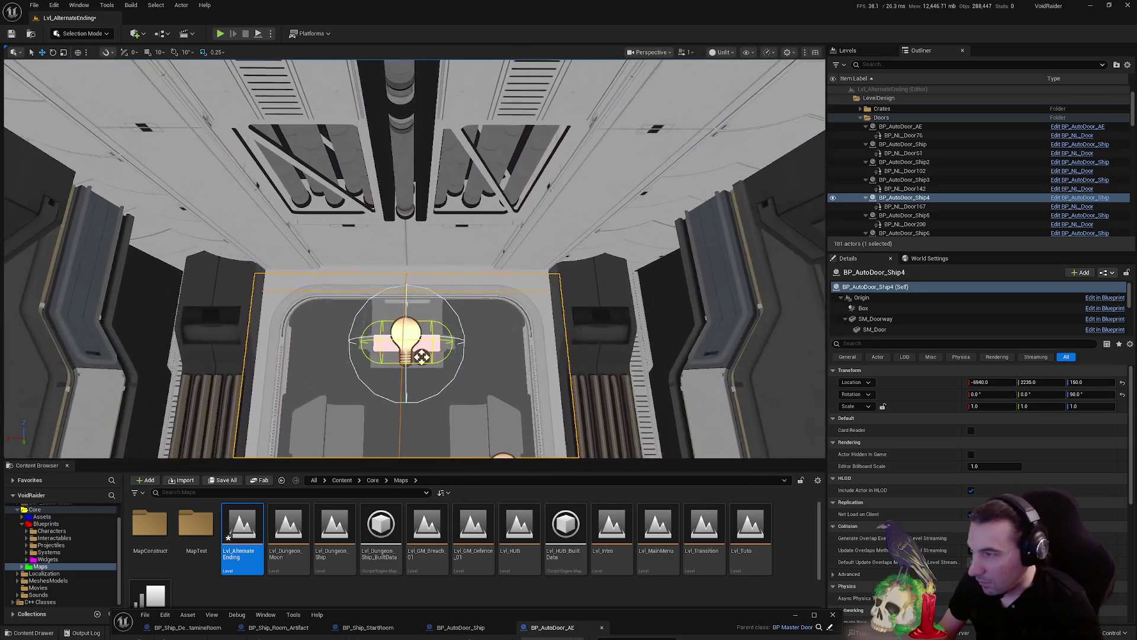
scroll(413, 259, "up", 2)
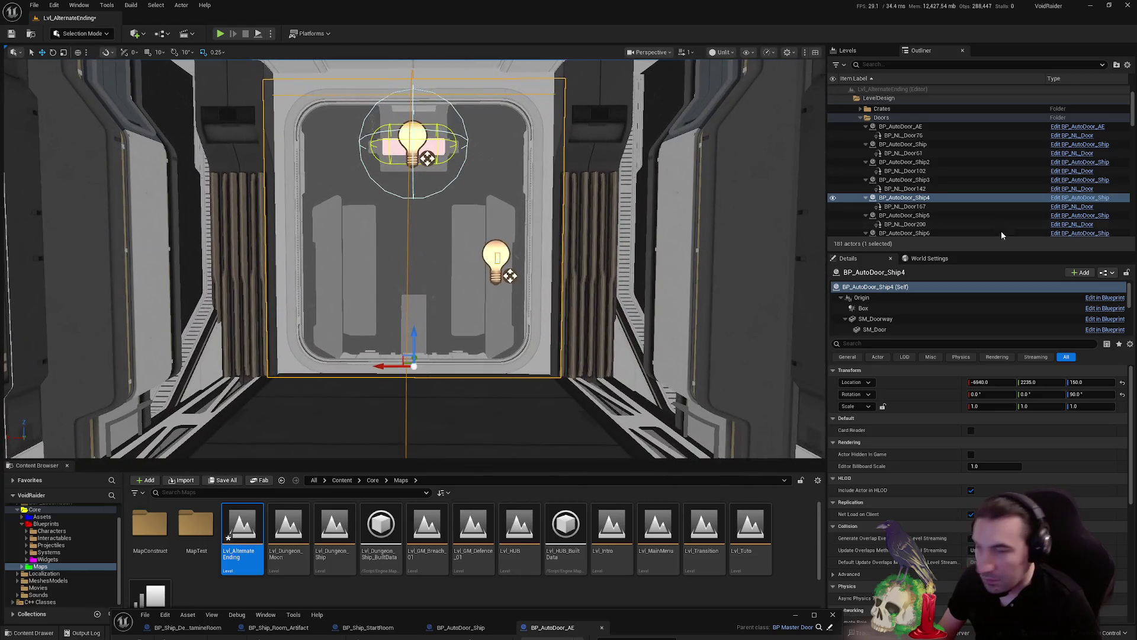
- Nudge BP_AutoDoor_Ship5 along Y from 5.0 to 10.0, then select BP_AutoDoor_Ship6
double_click(930, 214)
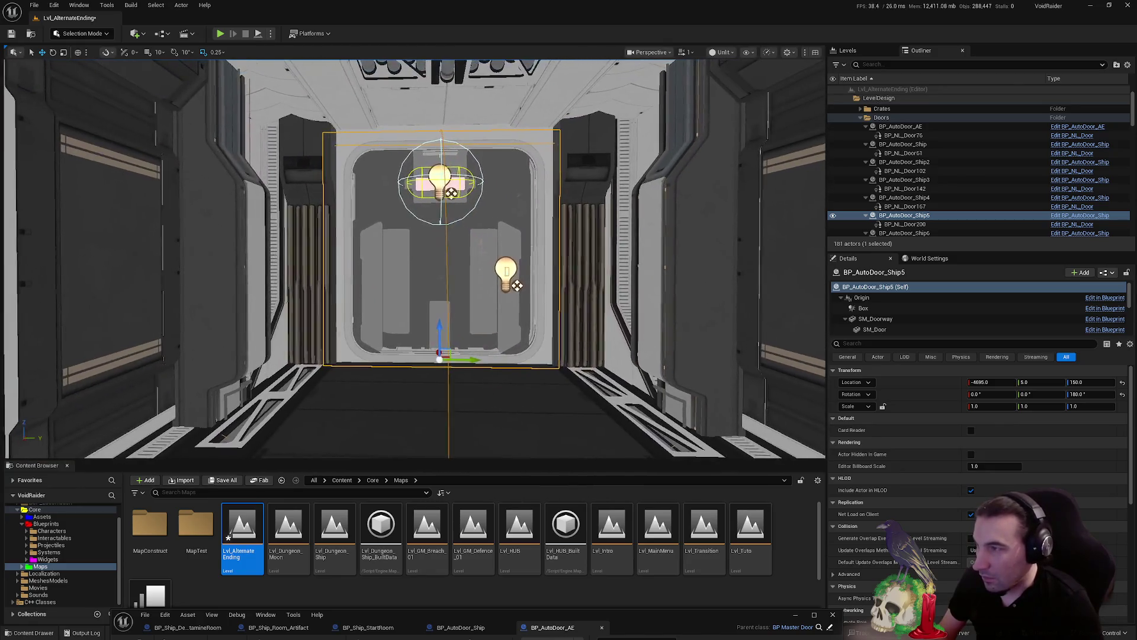
scroll(444, 395, "up", 3)
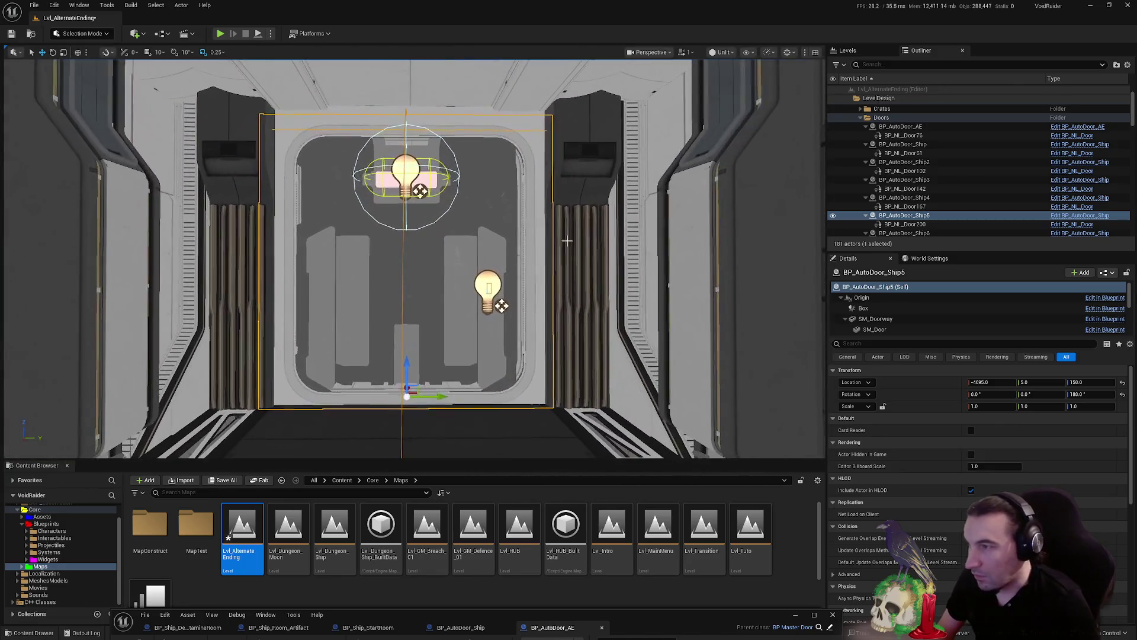
left_click_drag(444, 397, 447, 397)
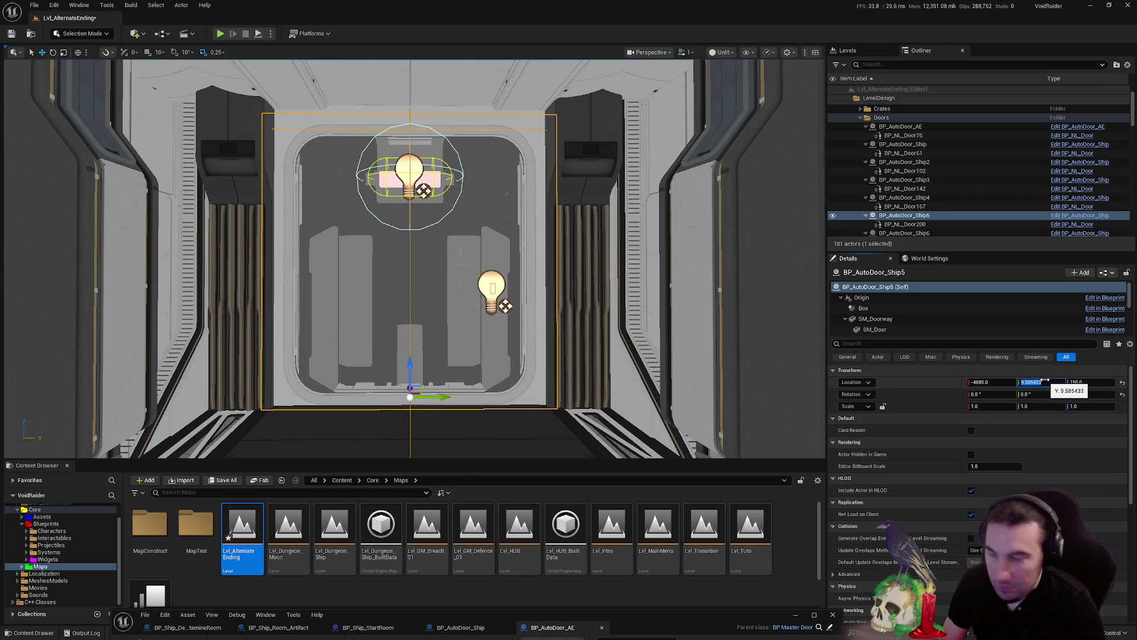
key("Return")
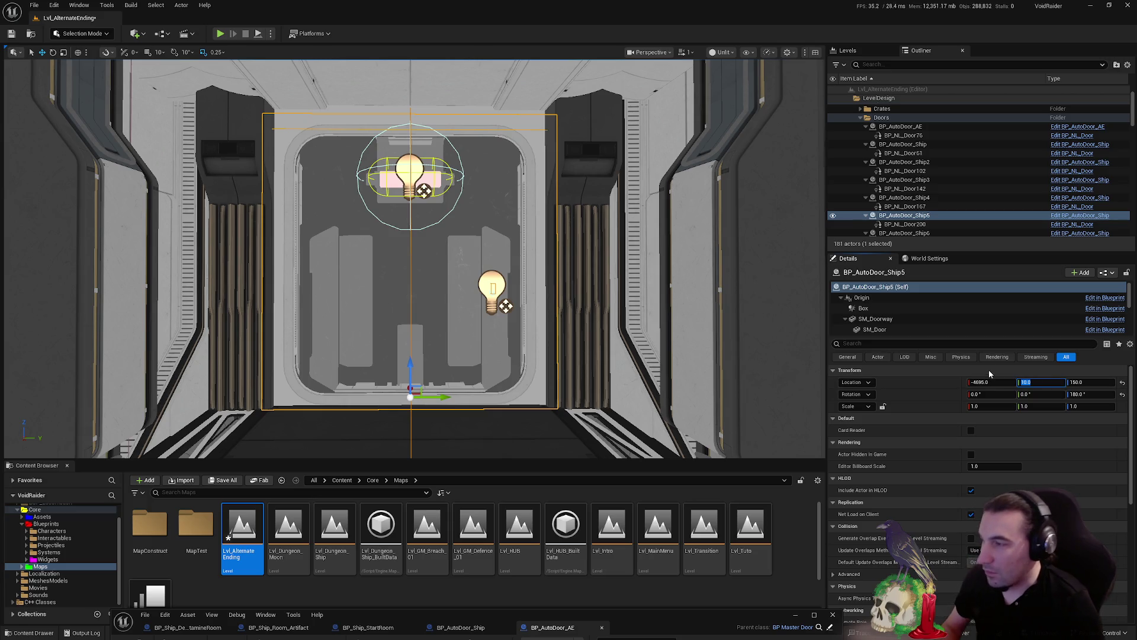
scroll(927, 219, "down", 4)
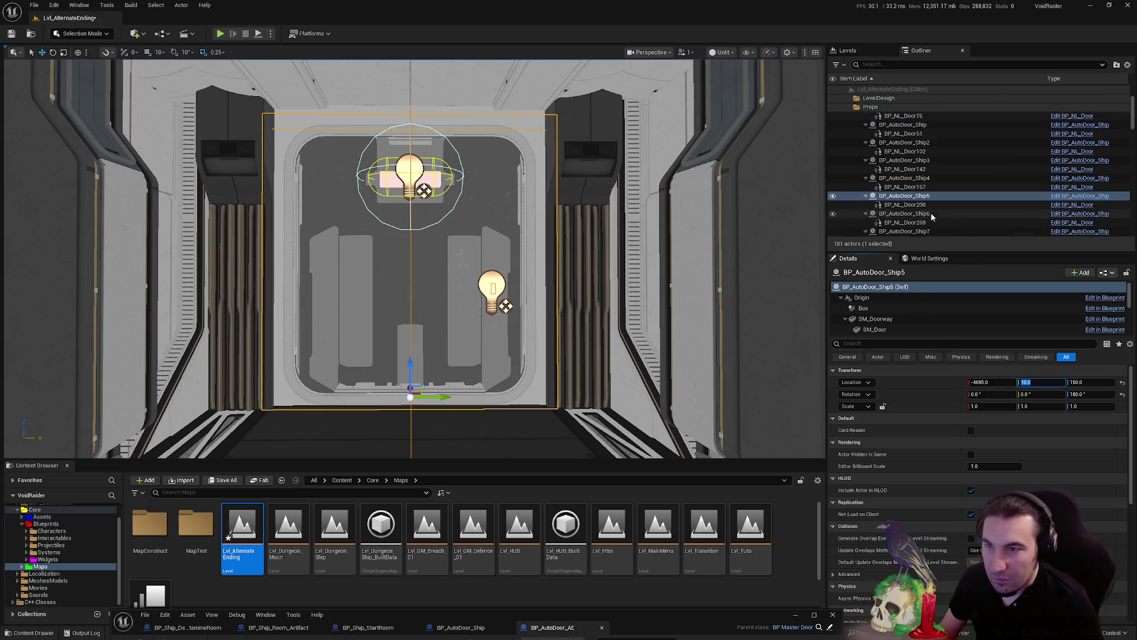
left_click(928, 162)
- Align the BP_AutoDoor_Ship6 door to Location Y -5480.0
double_click(928, 162)
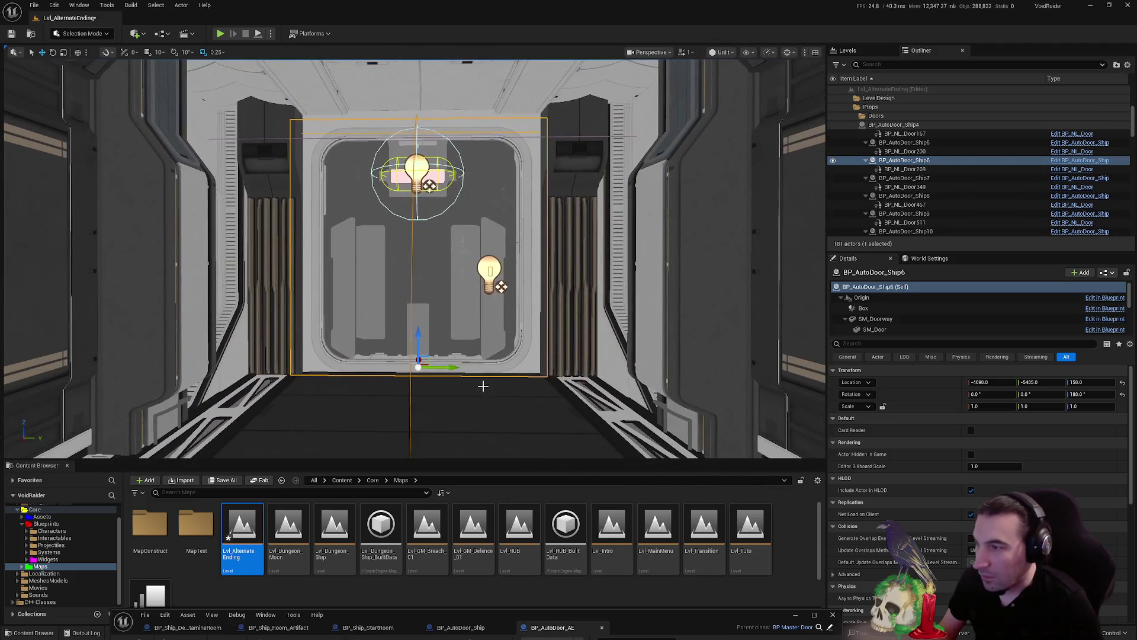
left_click_drag(453, 368, 458, 368)
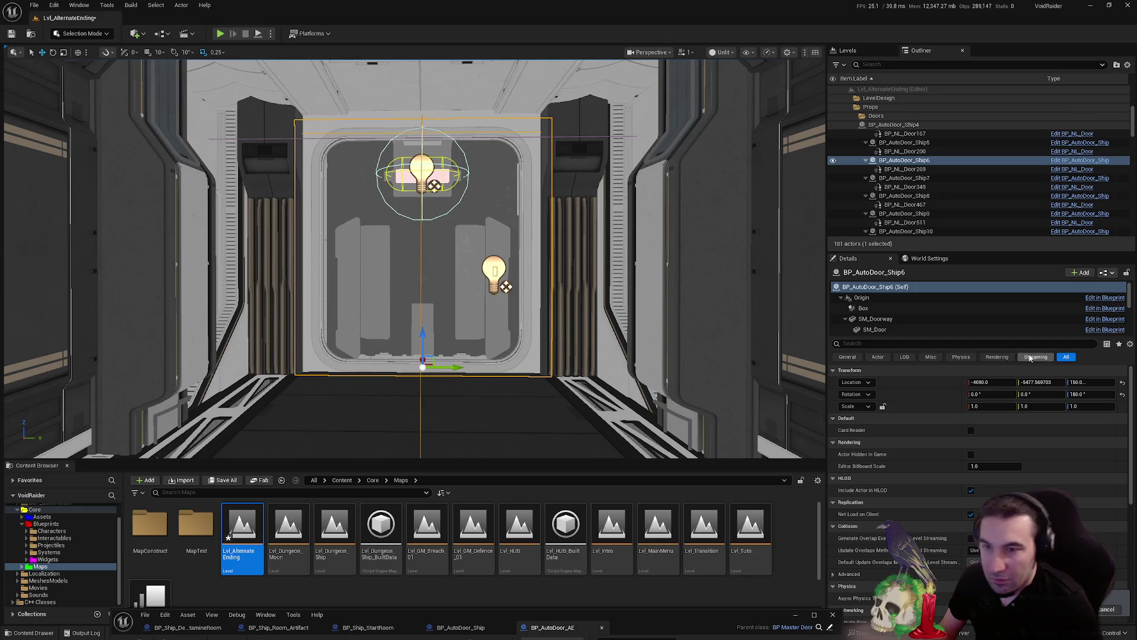
left_click(1043, 382)
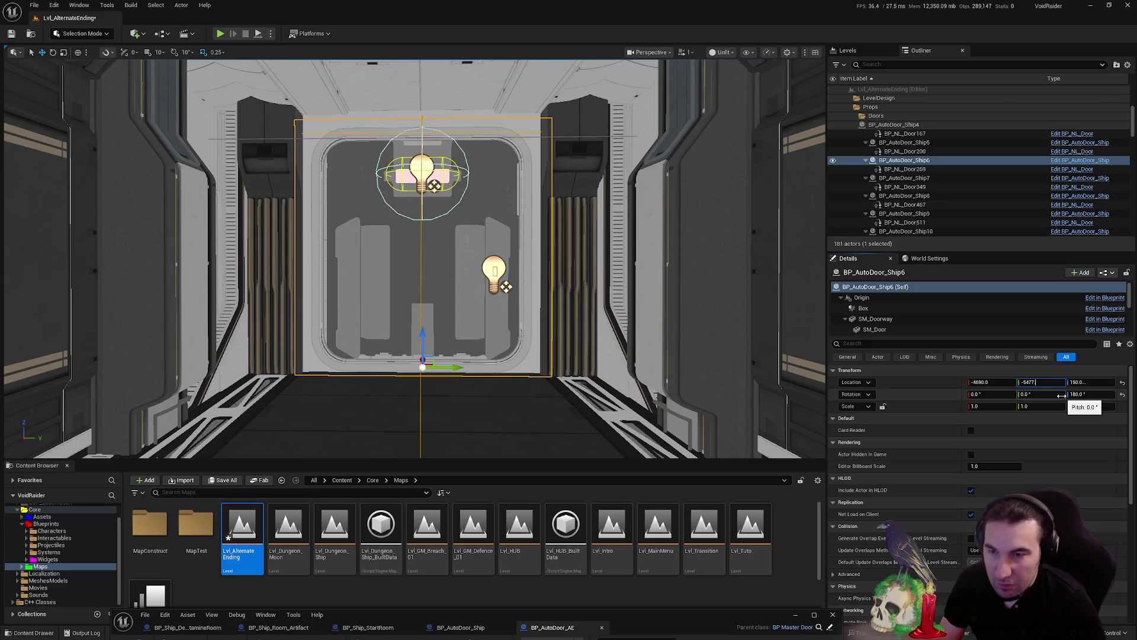
type("-5480")
key("Return")
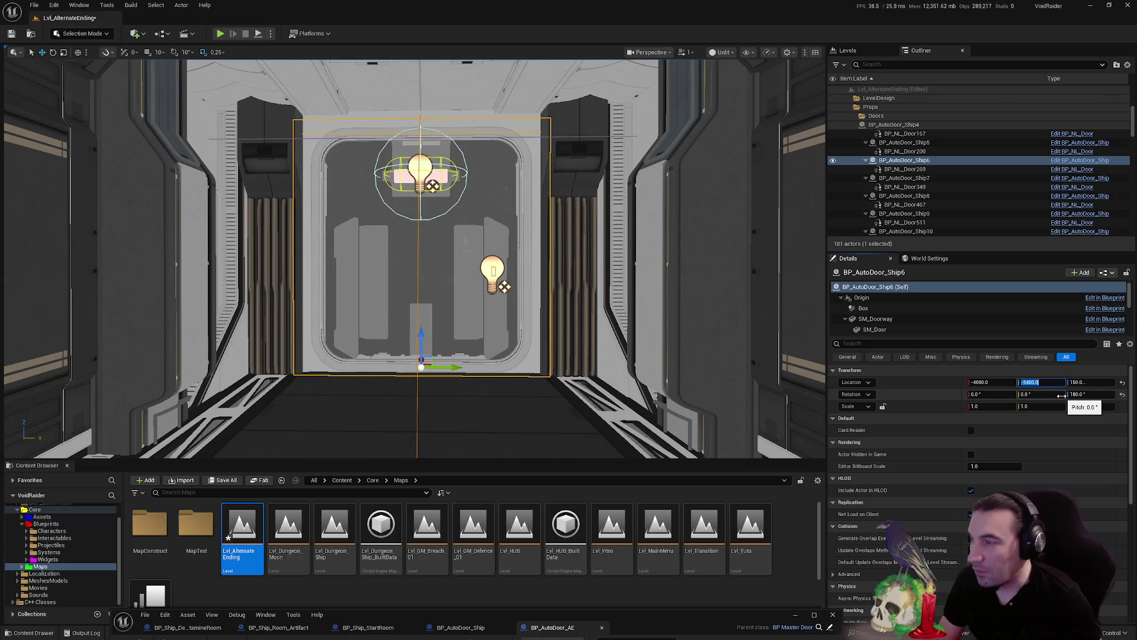
- Nudge the BP_AutoDoor_Ship7 door slightly along Y
double_click(927, 177)
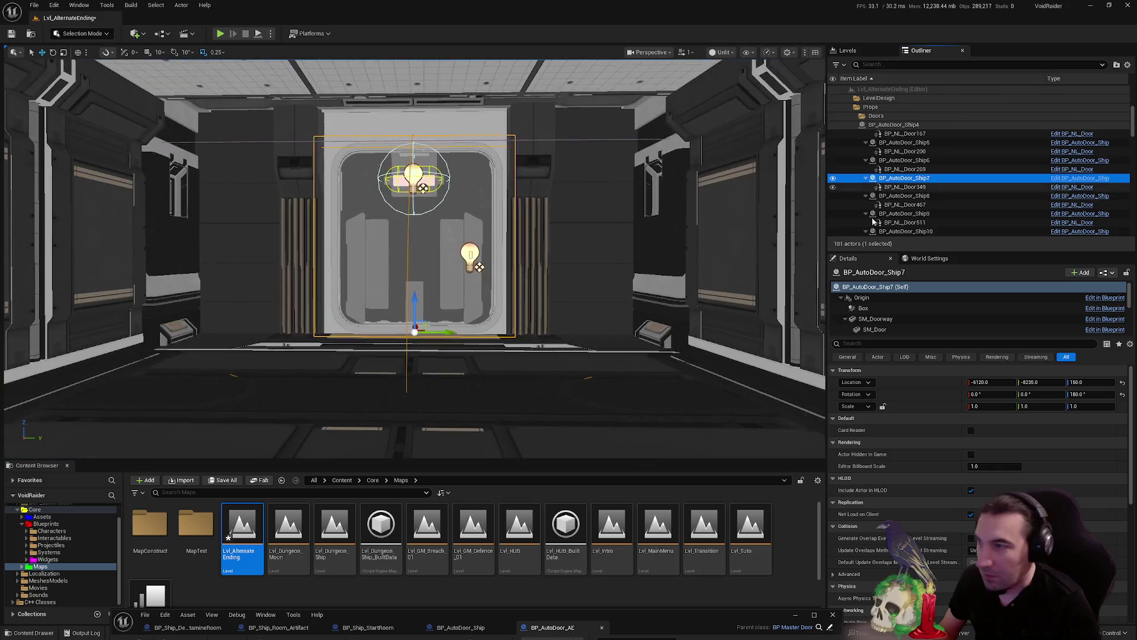
scroll(545, 282, "up", 5)
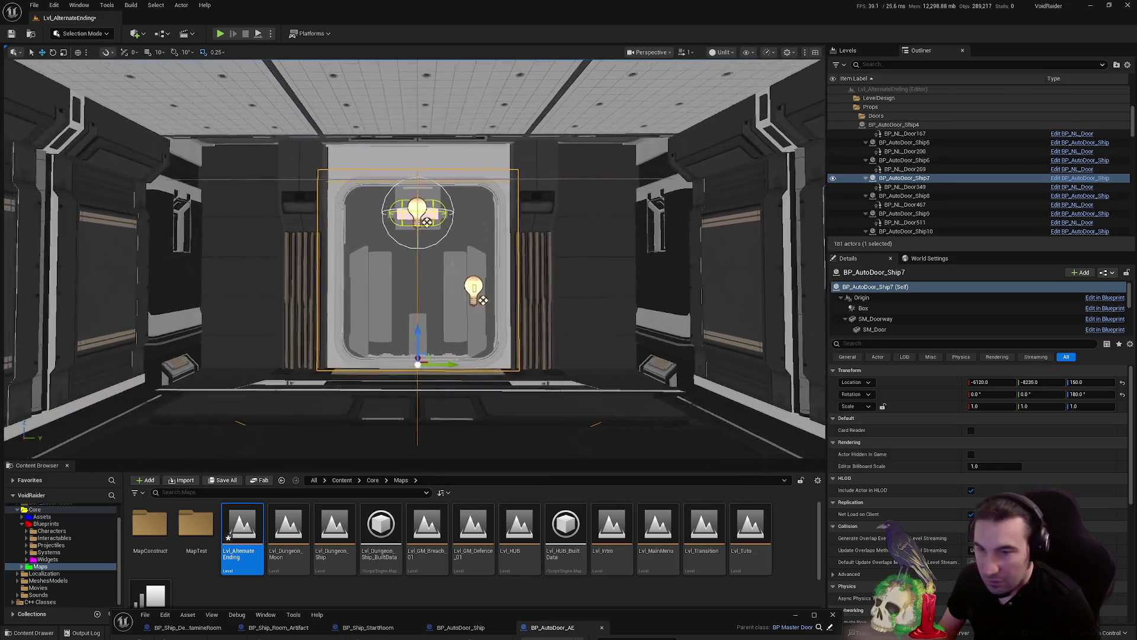
scroll(479, 293, "down", 3)
scroll(479, 294, "up", 5)
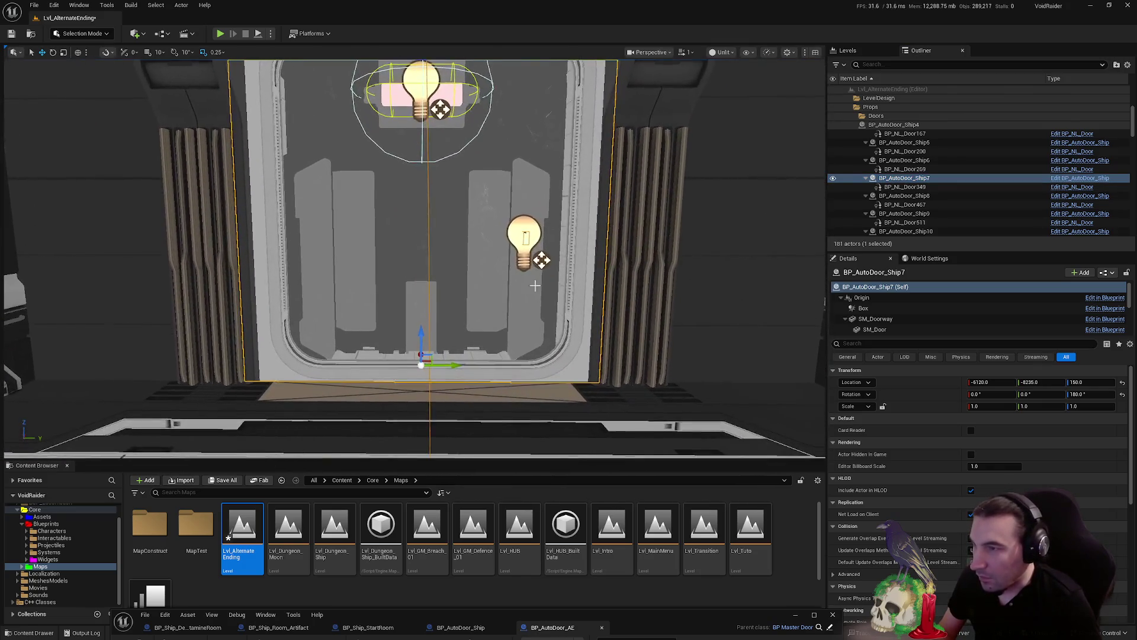
left_click_drag(457, 364, 462, 365)
- Select BP_AutoDoor_Ship8 and save the Lvl_AlternateEnding level
double_click(904, 196)
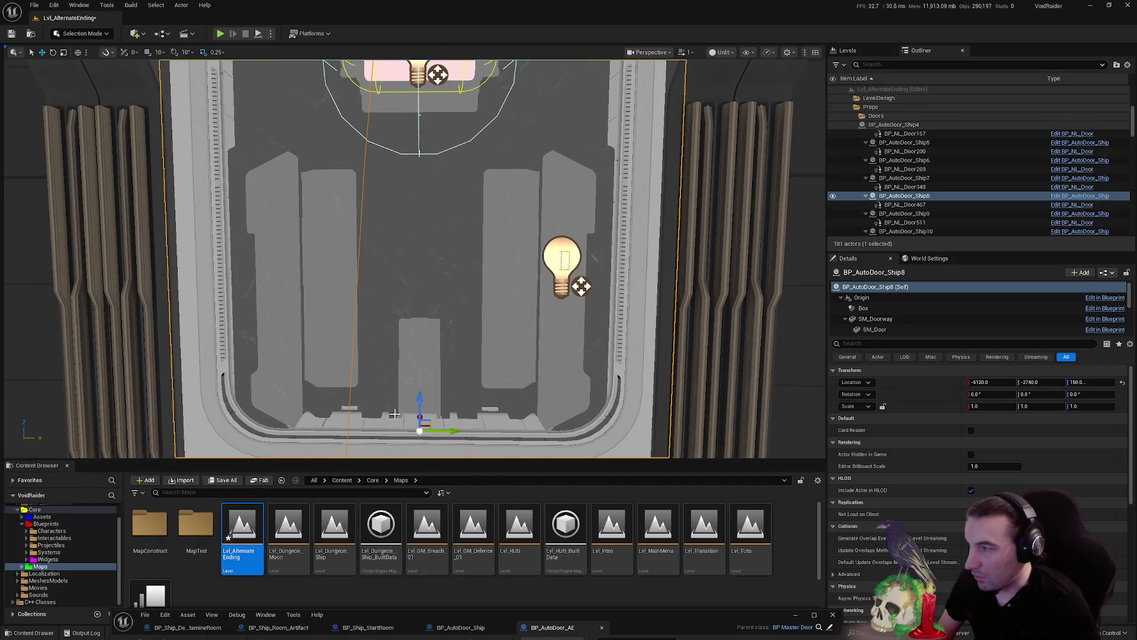
left_click(223, 479)
left_click(640, 427)
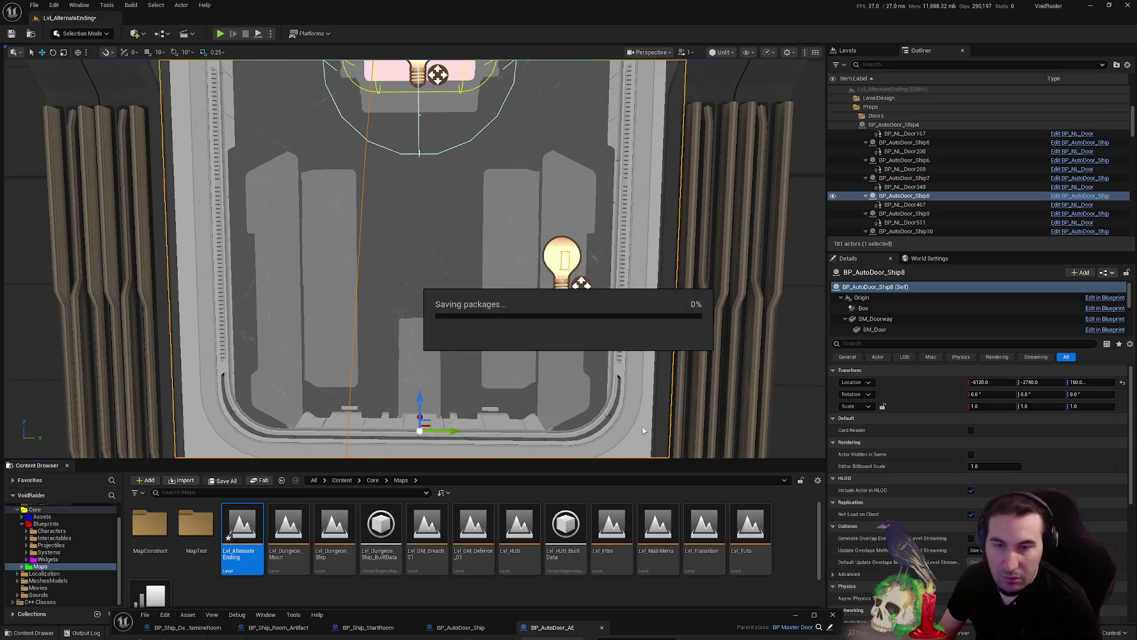
- Move BP_AutoDoor_Ship9 into its doorway at Location Y -2740.0
scroll(929, 178, "down", 2)
double_click(929, 175)
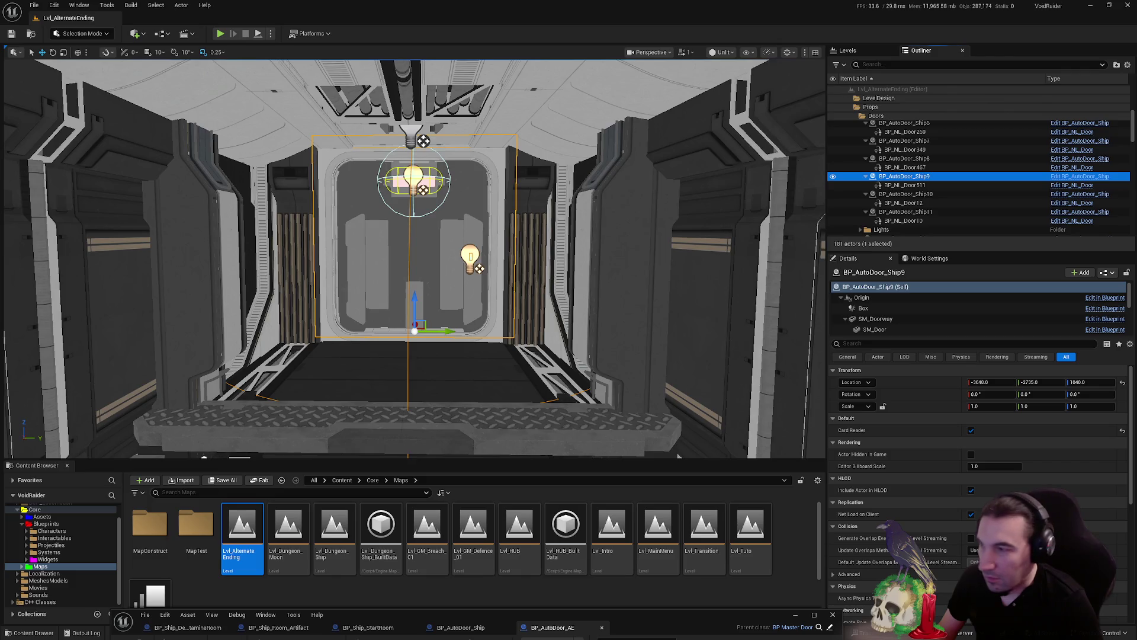
scroll(414, 237, "up", 5)
scroll(475, 362, "up", 2)
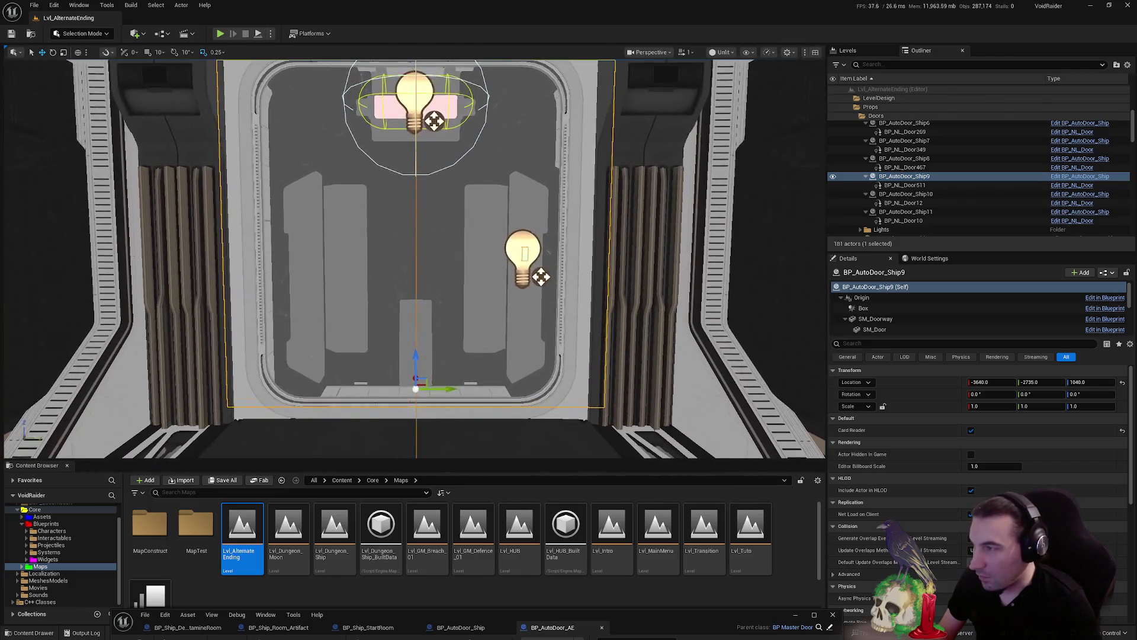
left_click_drag(447, 389, 449, 388)
left_click(1042, 382)
key("BackSpace")
key("BackSpace")
key("BackSpace")
key("Return")
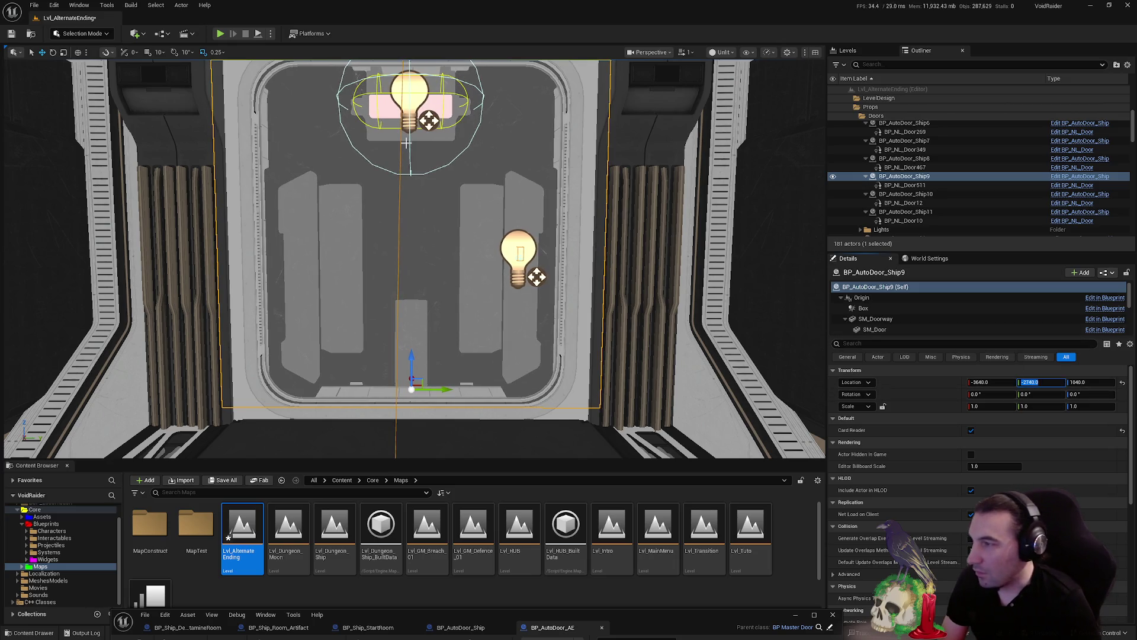
- Save the Lvl_AlternateEnding level again
left_click(222, 480)
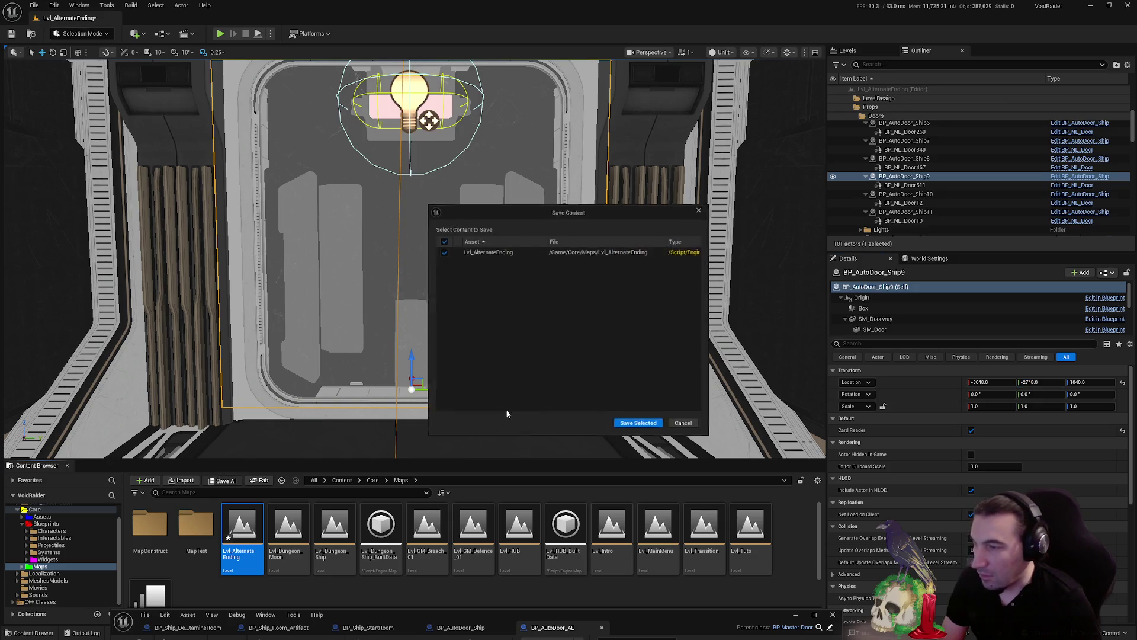
left_click(637, 425)
double_click(906, 194)
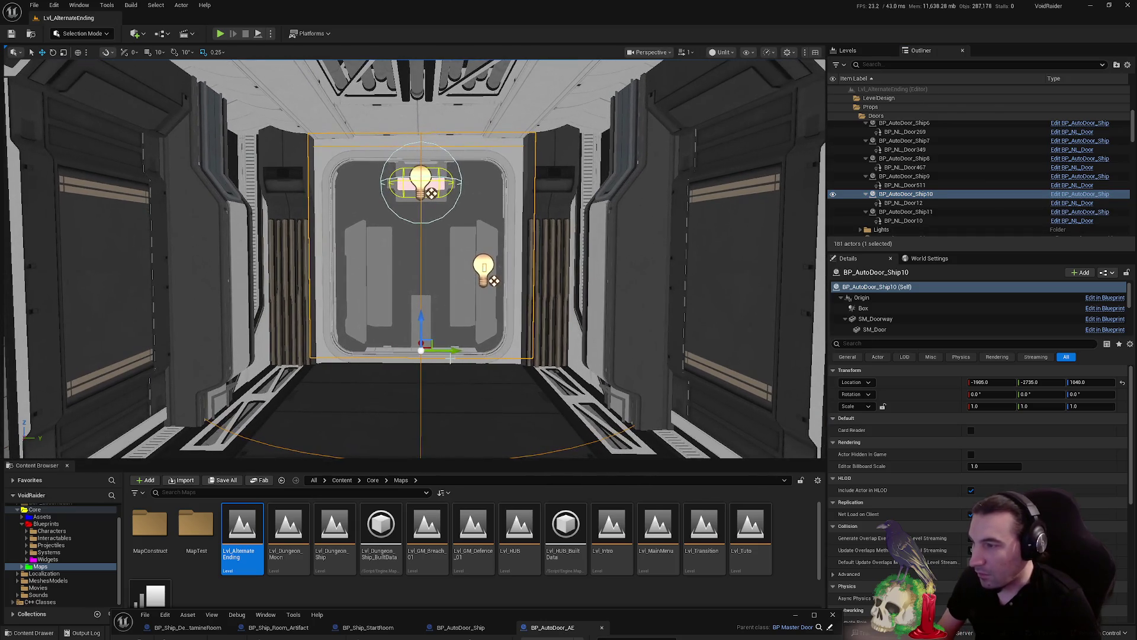
- Set BP_AutoDoor_Ship10's Location Y to -2740.0
left_click_drag(450, 350, 453, 350)
left_click(1036, 382)
type("-2740.0")
key("Return")
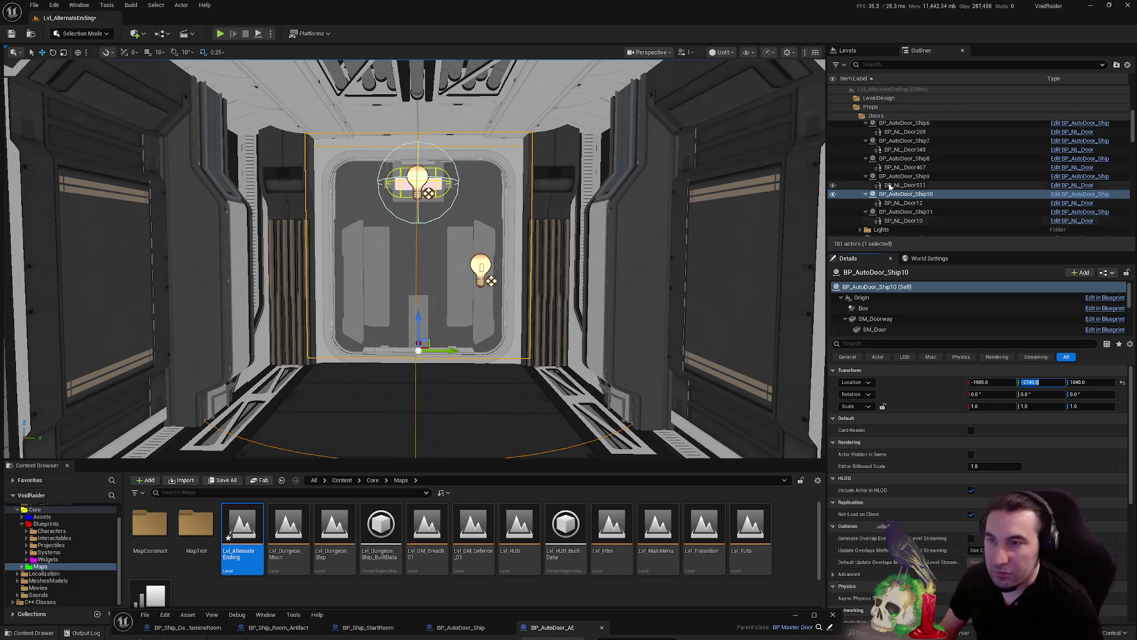
- Round BP_AutoDoor_Ship11's Location X to -6940.0 and trim Z to 150.0
double_click(906, 212)
mouse_move(415, 266)
left_mouse_down()
mouse_move(308, 266)
mouse_move(302, 254)
left_mouse_up()
left_click_drag(451, 399, 425, 383)
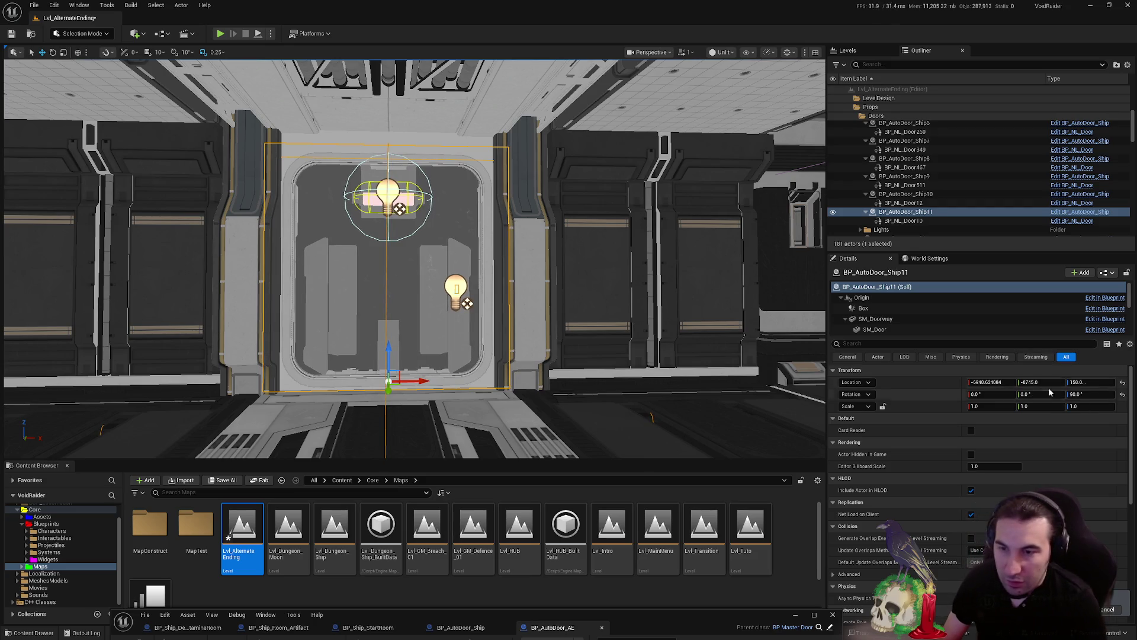
double_click(993, 382)
type("0")
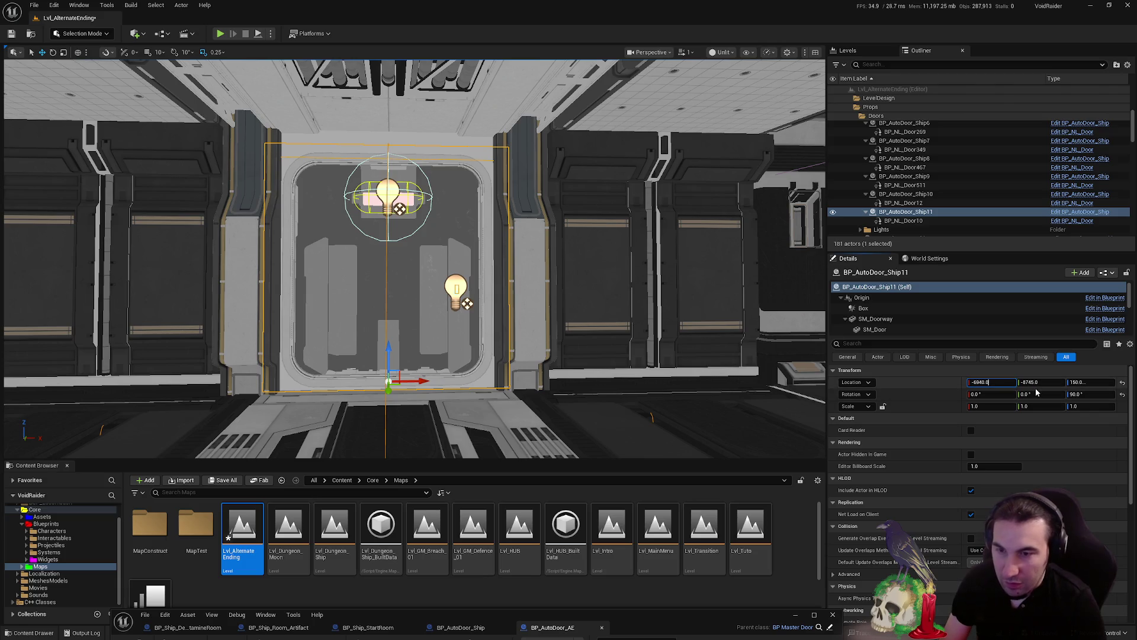
left_click(1095, 383)
key("BackSpace")
key("BackSpace")
key("BackSpace")
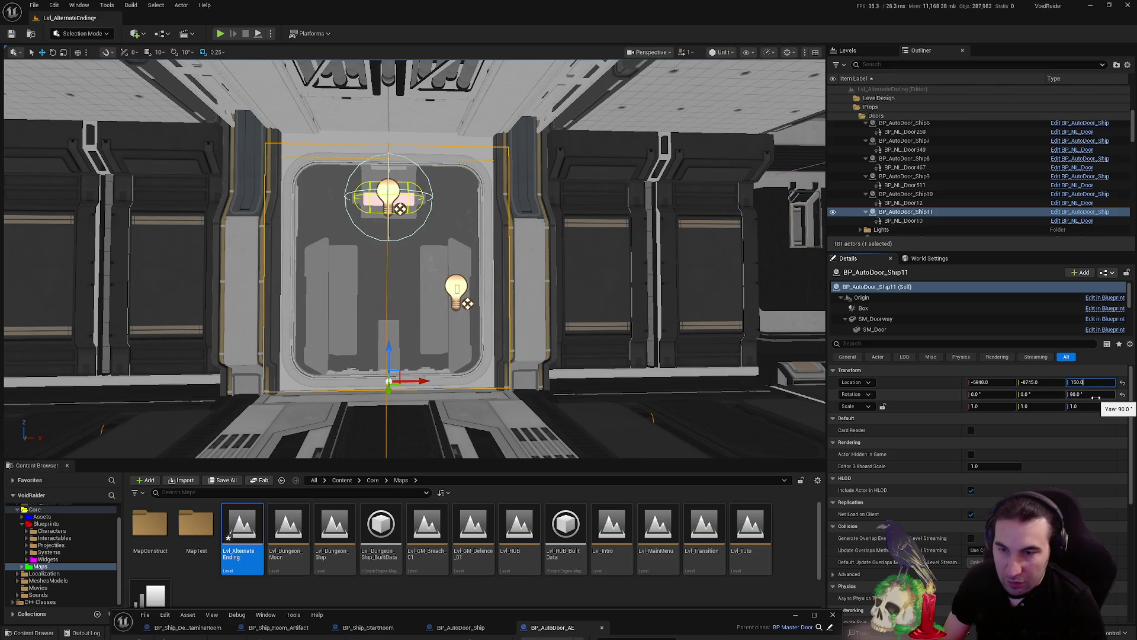
- Save Lvl_AlternateEnding and enlarge the docked Blueprint editor to full screen
left_click(225, 481)
left_click(637, 422)
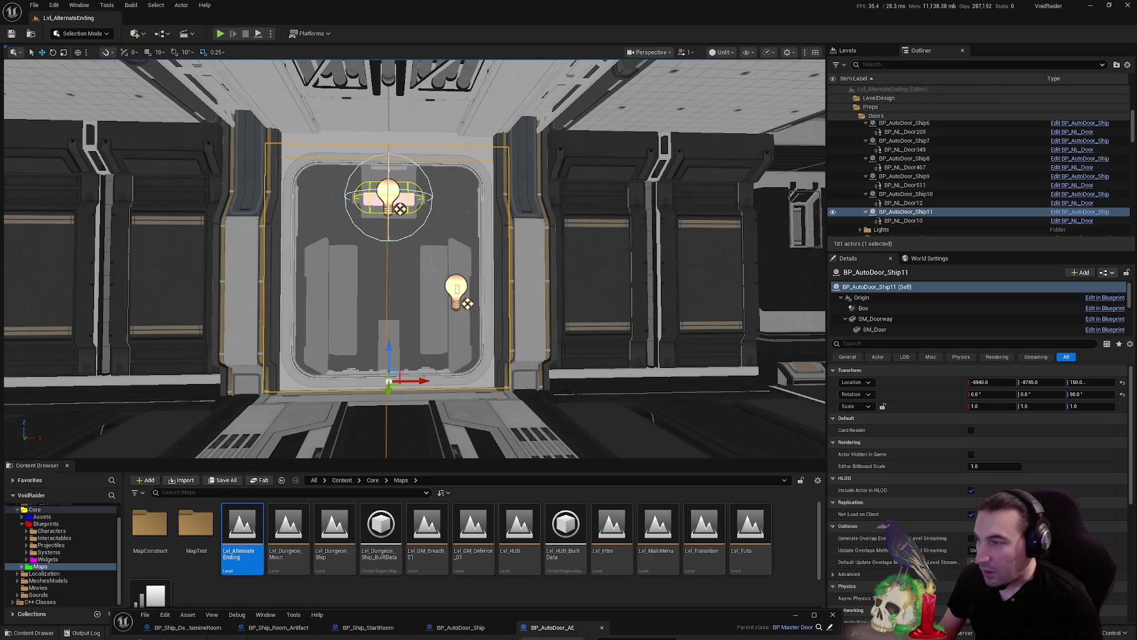
key("f")
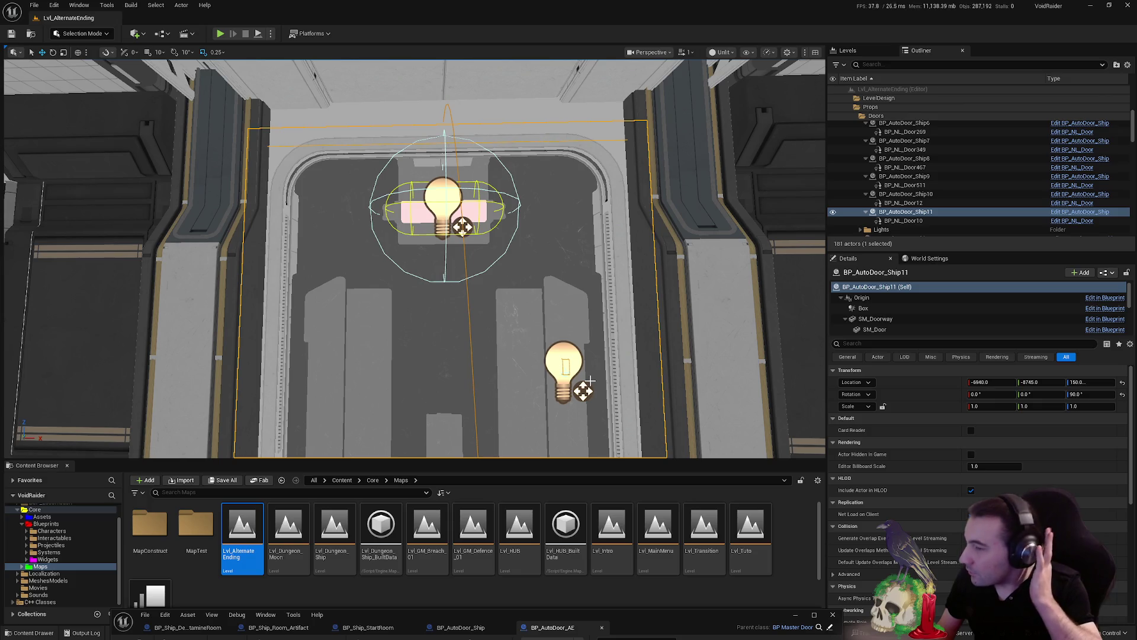
left_click_drag(619, 608, 488, 26)
- Close the BP_AutoDoor_AE and BP_AutoDoor_Ship blueprint tabs and shrink the Blueprint editor back down
left_click(490, 18)
left_click(302, 19)
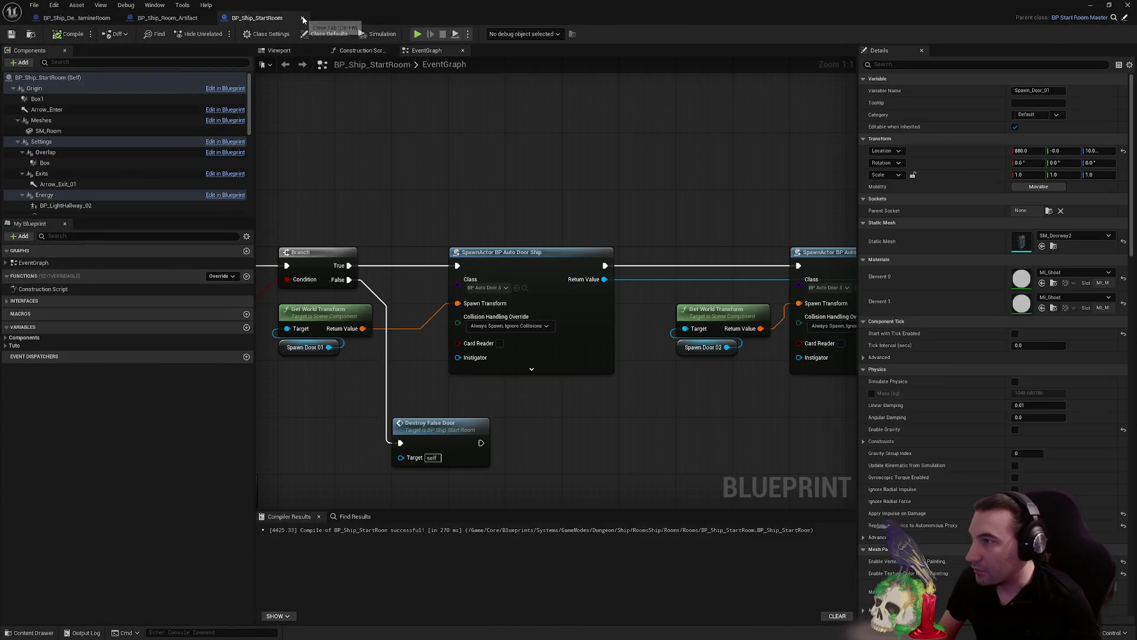
left_click(167, 18)
mouse_move(358, 26)
left_mouse_down()
mouse_move(542, 529)
mouse_move(542, 586)
left_mouse_up()
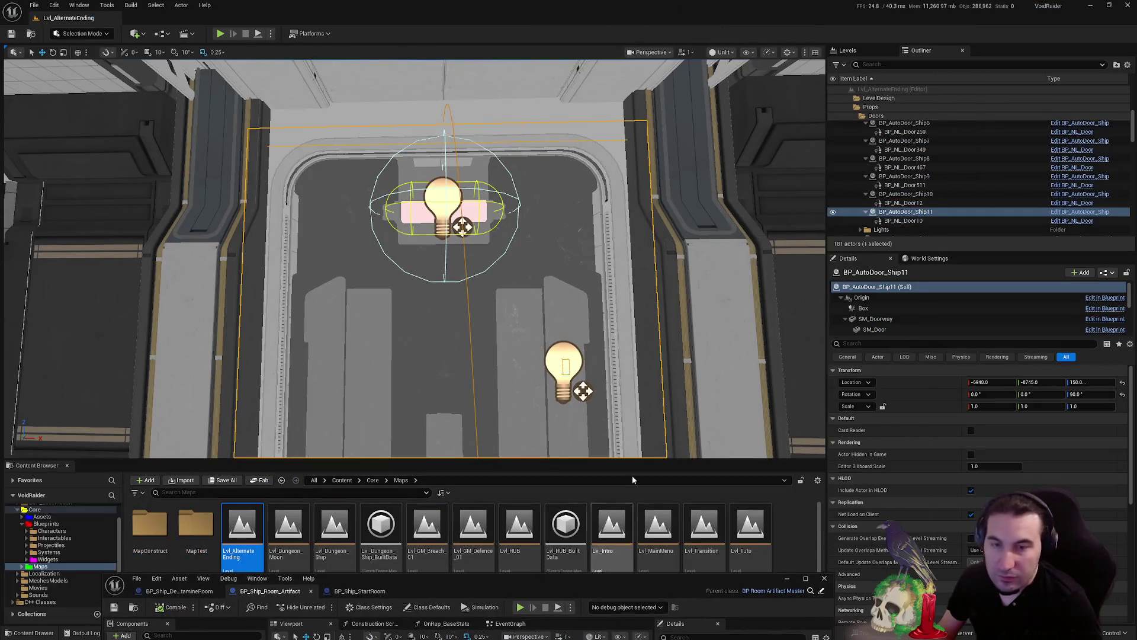
- Collapse the Doors and Props folders in the Outliner to reveal Rooms
scroll(920, 177, "up", 3)
scroll(920, 205, "up", 5)
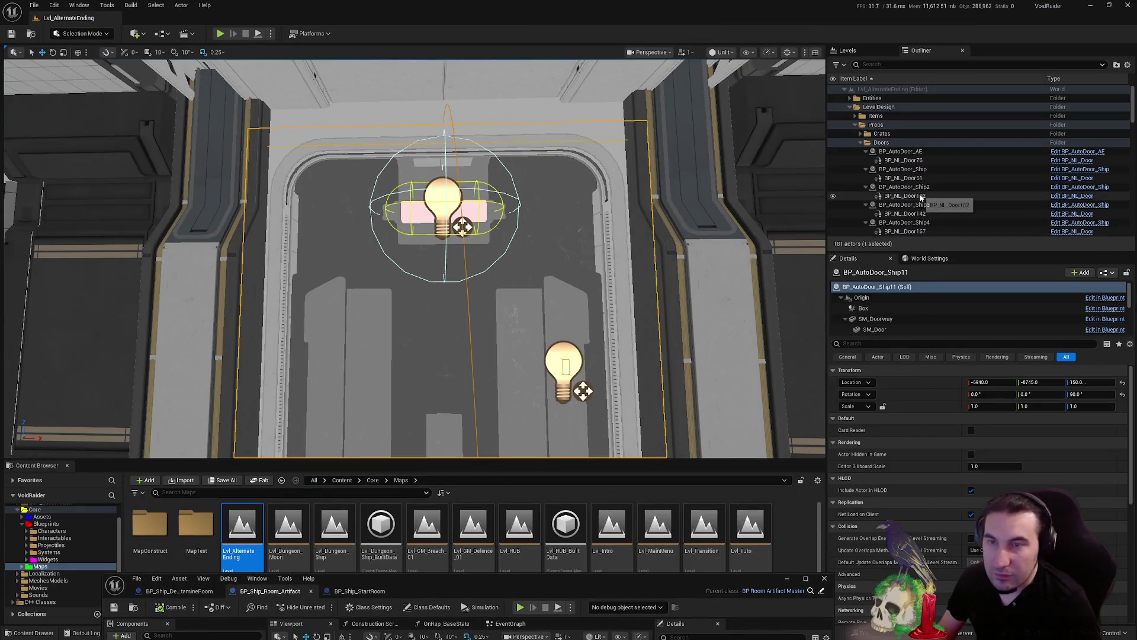
left_click(860, 142)
left_click(854, 125)
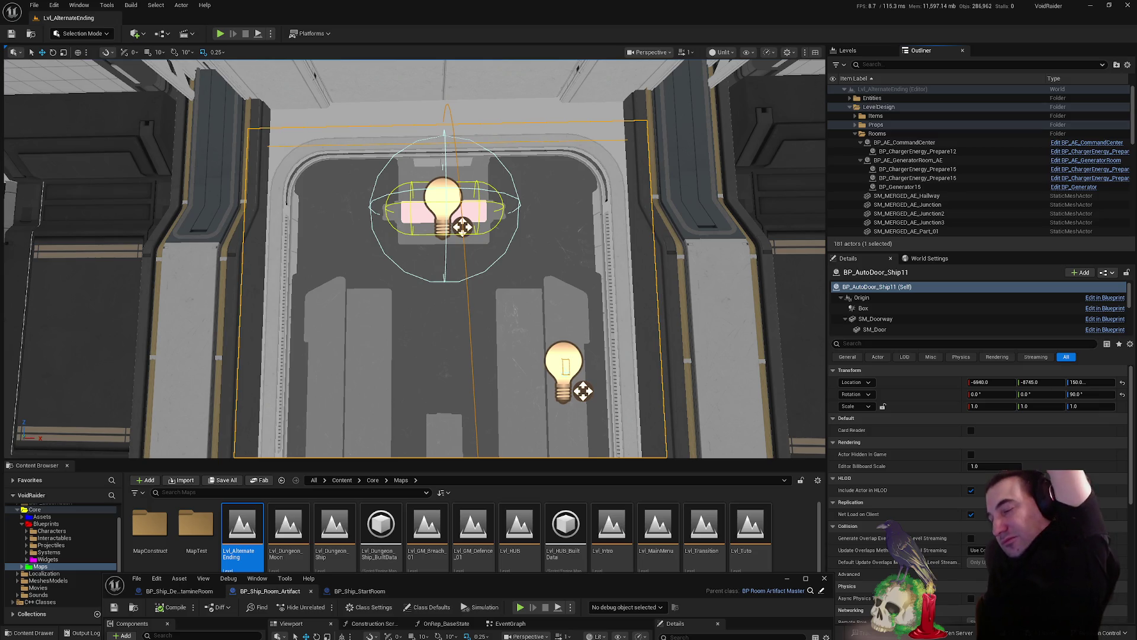
- Frame the BP_AutoDoor_Ship11 door in the viewport
key("super")
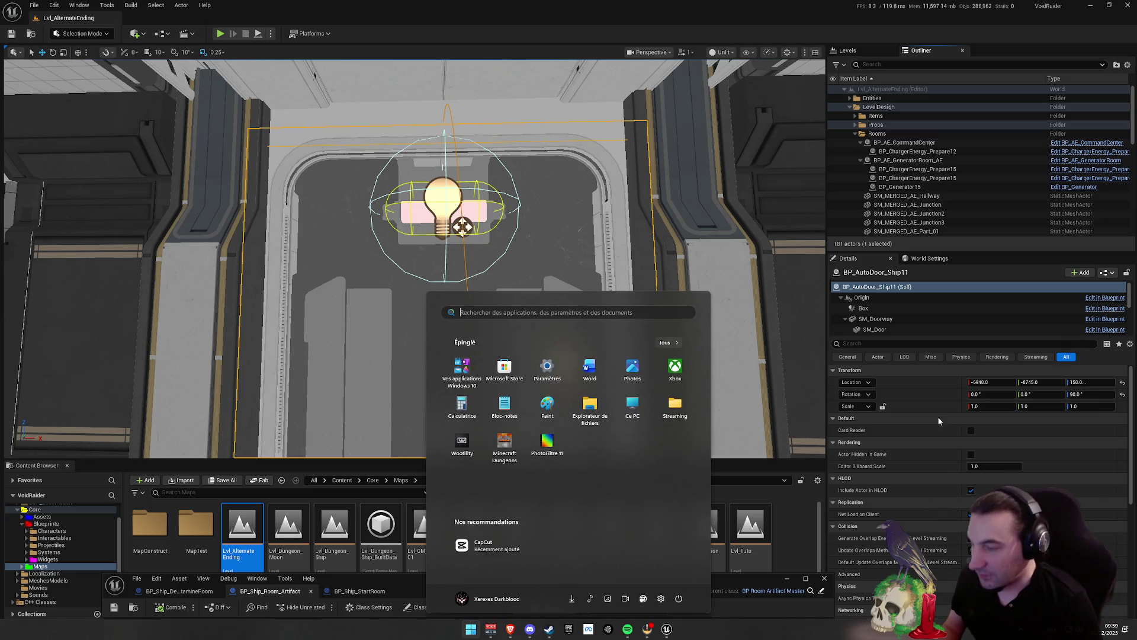
key("super")
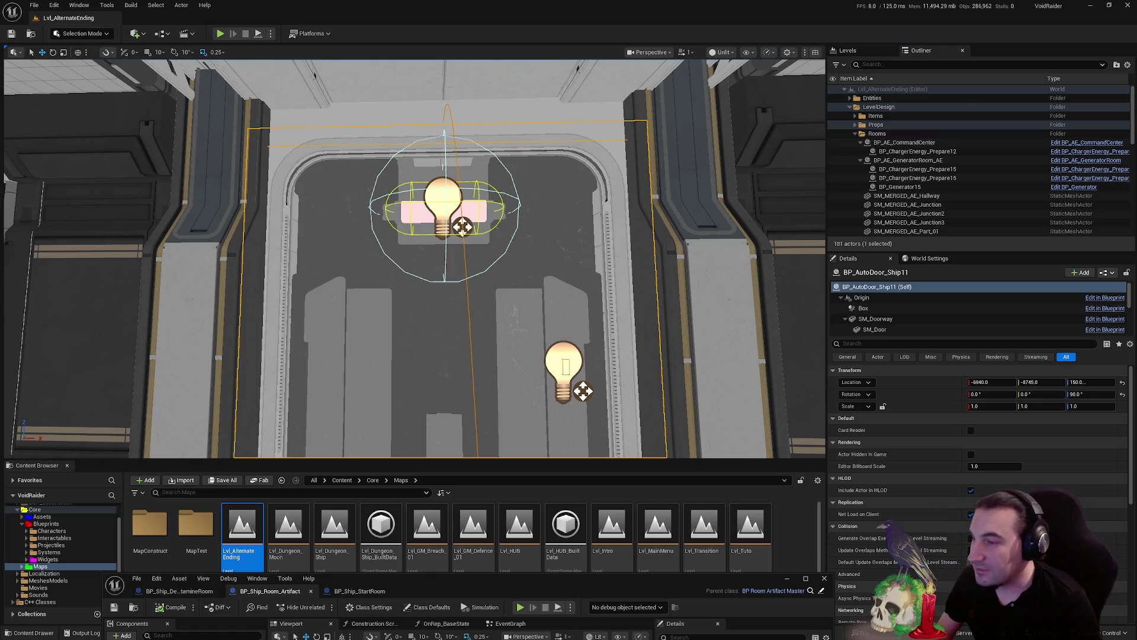
key("1")
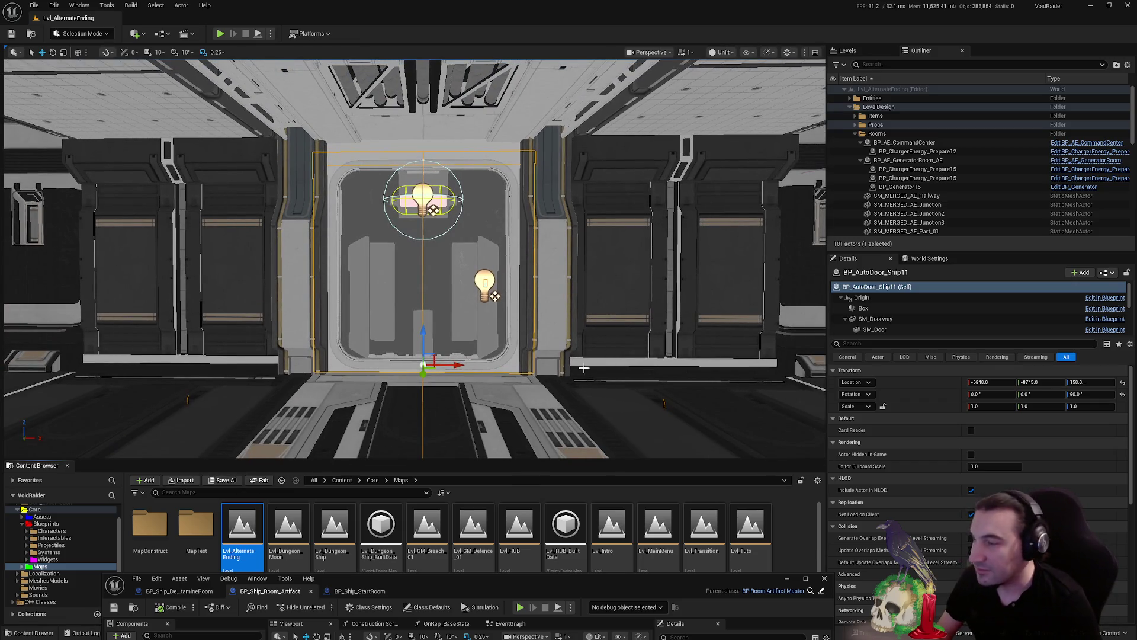
- Inspect the Ship11 auto-door up close and from an angle
left_click_drag(768, 323, 764, 317)
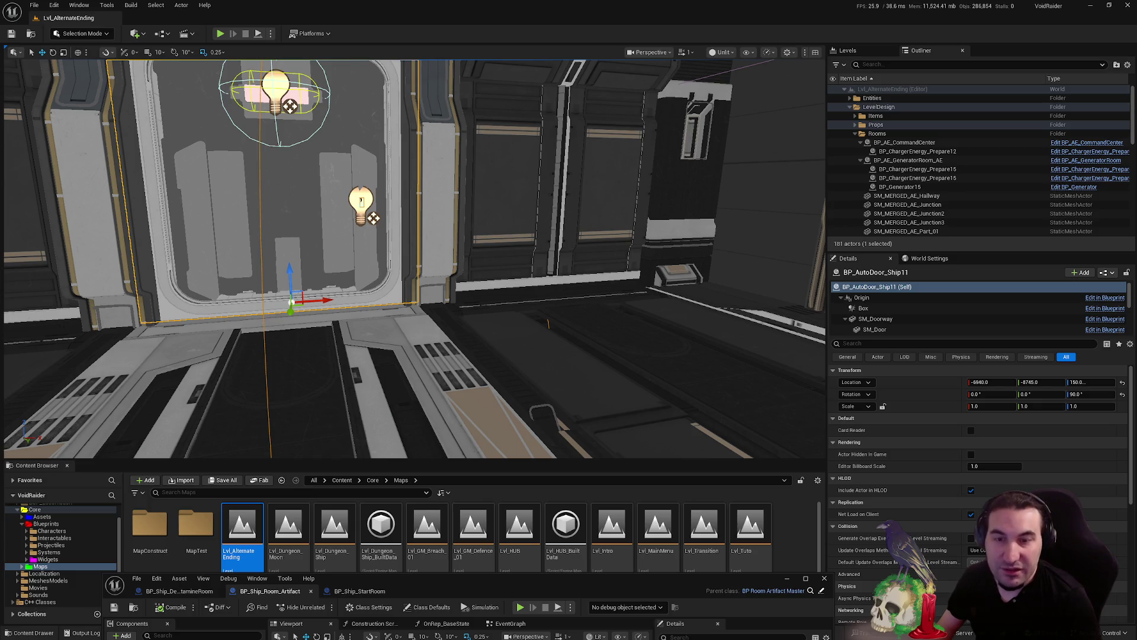
key("f")
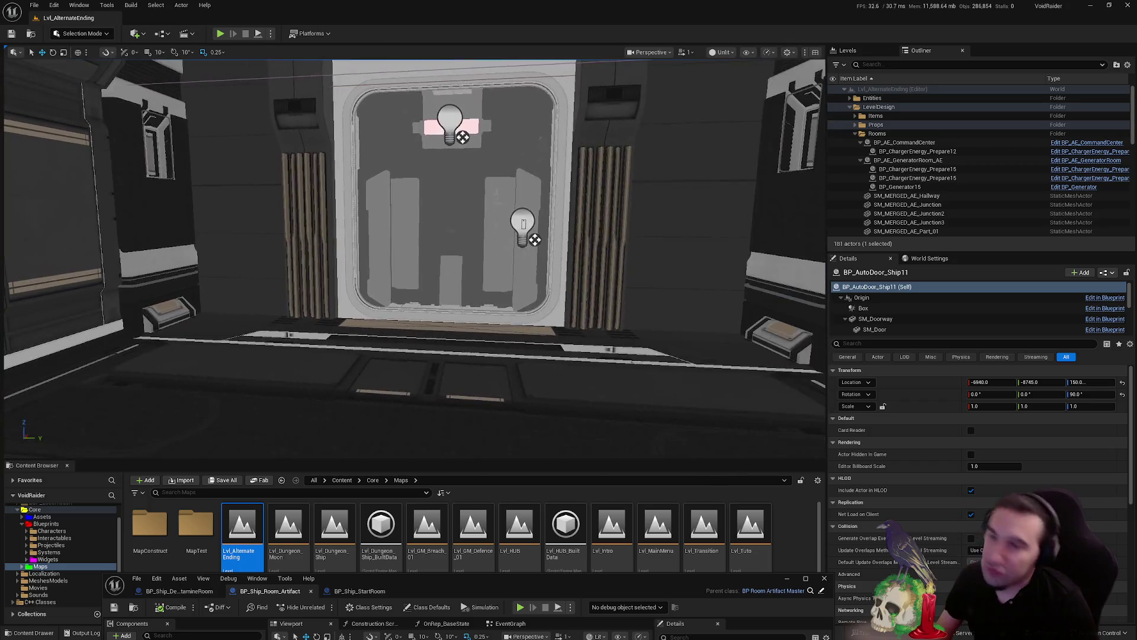
left_click_drag(534, 258, 534, 258)
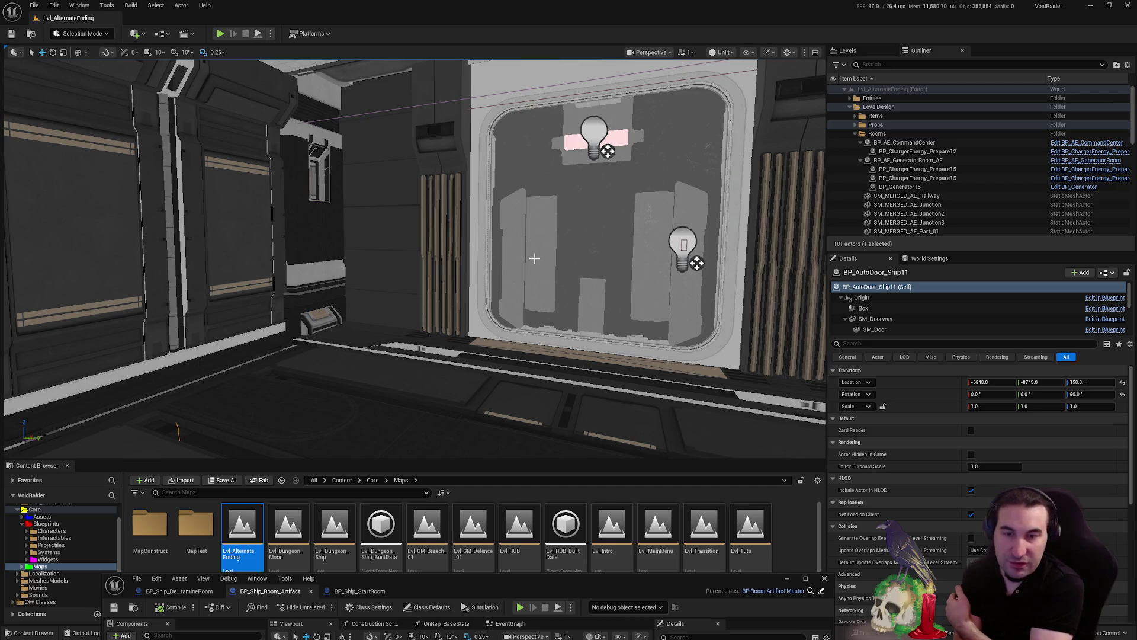
- Dismiss the Windows Start menu and window preview to return to the editor
left_click(470, 629)
mouse_move(511, 633)
key("Escape")
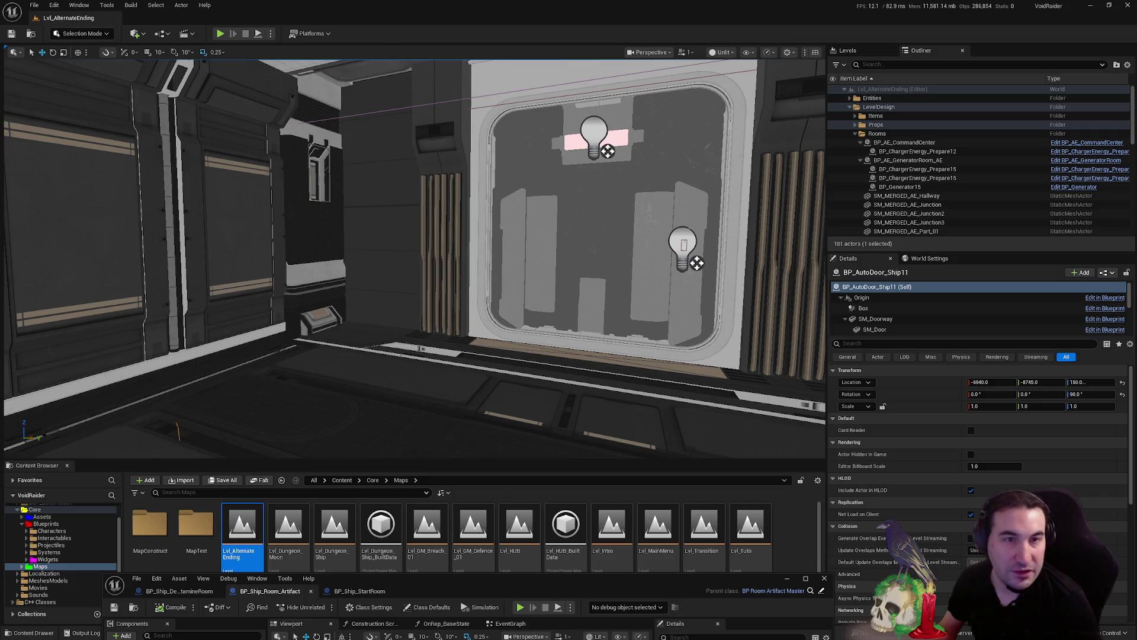
key("super")
left_click(1014, 478)
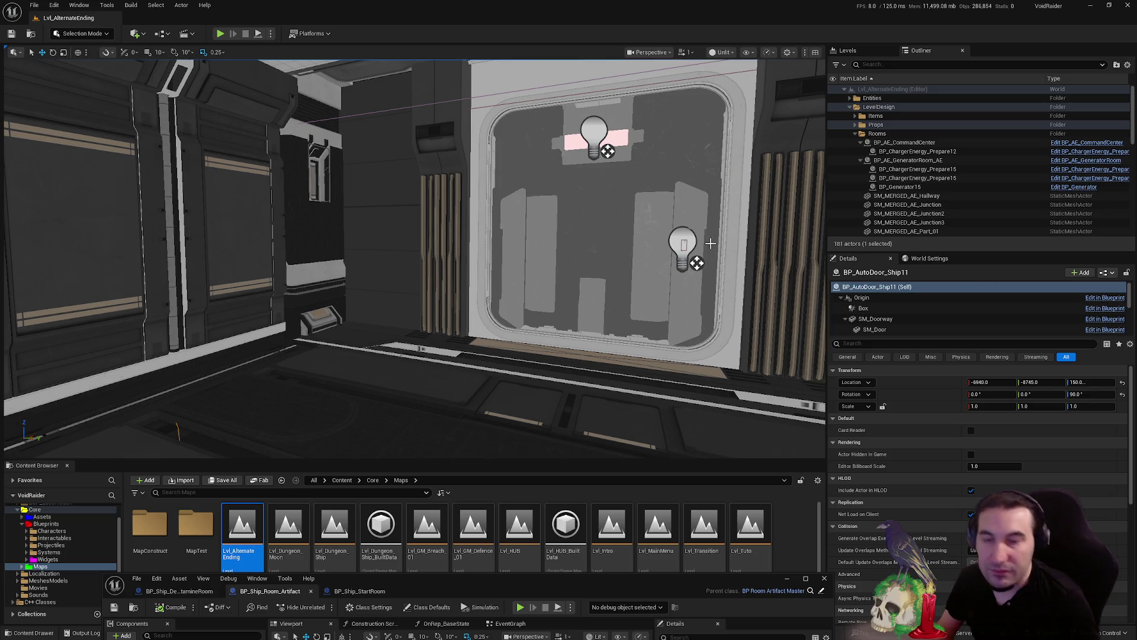
- Sweep past the door, refocus on it, and open the Lvl_HUB level
mouse_move(370, 247)
left_mouse_down()
mouse_move(370, 331)
mouse_move(320, 278)
left_mouse_up()
key("f")
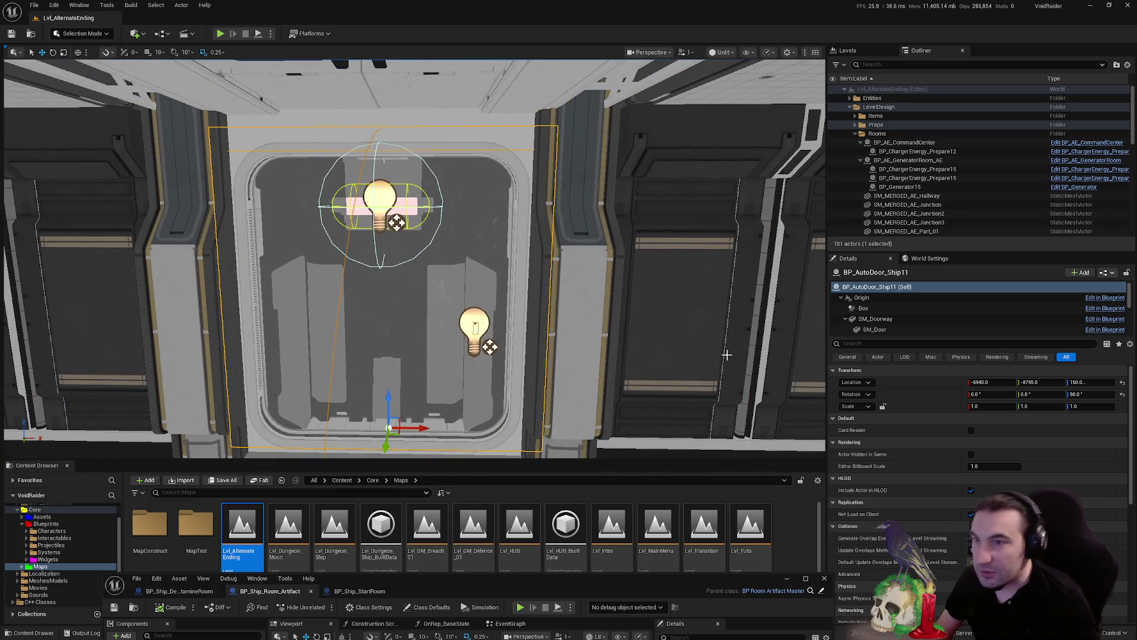
double_click(519, 536)
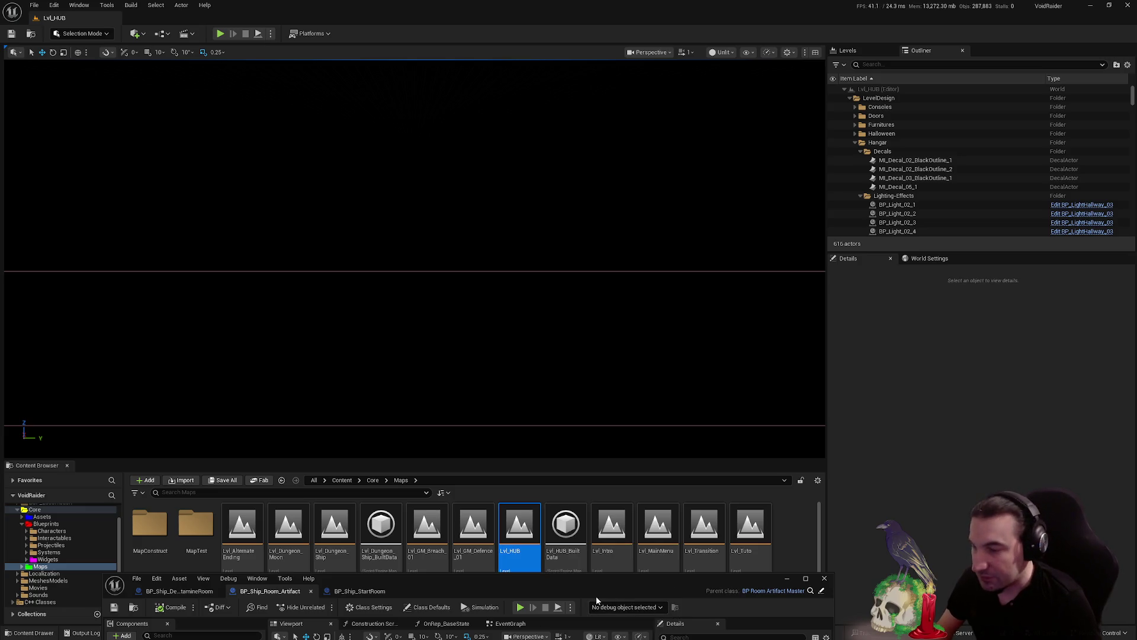
- Fly through the loaded Lvl_HUB hangar and select the BP_AutoDoor_HUB door
key("super")
key("super")
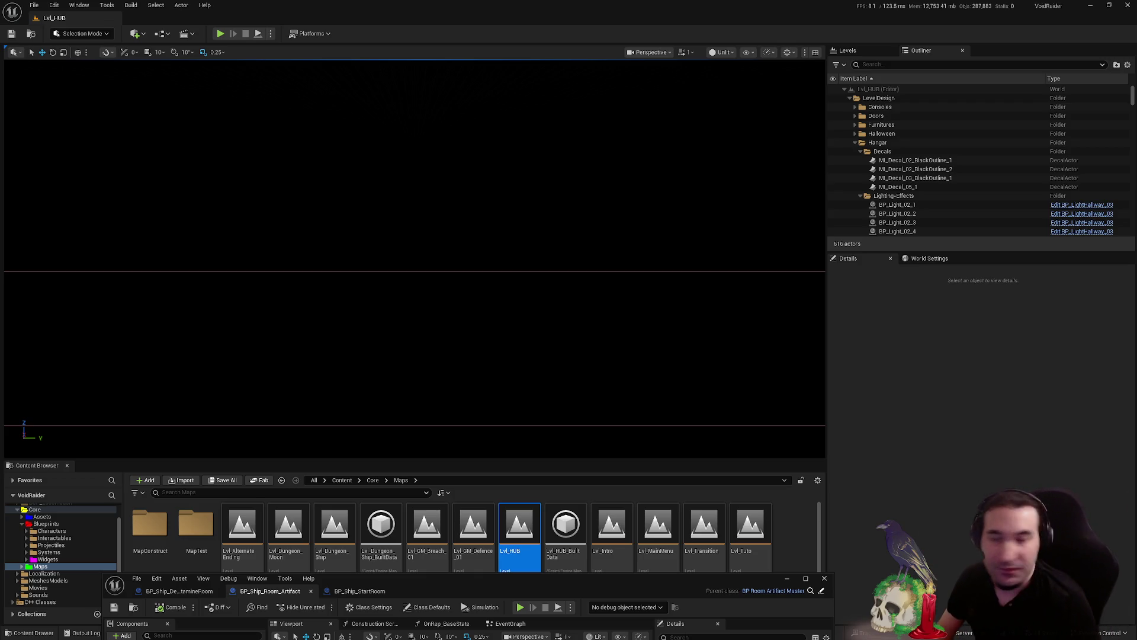
mouse_move(605, 212)
left_mouse_down()
mouse_move(699, 214)
mouse_move(710, 201)
mouse_move(710, 293)
left_mouse_up()
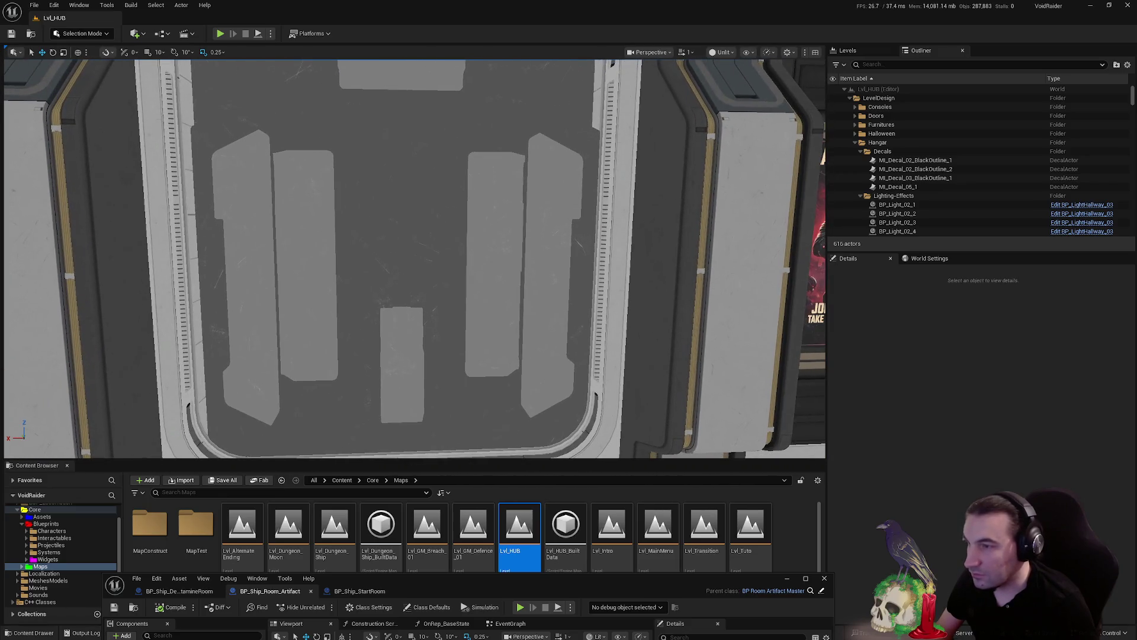
left_click(424, 72)
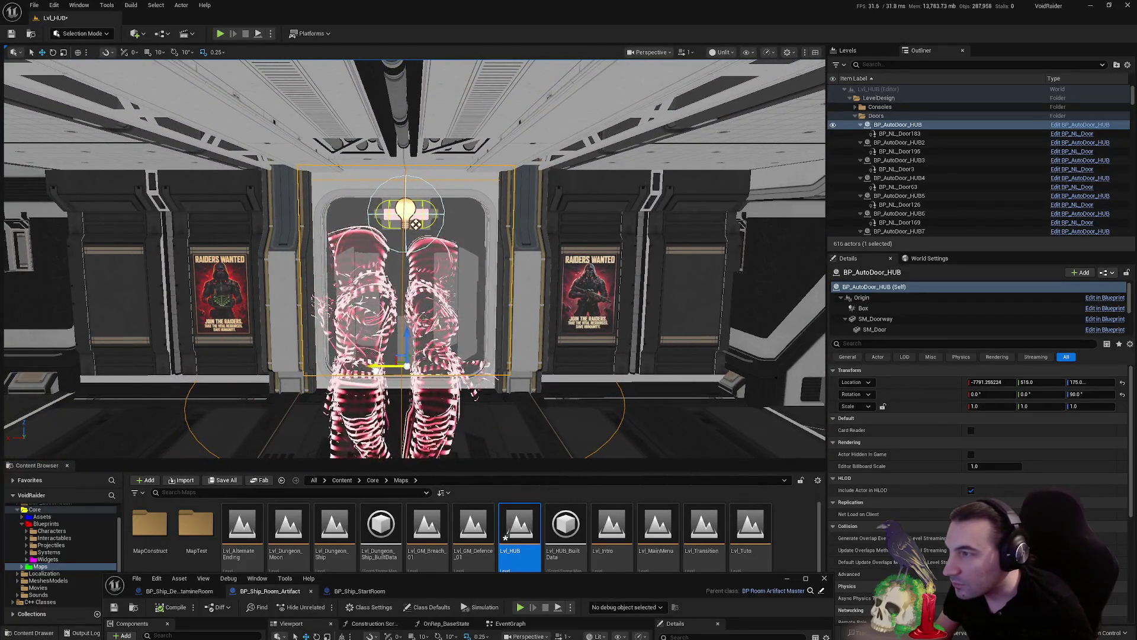
- Set BP_AutoDoor_HUB2's Location X to -7790.0 and save the modified assets
left_click(993, 384)
type("-7790")
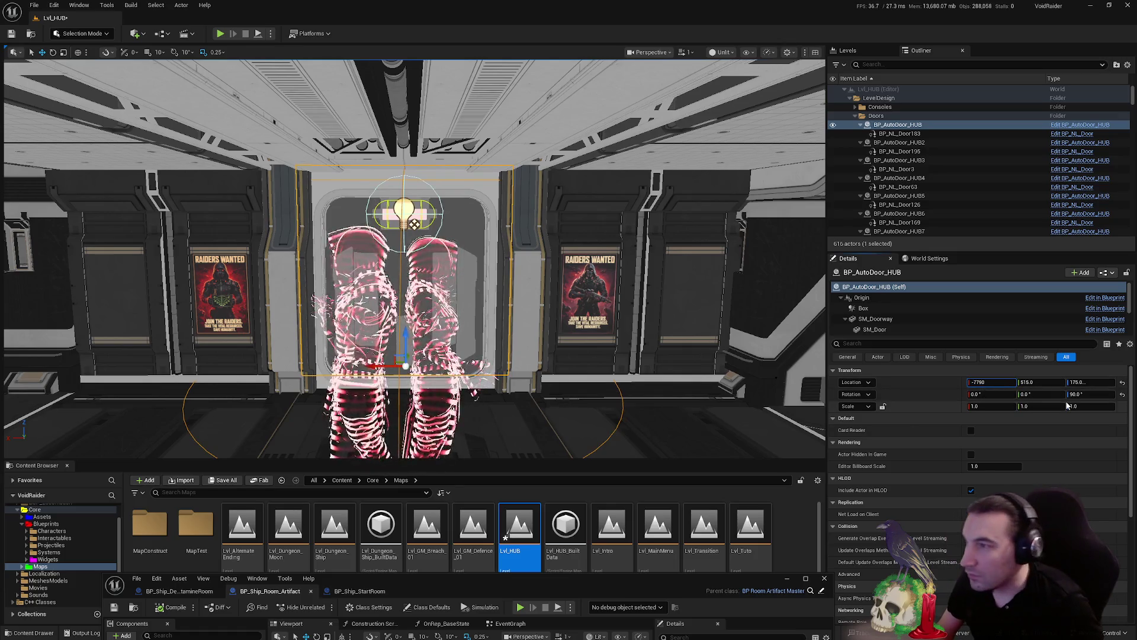
left_click_drag(414, 261, 356, 266)
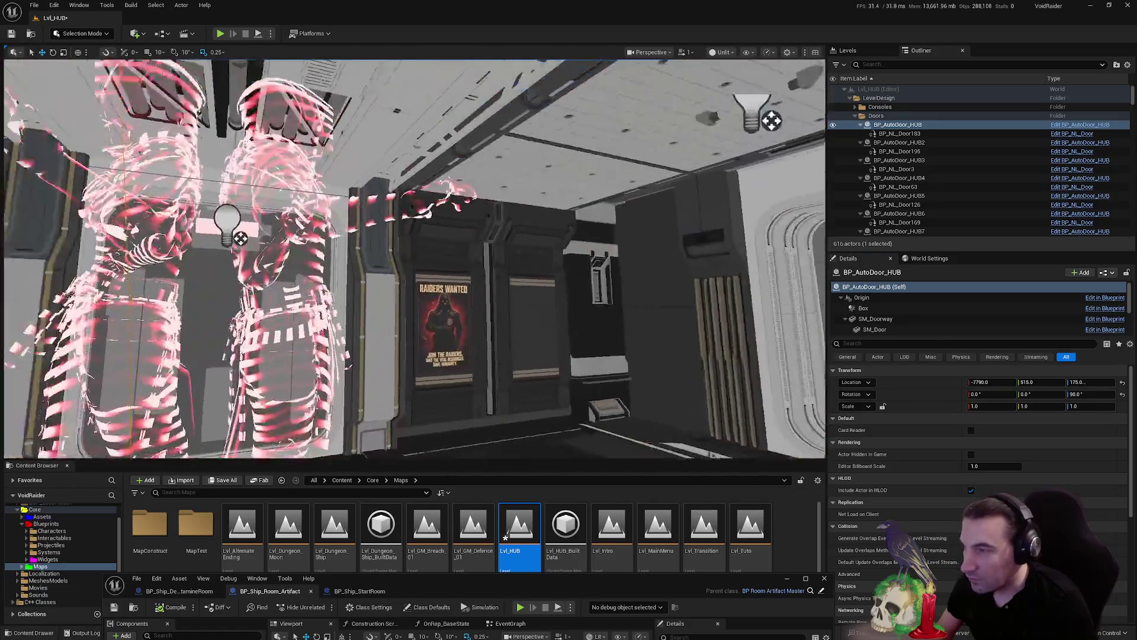
left_click(899, 142)
left_click(988, 382)
key("Return")
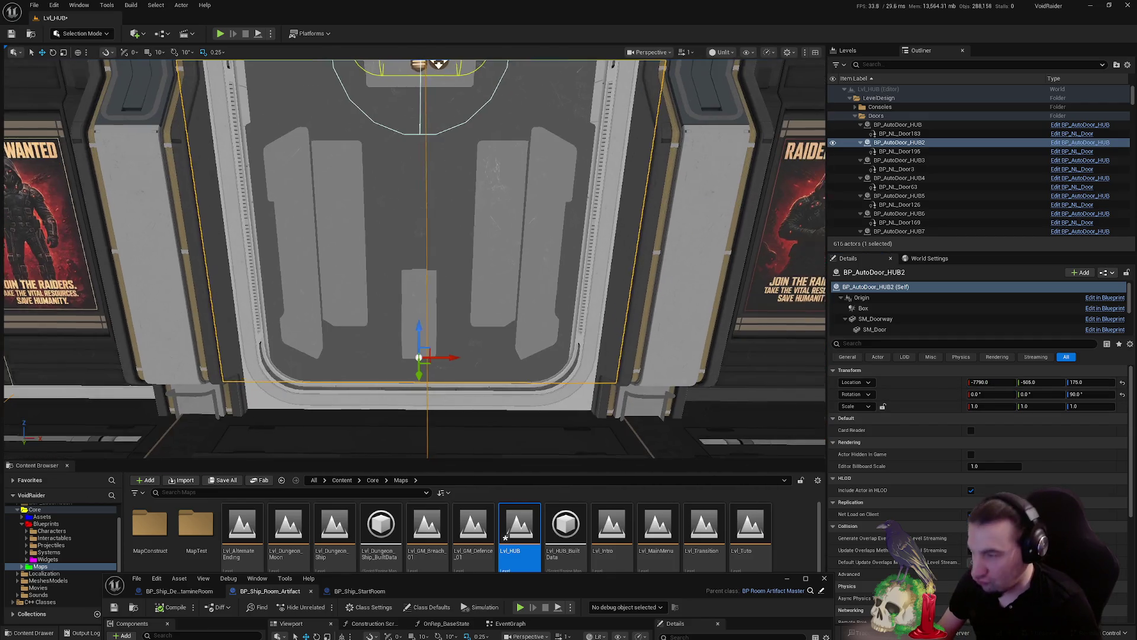
left_click(241, 480)
left_click(642, 424)
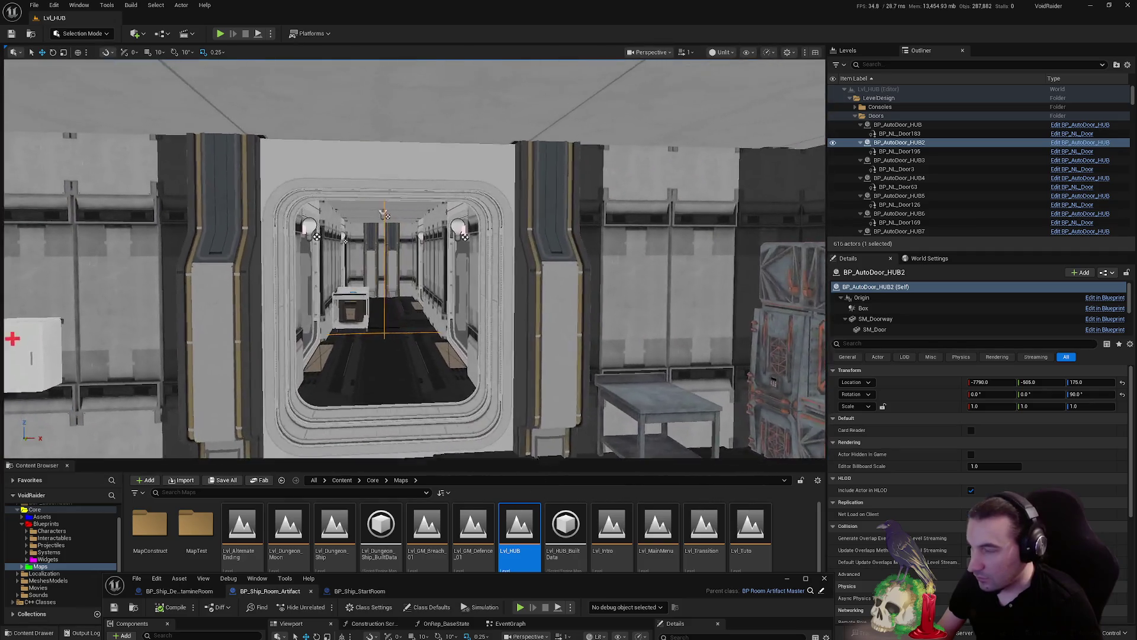
- Set BP_AutoDoor_HUB3's Location Y to -979.5556
key("w")
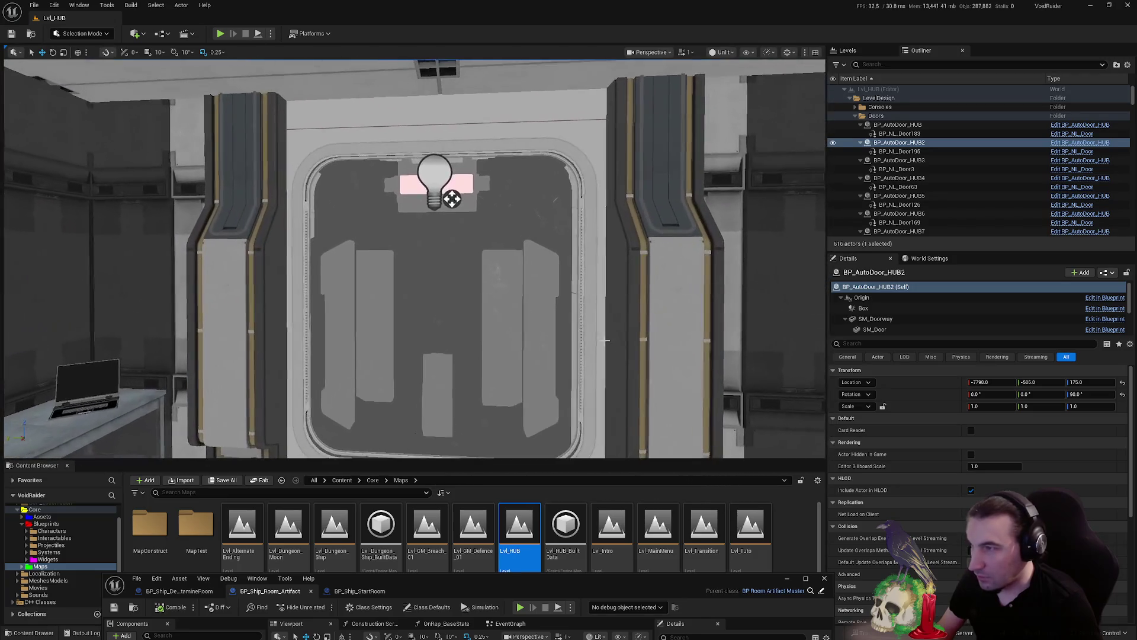
key("Down")
key("Down")
key("f")
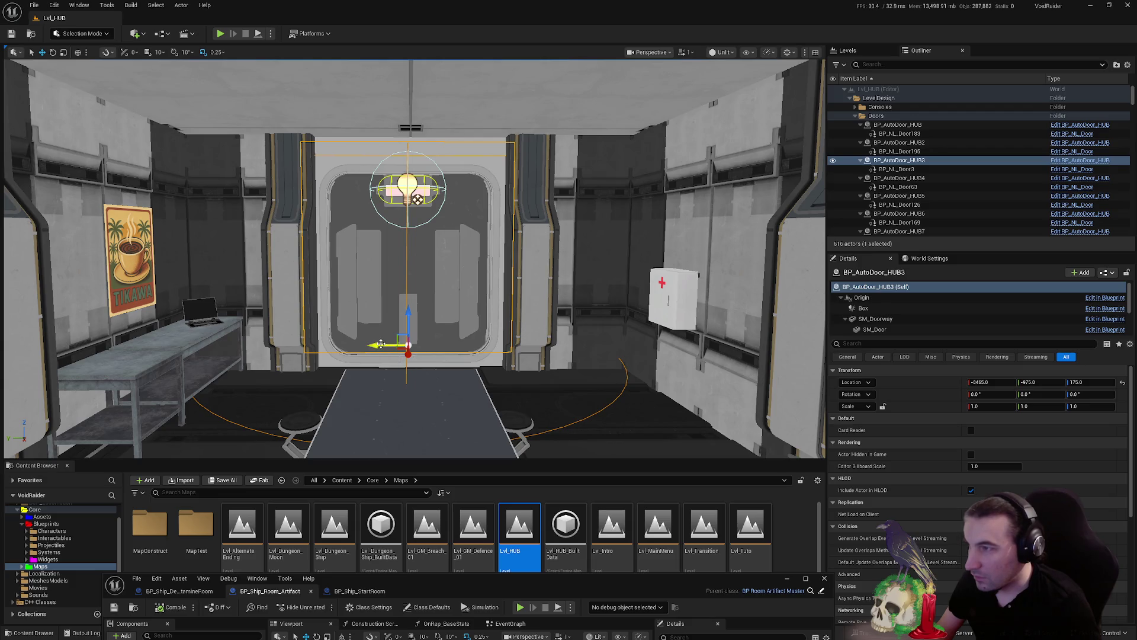
left_click_drag(381, 344, 384, 344)
left_click(1037, 382)
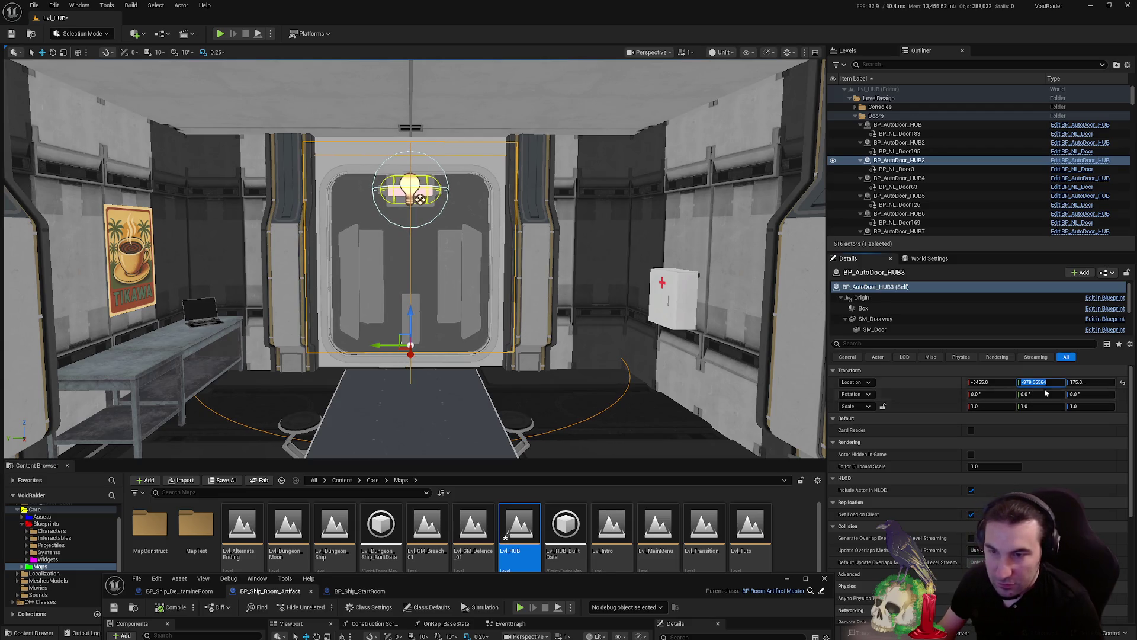
type("-979.5556")
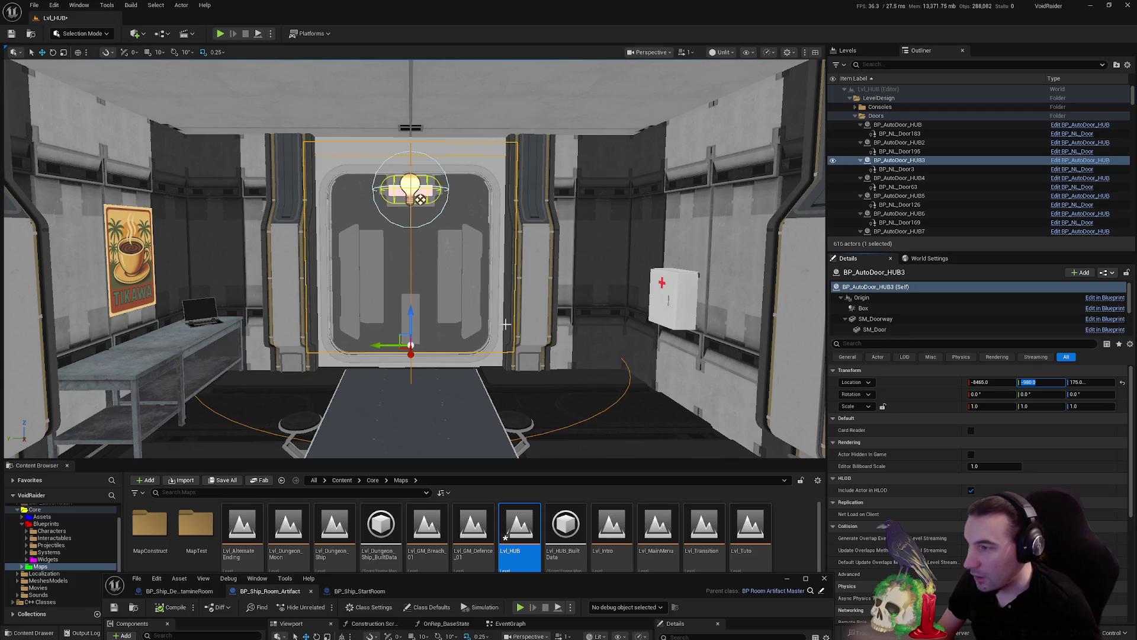
- Try BP_AutoDoor_HUB7 at Location Y -1900, -1895 and -1897.5
mouse_move(491, 318)
left_mouse_down()
mouse_move(533, 318)
mouse_move(468, 302)
mouse_move(503, 299)
mouse_move(492, 299)
left_mouse_up()
left_click(428, 182)
key("f")
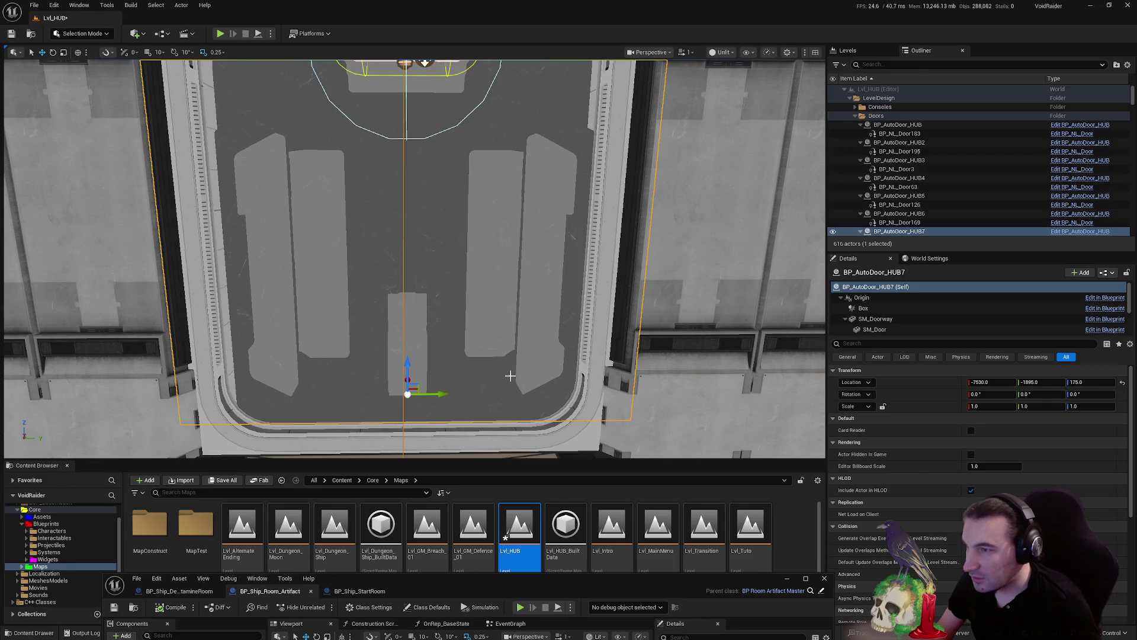
left_click_drag(449, 393, 446, 392)
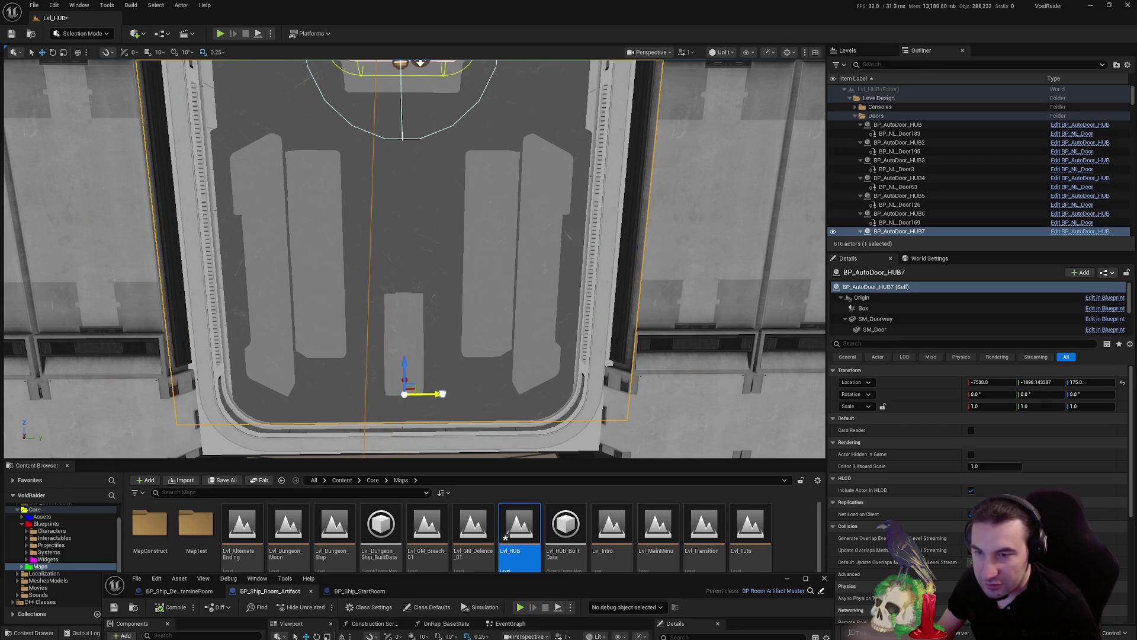
left_click(1037, 382)
type("-18")
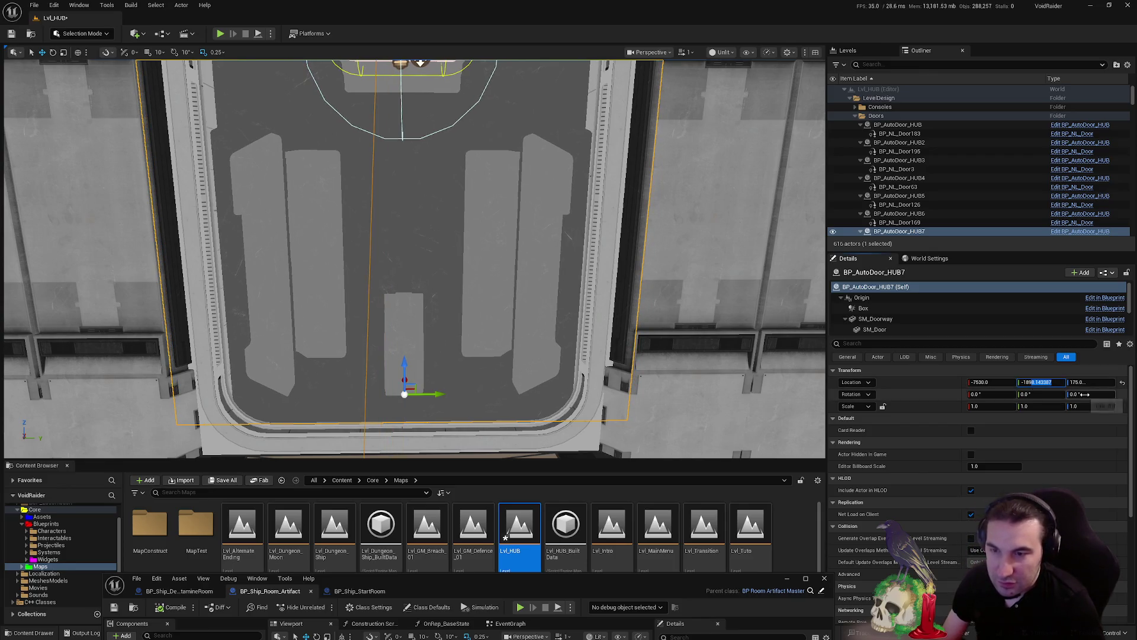
key("Return")
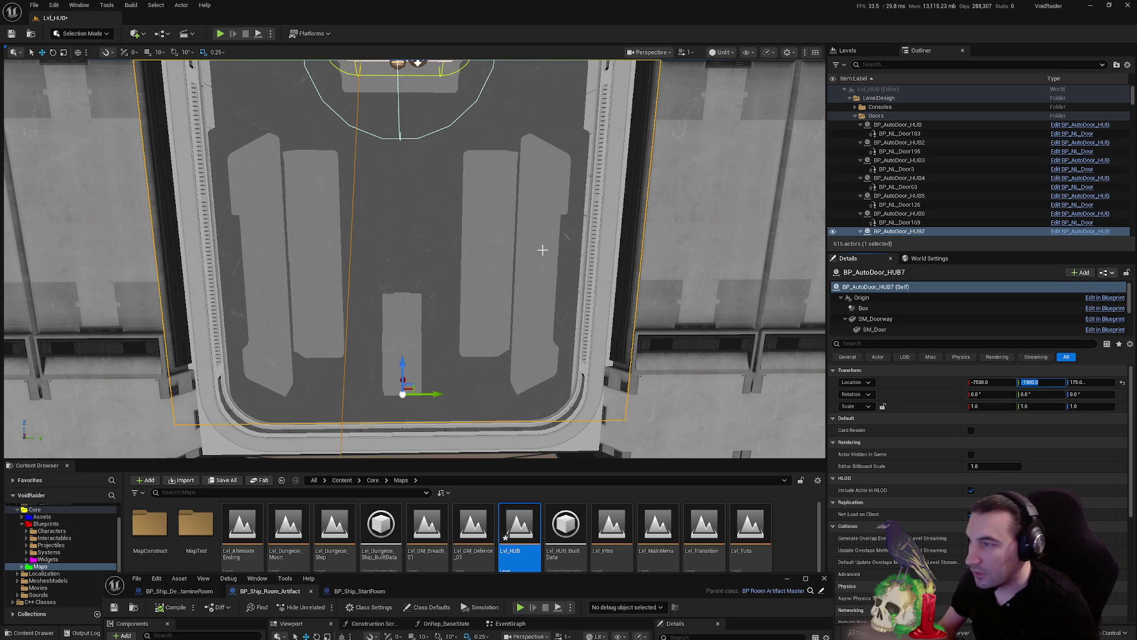
key("End")
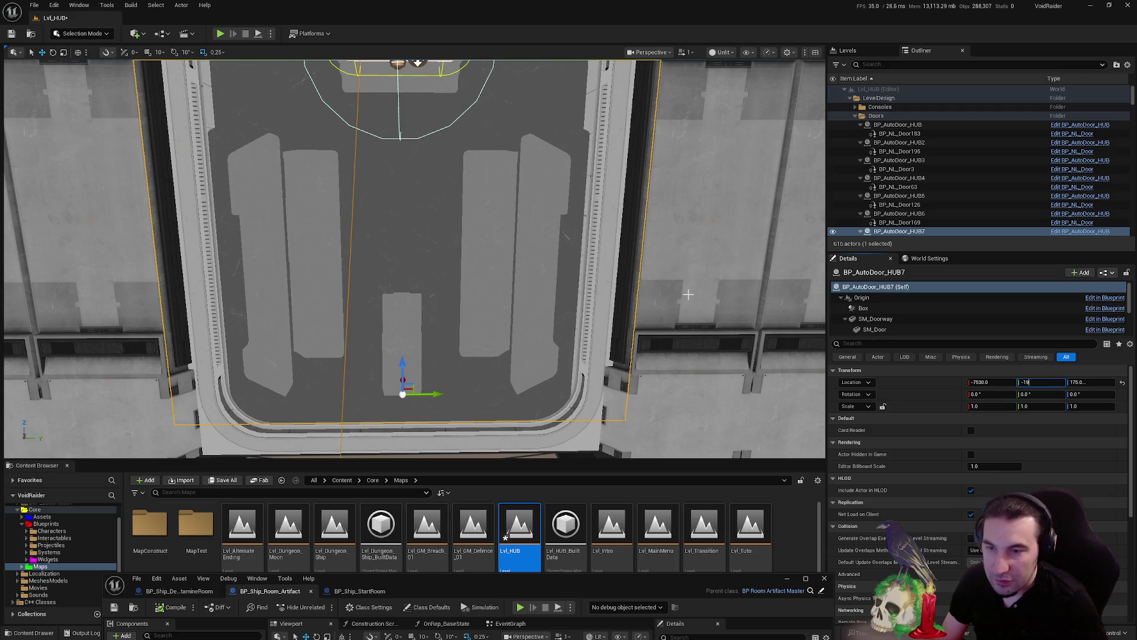
key("Return")
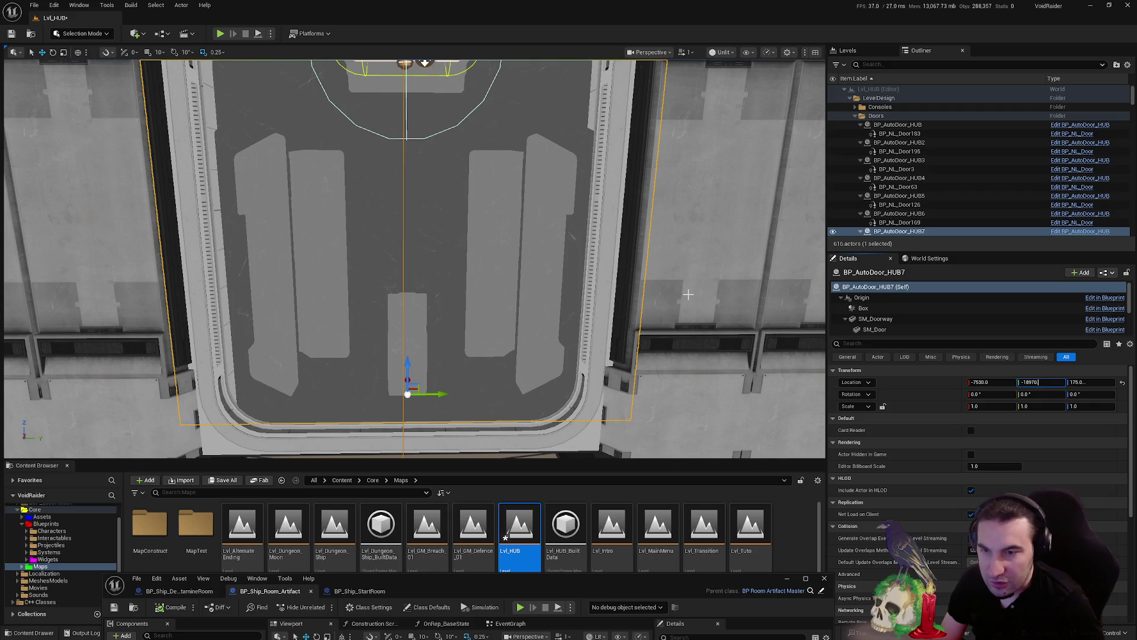
key("Return")
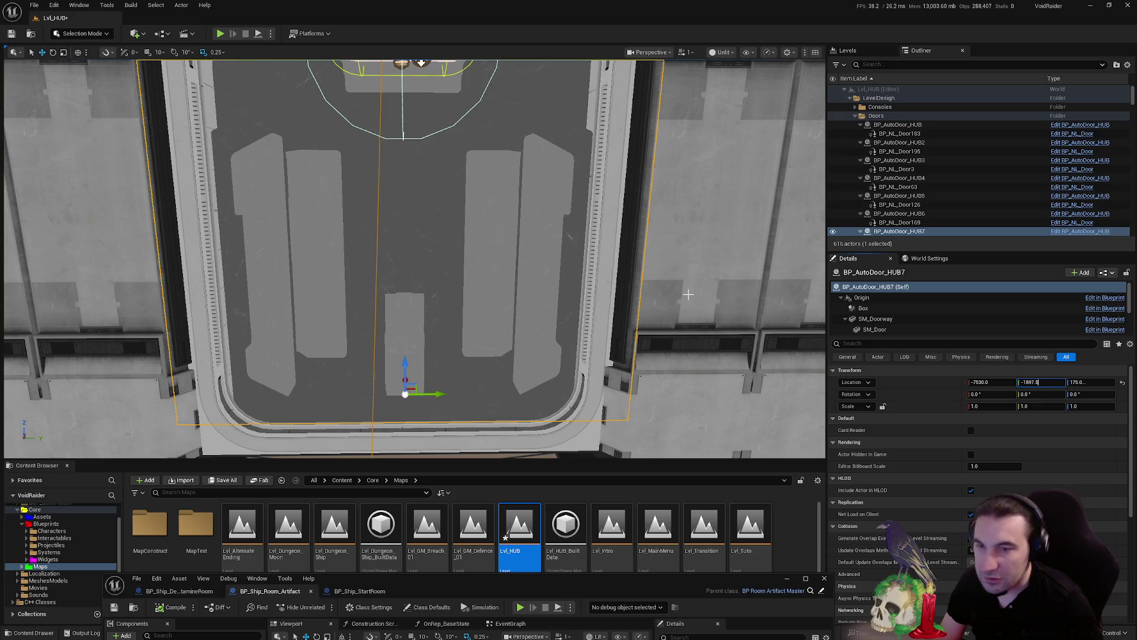
- Restore the accidentally deleted HUB7 door and set its Location Y to -1899
key("Delete")
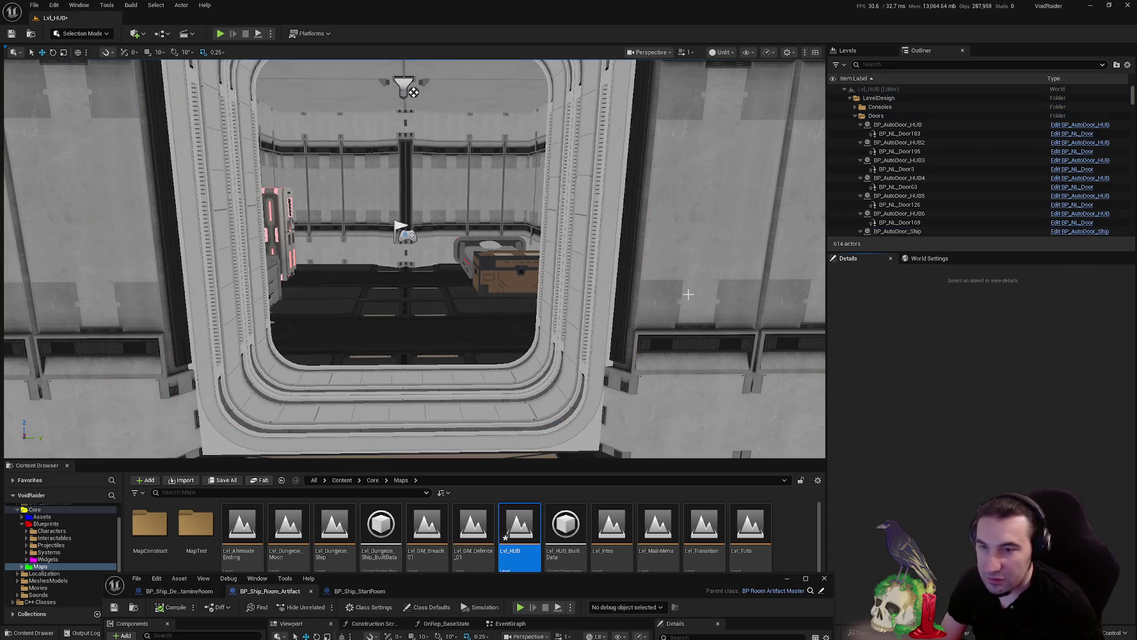
key("ctrl+z")
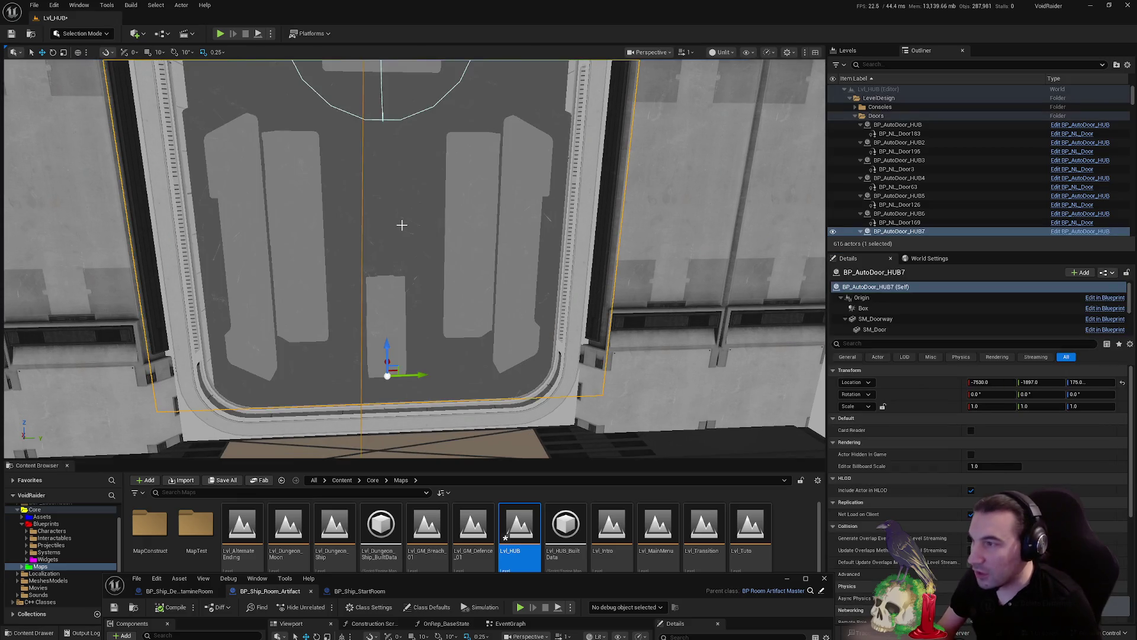
left_click(1033, 382)
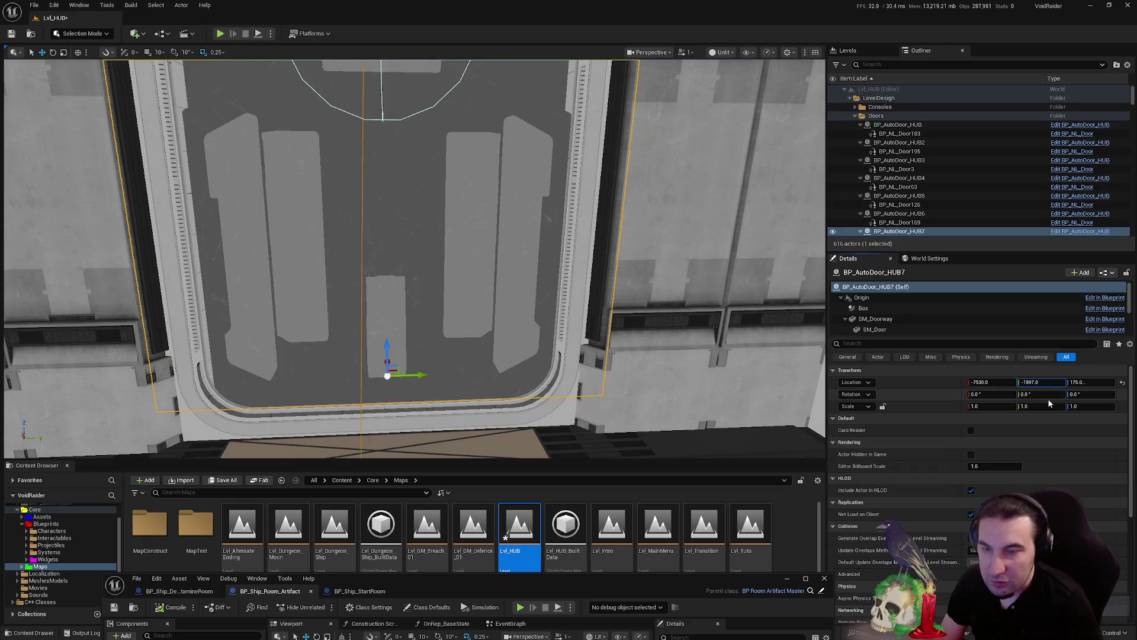
type("-1898")
key("Return")
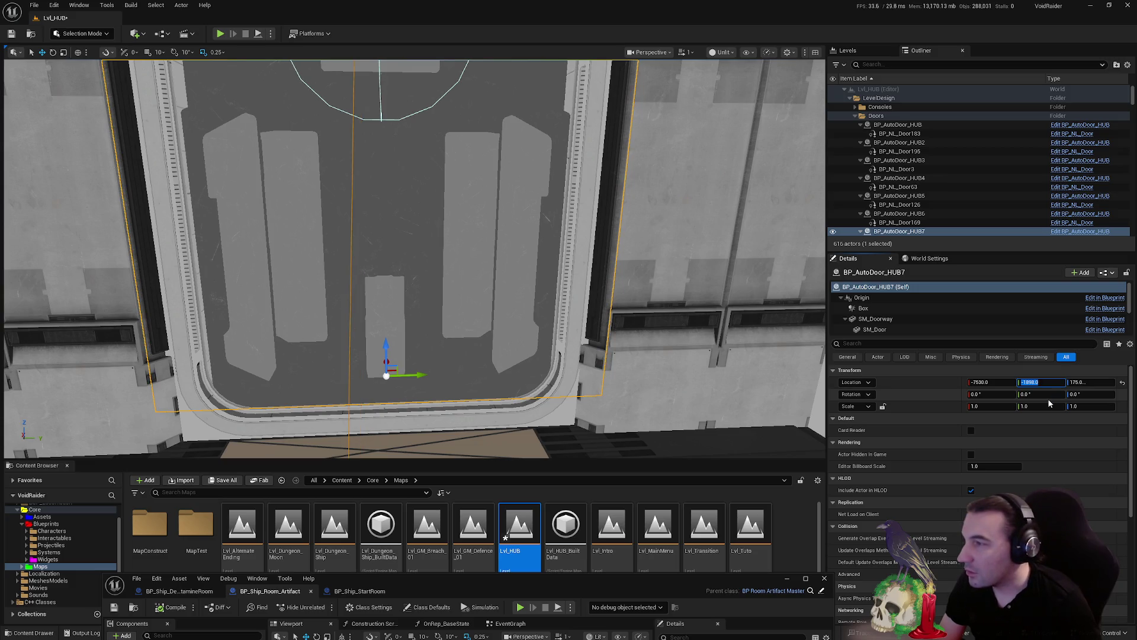
key("Right")
type("9")
key("Return")
key("Right")
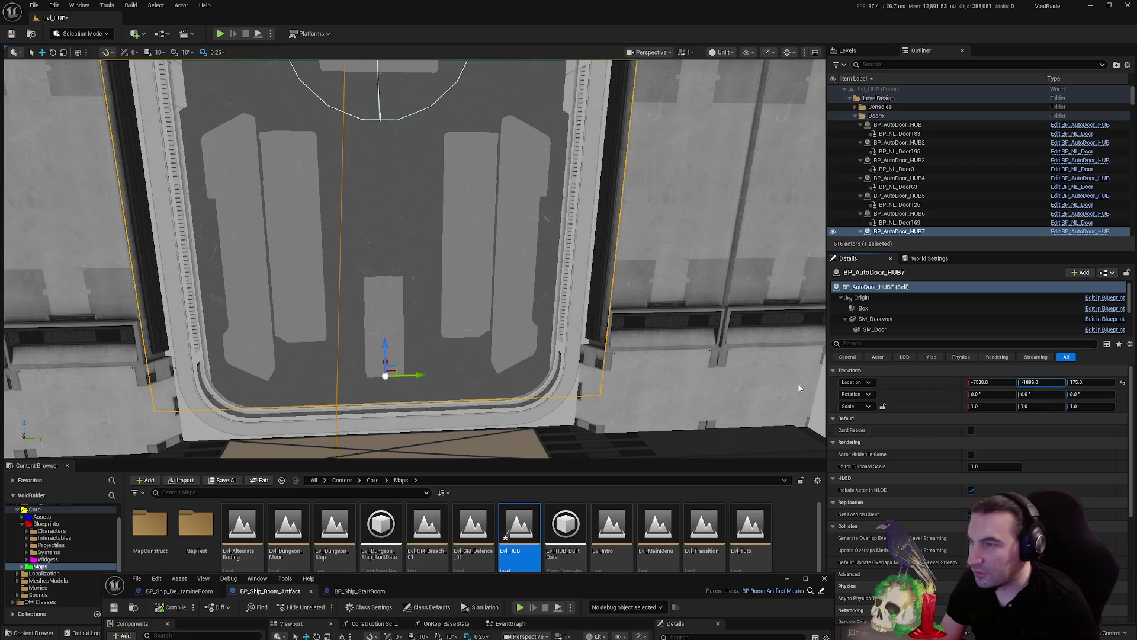
key("f")
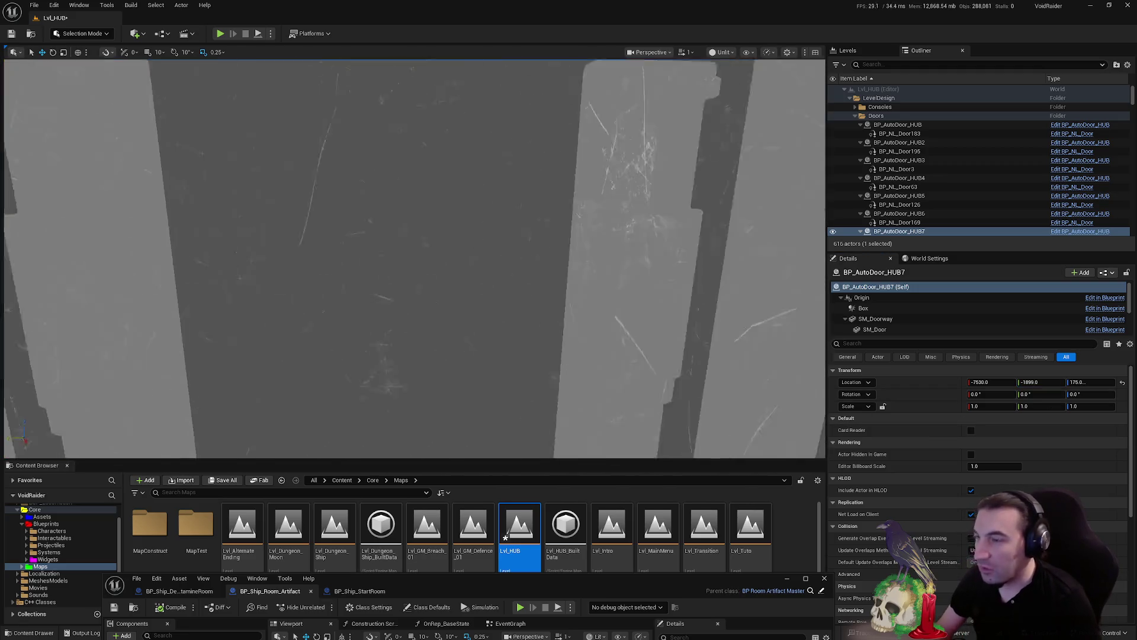
double_click(899, 178)
- Shift BP_AutoDoor_HUB4 to Location Y -1899
left_click_drag(1042, 387, 1045, 414)
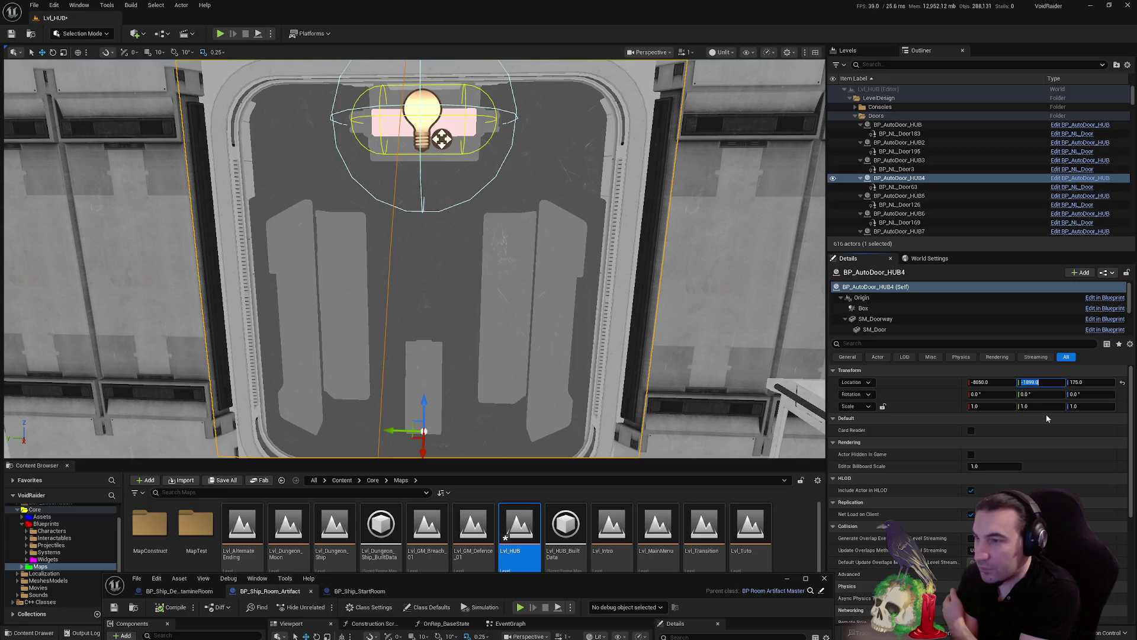
mouse_move(415, 267)
left_mouse_down()
mouse_move(474, 260)
mouse_move(427, 272)
left_mouse_up()
scroll(498, 275, "down", 5)
- Set BP_AutoDoor_HUB5's Location Y to -2799.0
left_click(498, 276)
scroll(396, 409, "up", 1)
left_click_drag(394, 406, 397, 406)
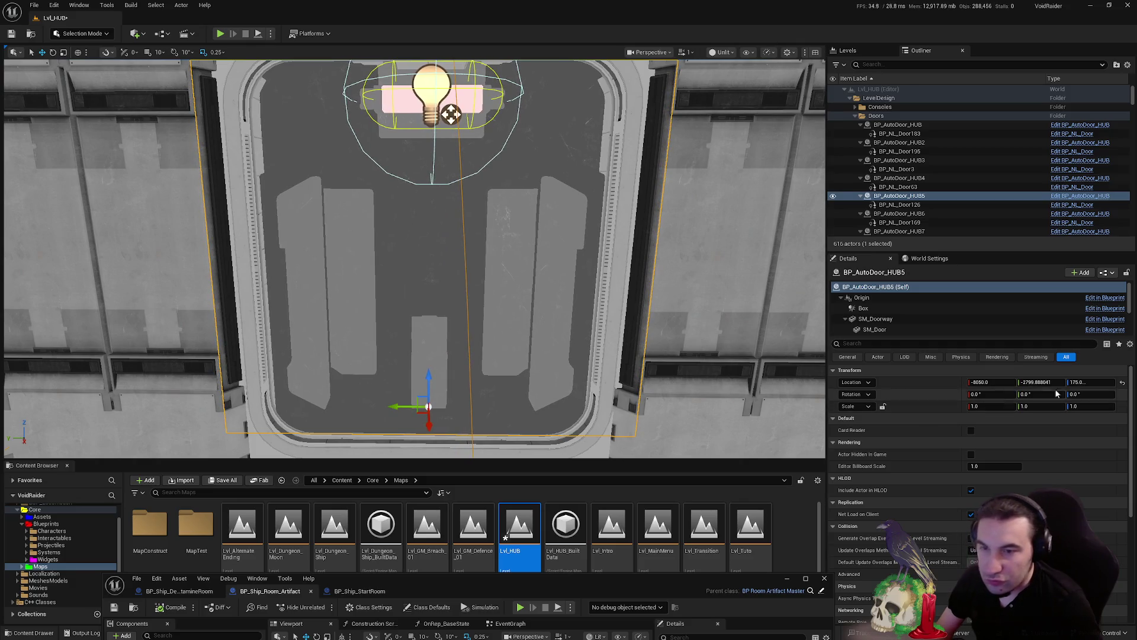
left_click(1038, 382)
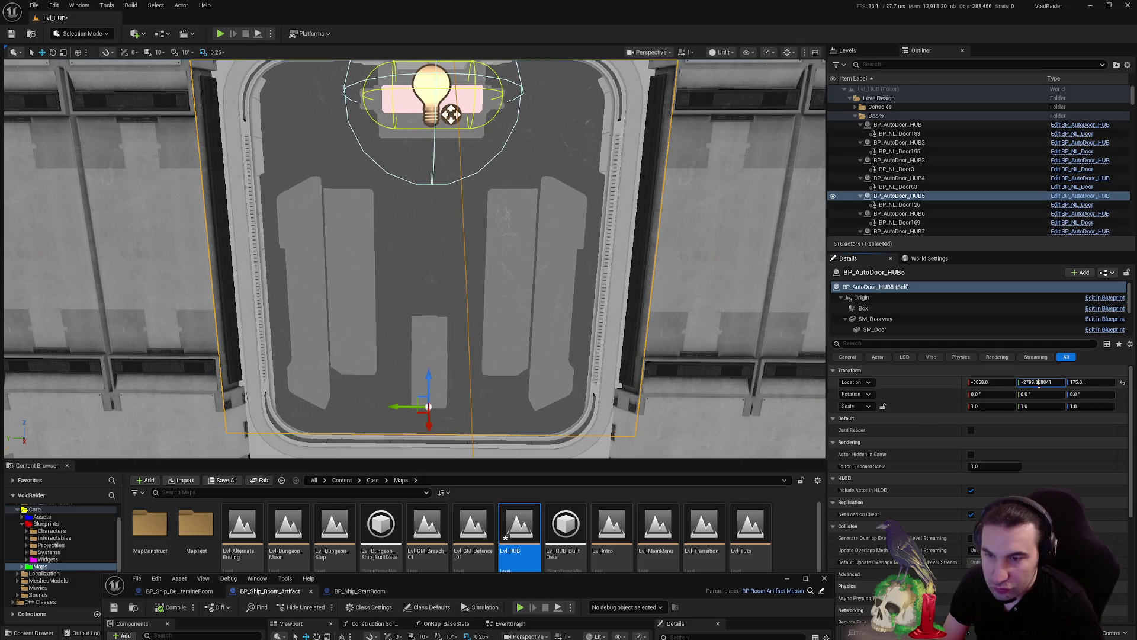
key("ctrl+a")
key("BackSpace")
type("-2799.8")
key("BackSpace")
type("0")
key("Return")
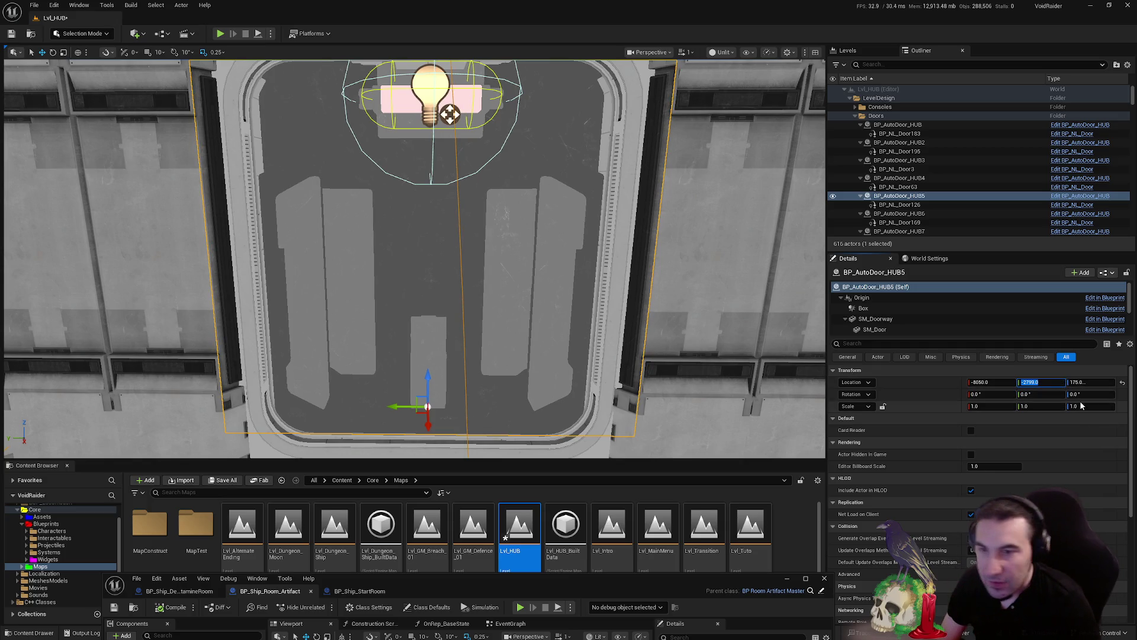
- Trim HUB5's Location Y to -2800, then set it back to -2799
key("End")
key("BackSpace")
key("BackSpace")
key("Return")
key("Right")
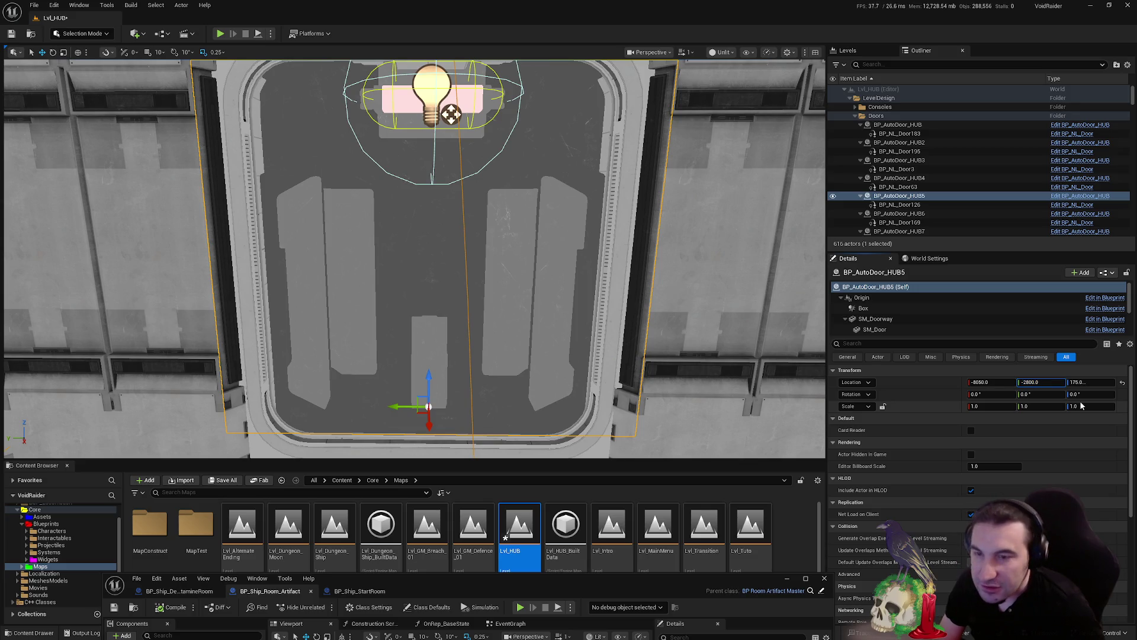
key("Return")
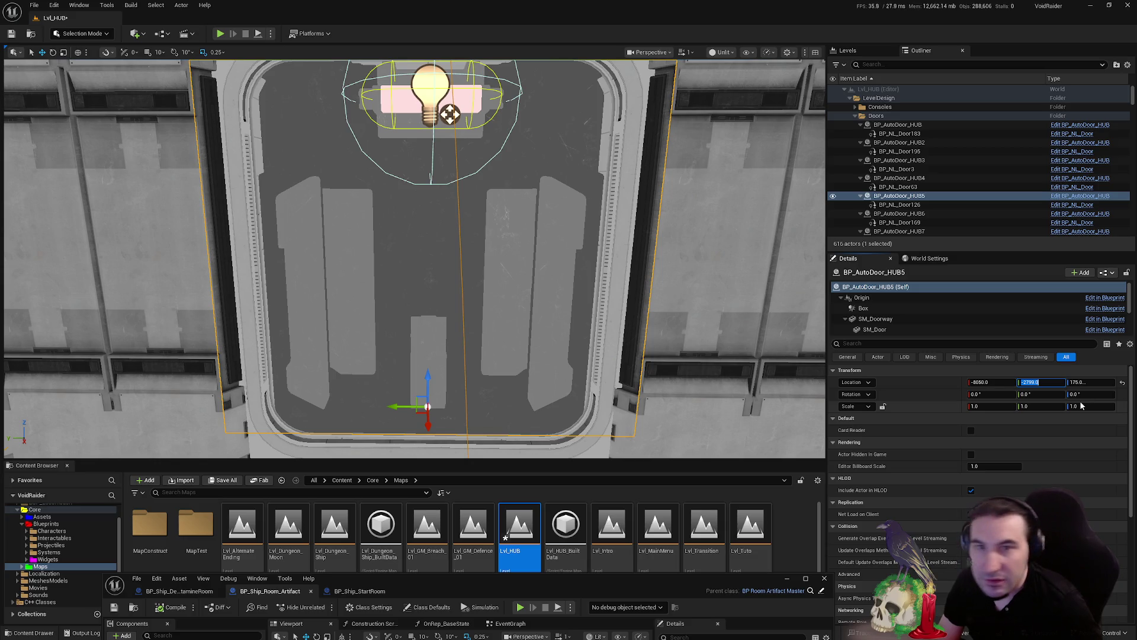
scroll(636, 397, "up", 3)
scroll(415, 259, "down", 3)
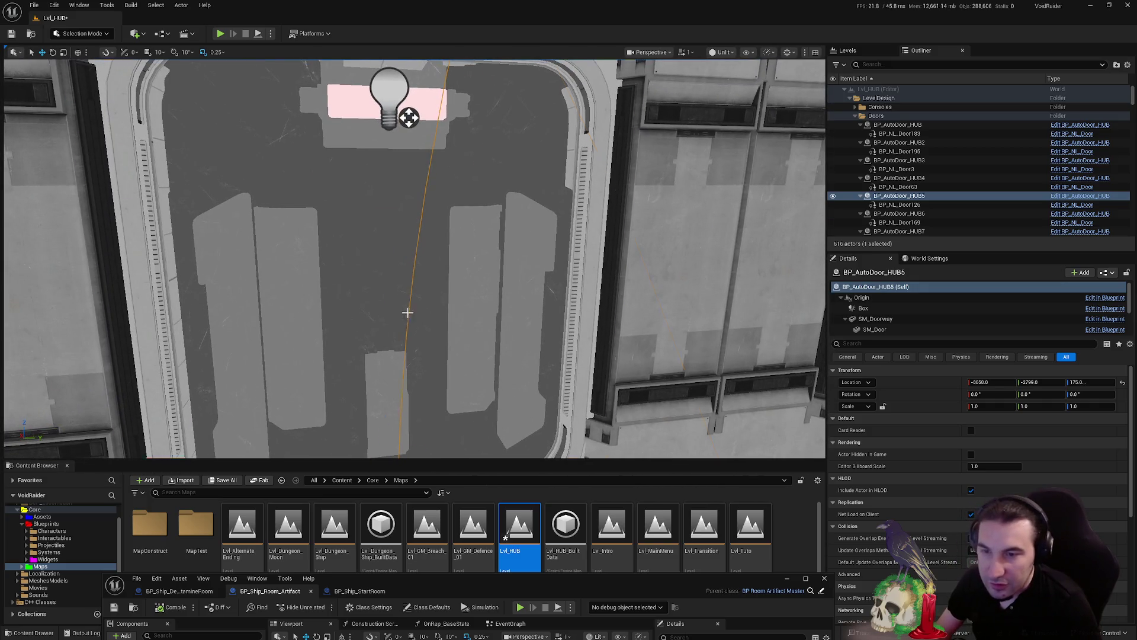
- Move BP_AutoDoor_HUB6 to Location Y -2799 and save Lvl_HUB
left_click(405, 312)
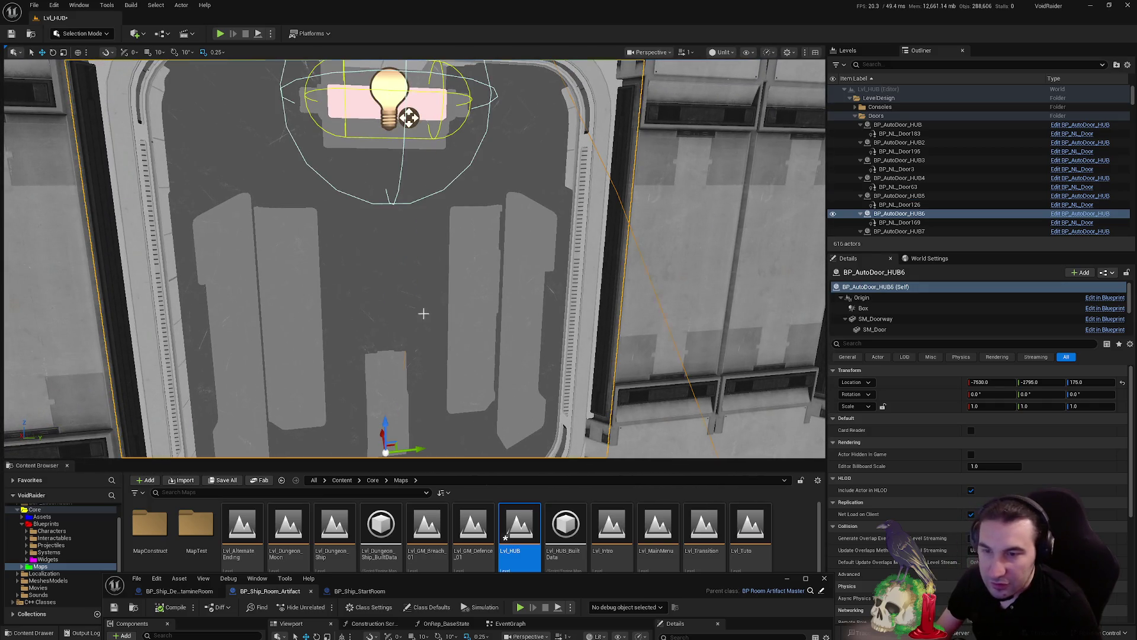
left_click_drag(1035, 386, 1057, 418)
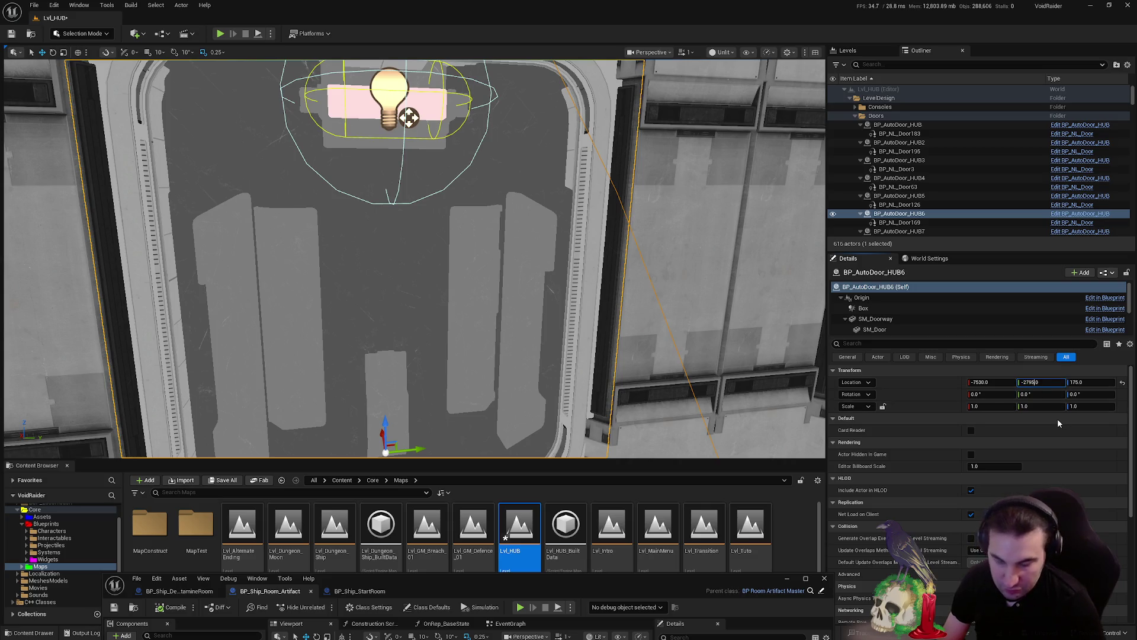
key("f")
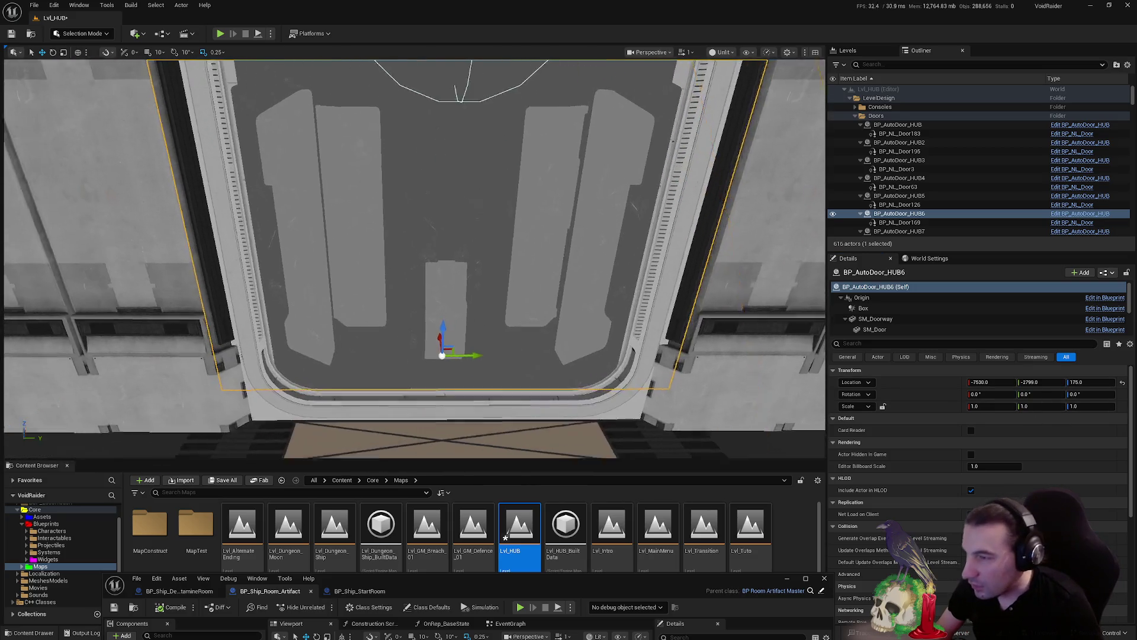
left_click_drag(414, 259, 414, 225)
key("ctrl+s")
left_click(632, 424)
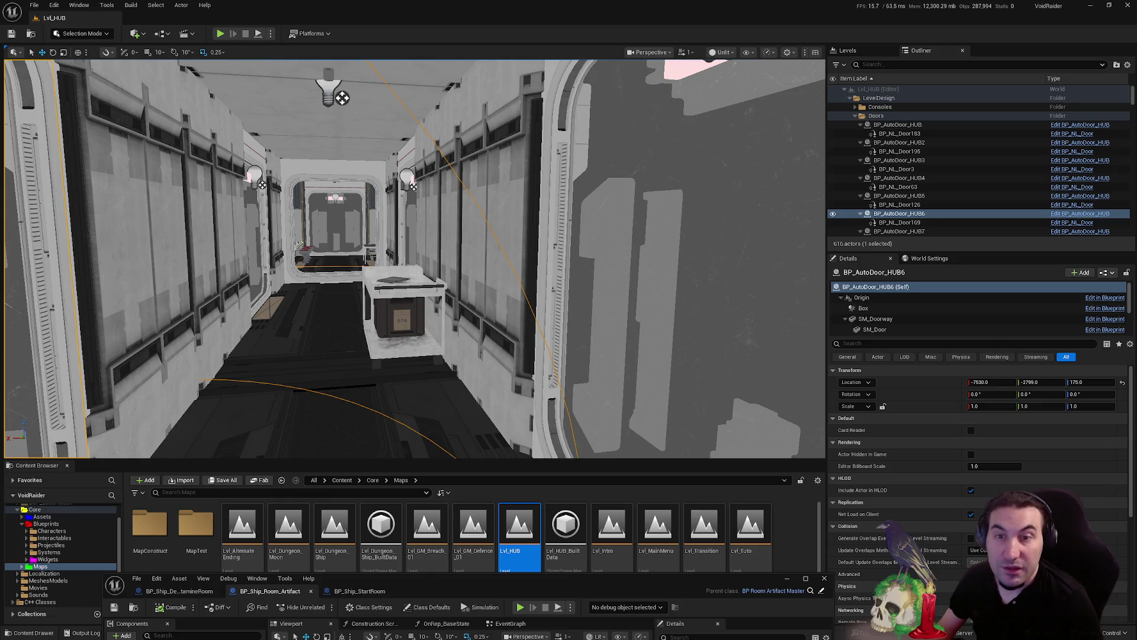
key("super")
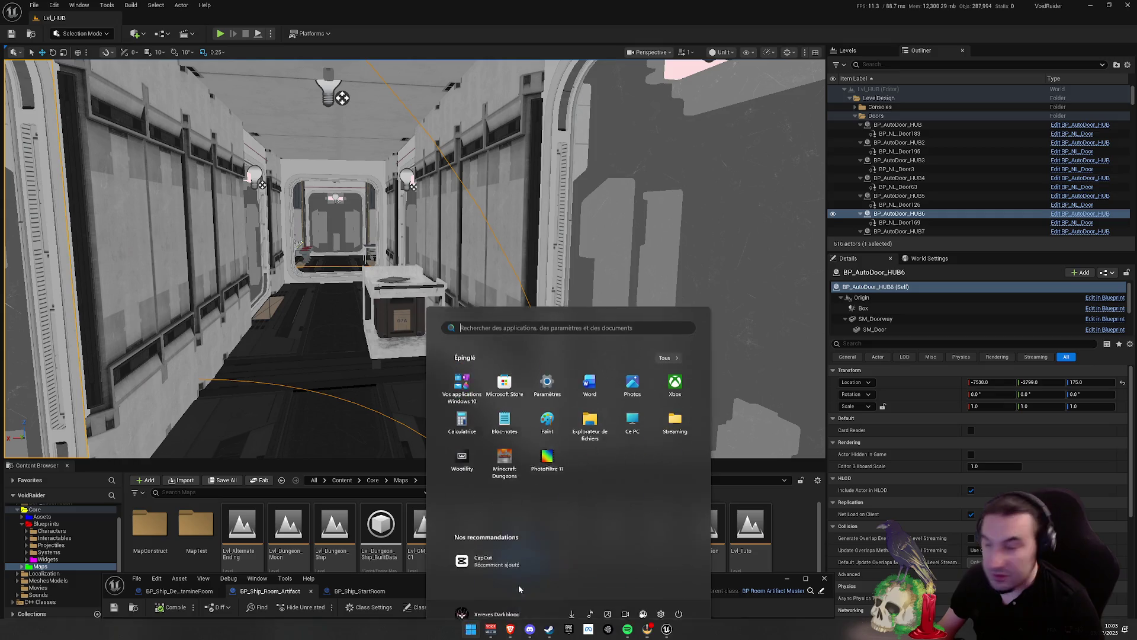
key("super")
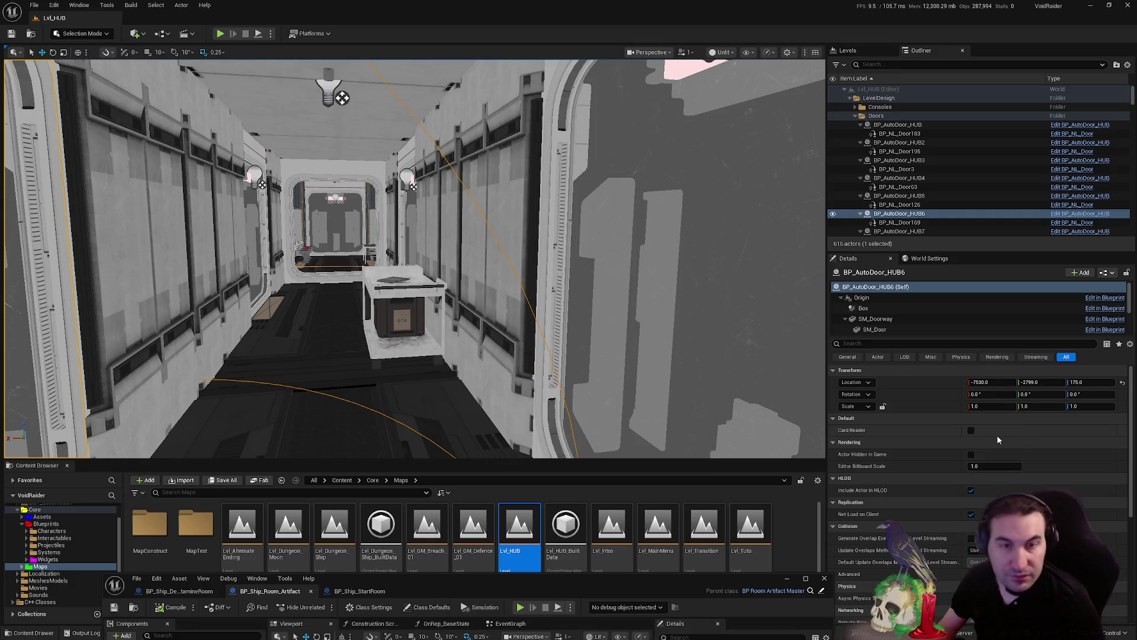
key("super")
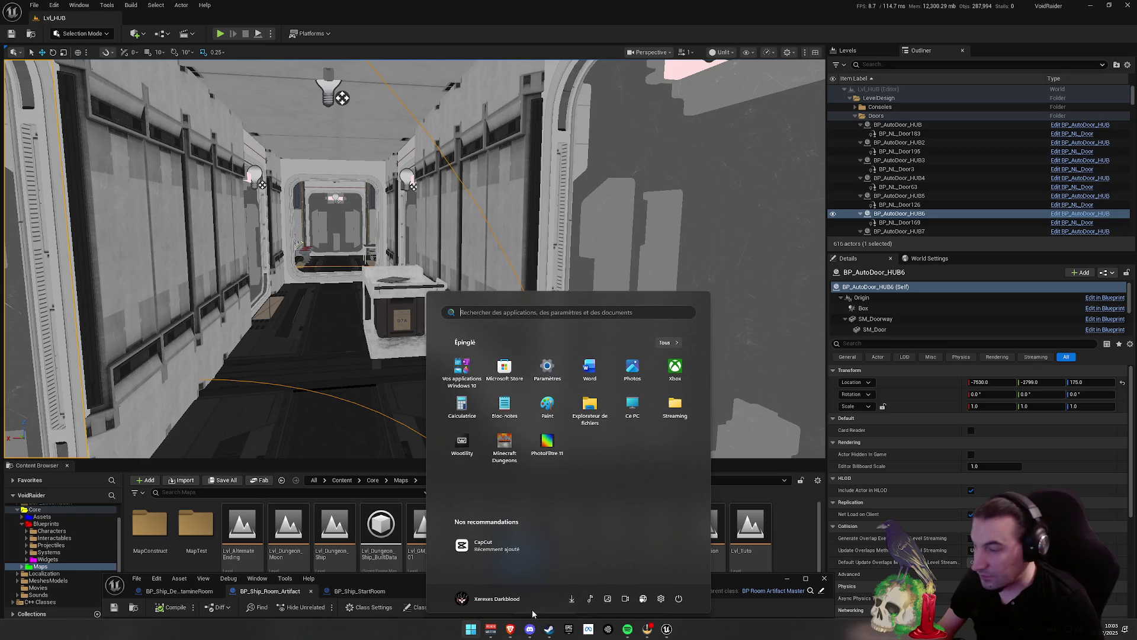
key("super")
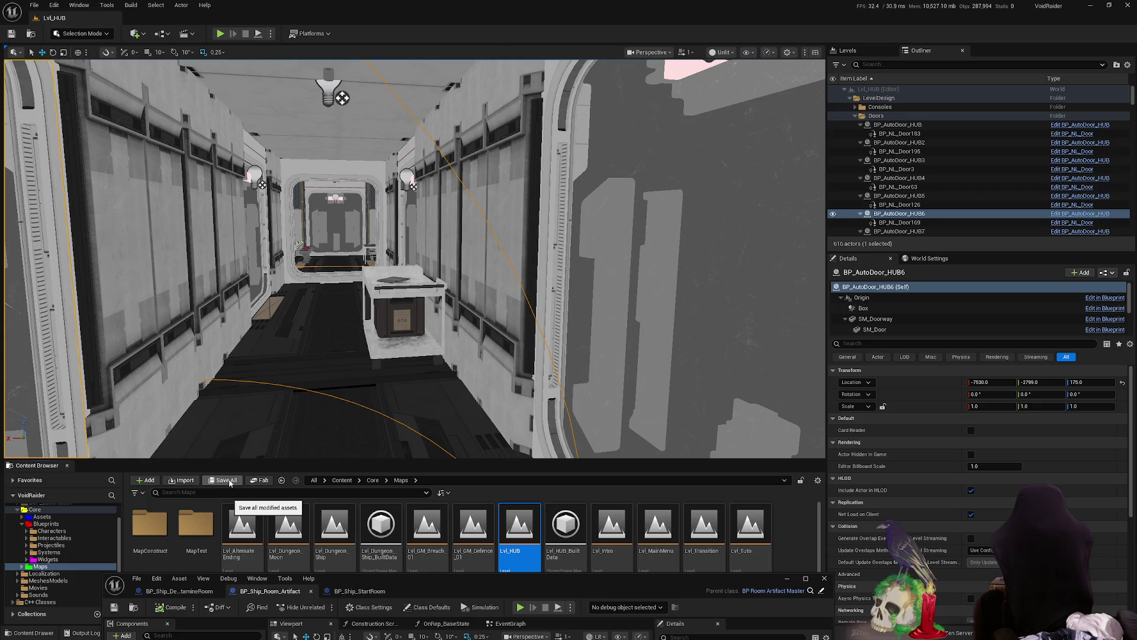
left_click(229, 482)
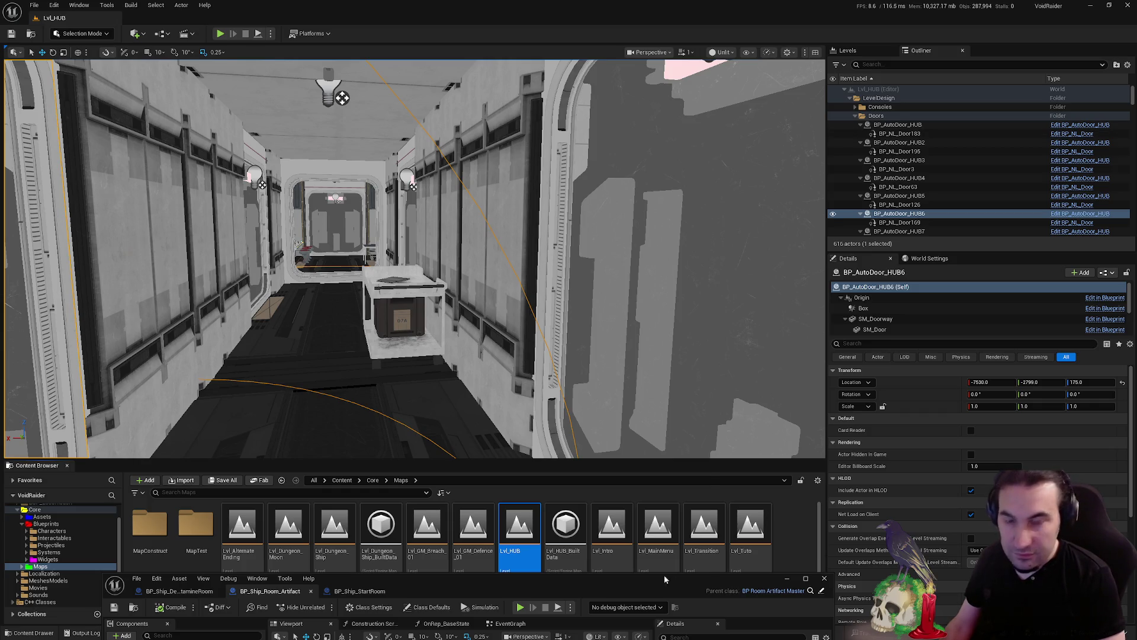
- Toggle the Windows Start menu closed and open again over the editor
key("super")
key("super")
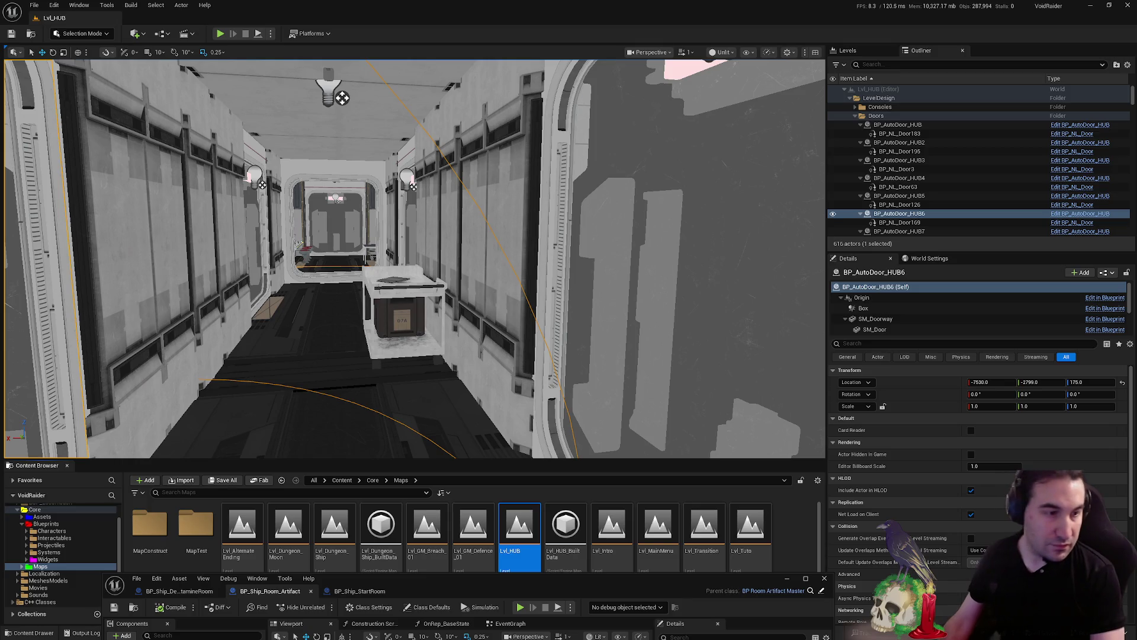
key("super")
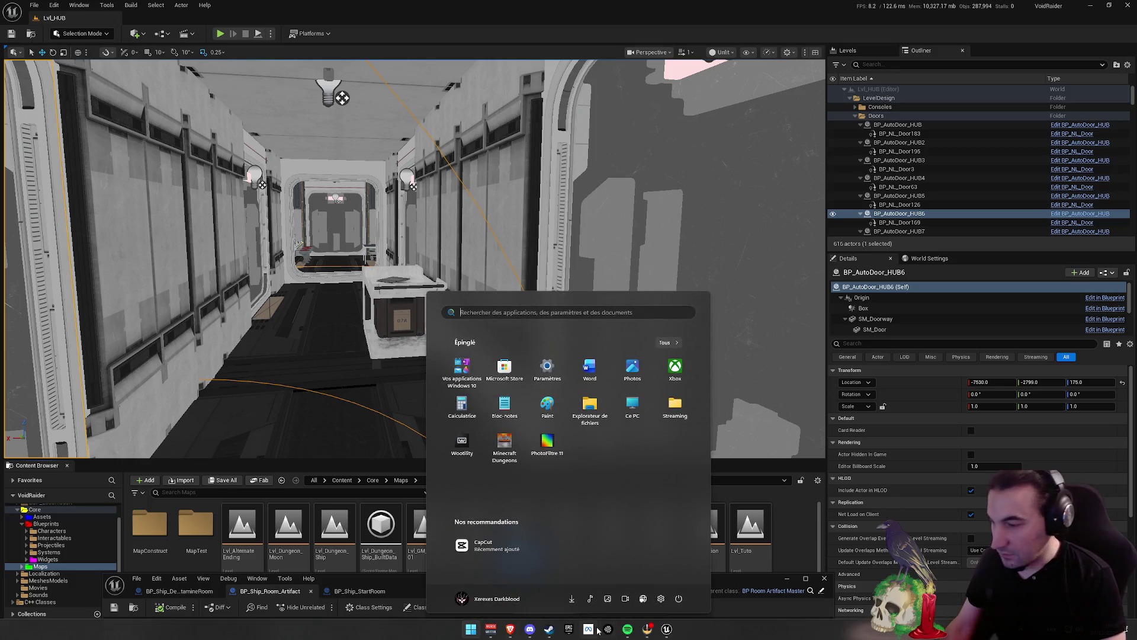
key("super")
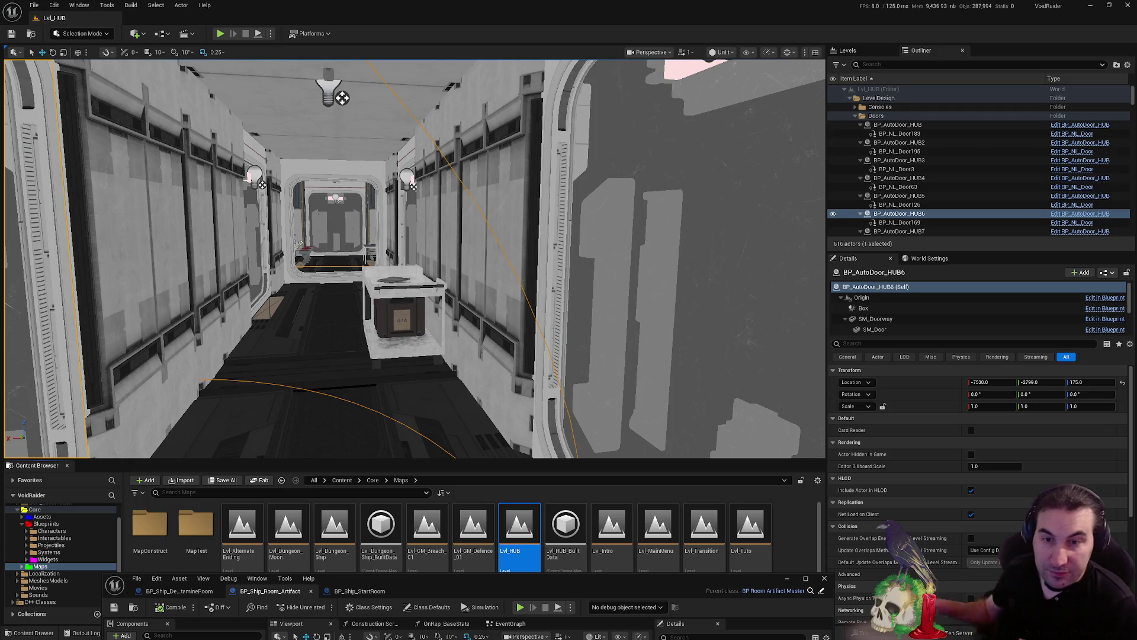
- Dismiss the Start menu and switch to the BP_Ship_Room_Artifact Blueprint editor window
key("super")
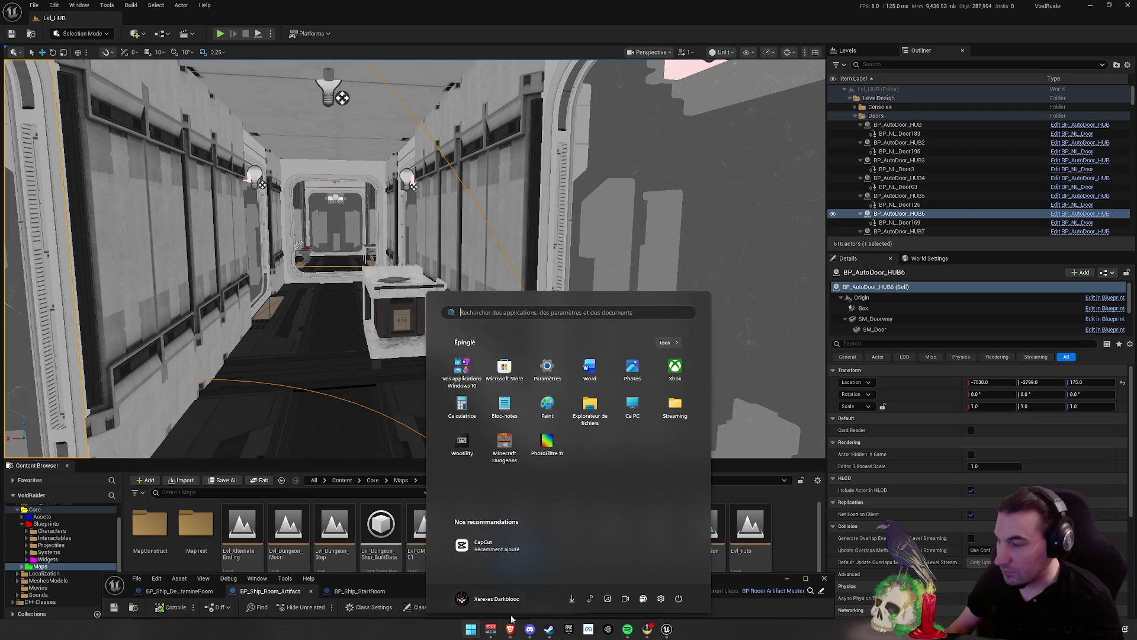
key("Escape")
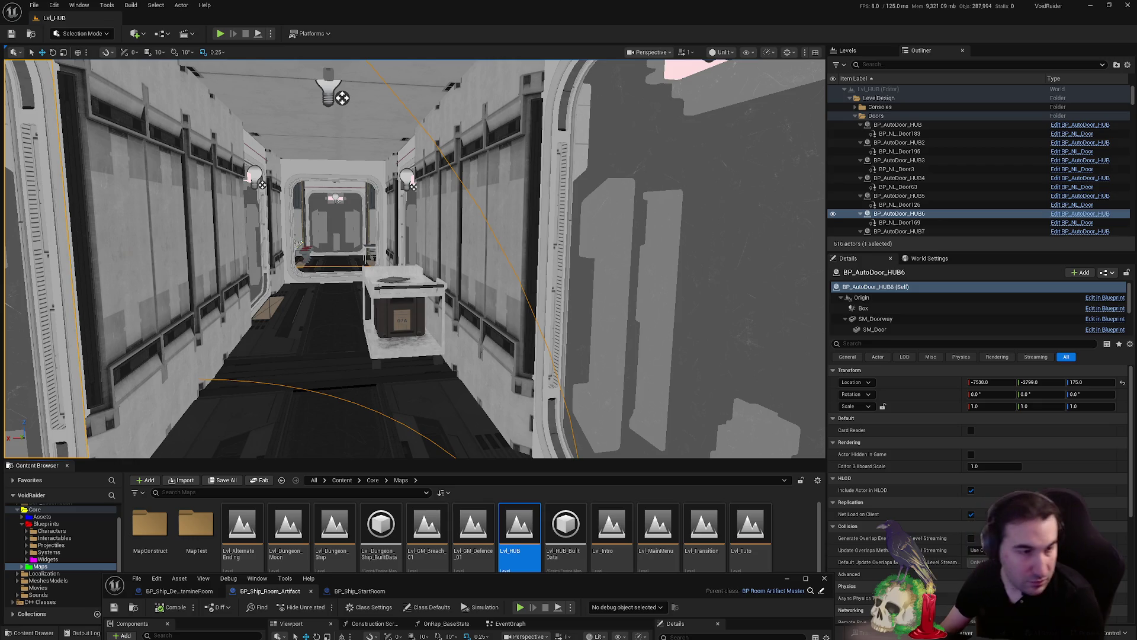
key("super")
mouse_move(509, 628)
left_click(509, 568)
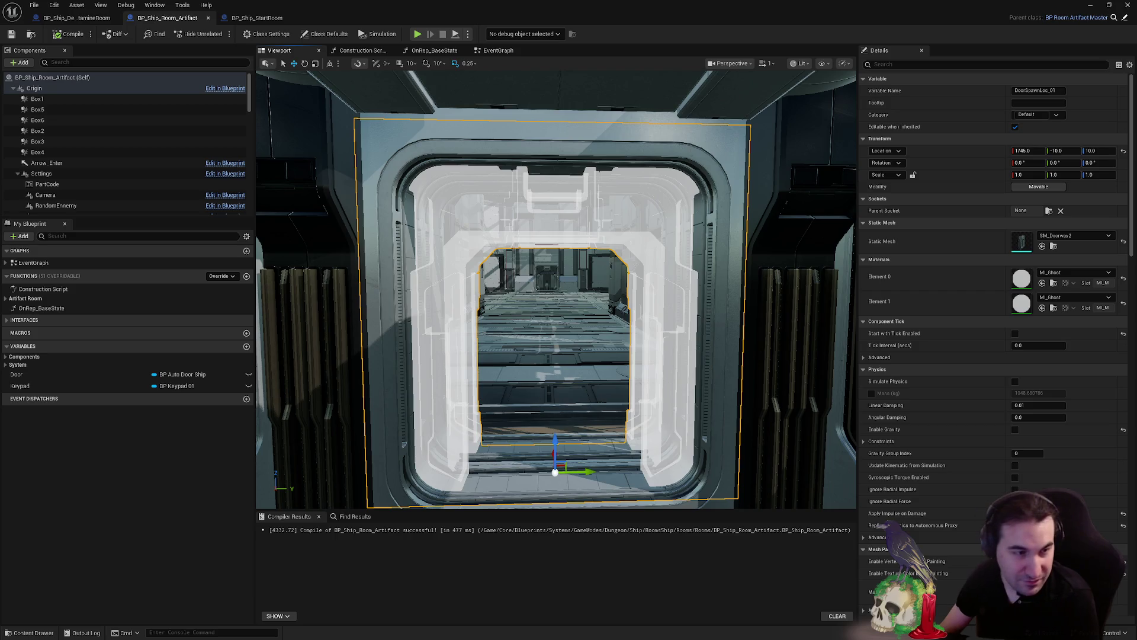
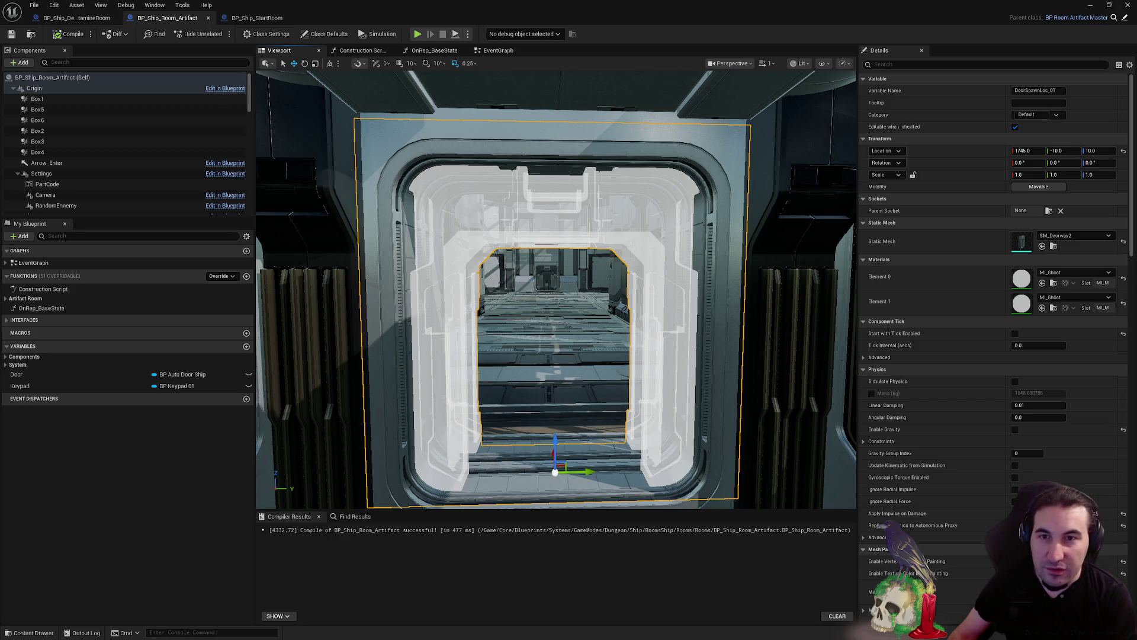
- Open and dismiss the system app launcher a few times over the editor
key("super")
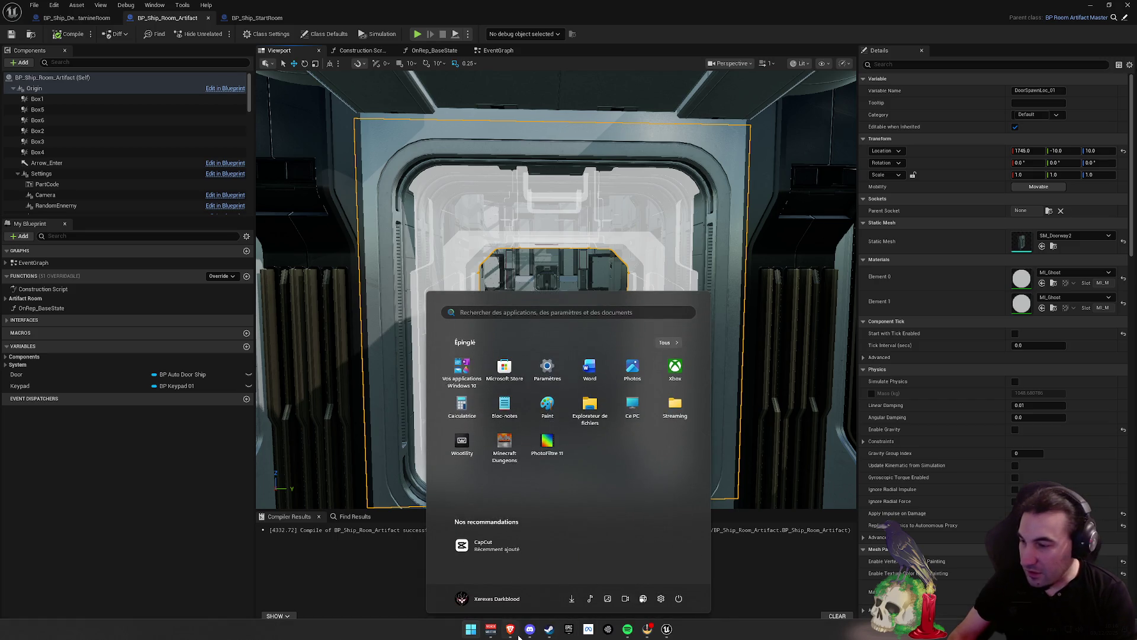
left_click(750, 378)
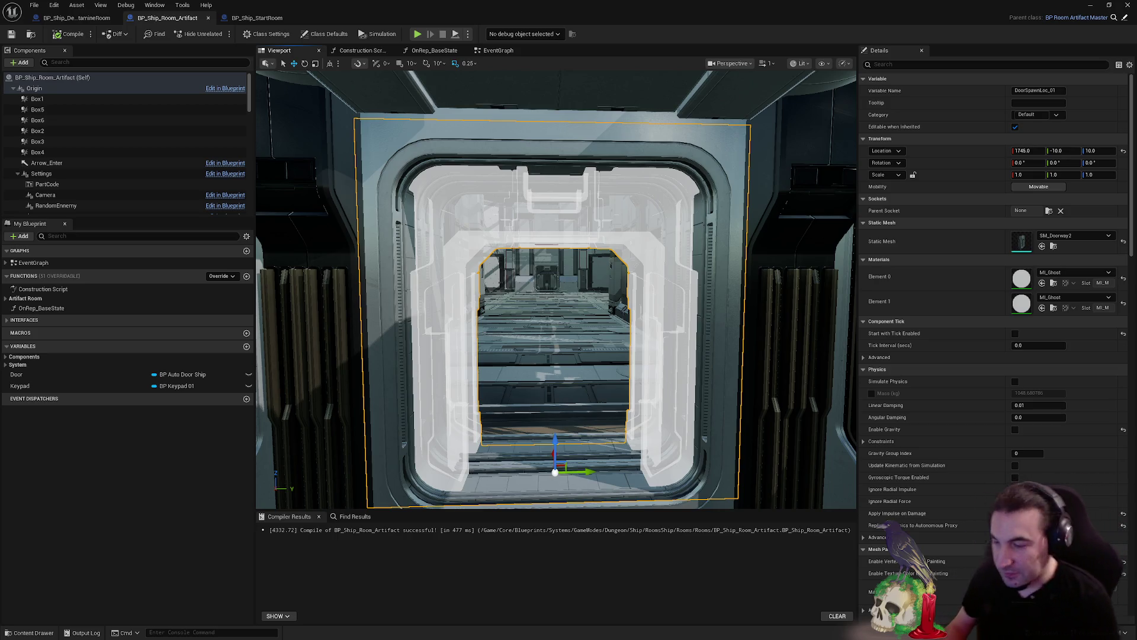
key("super")
key("Escape")
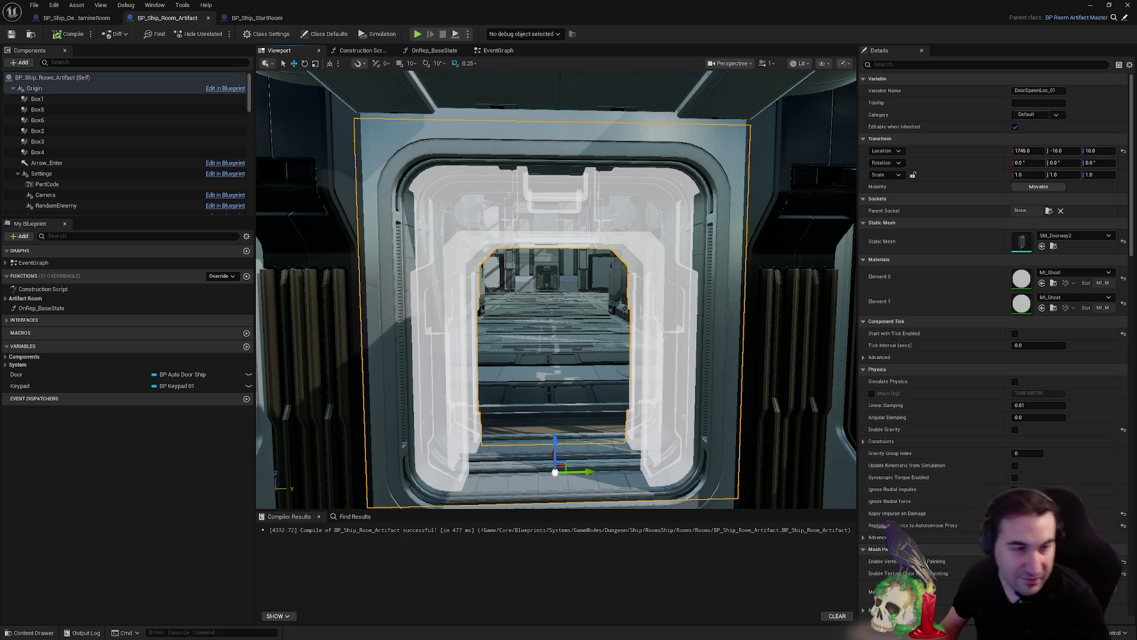
key("super")
mouse_move(521, 633)
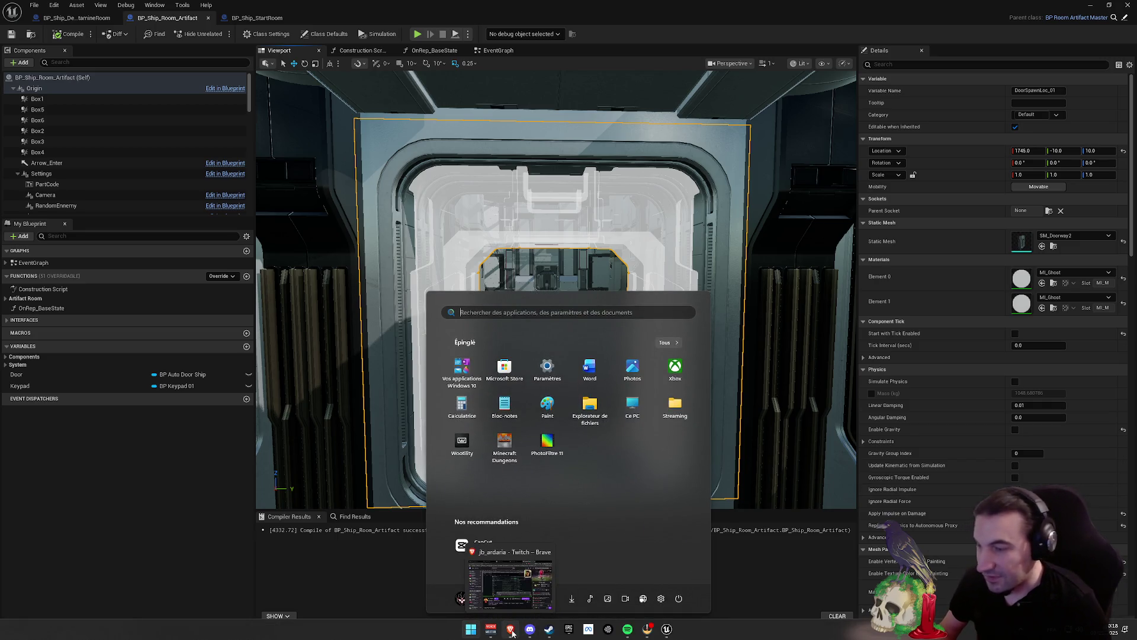
key("Escape")
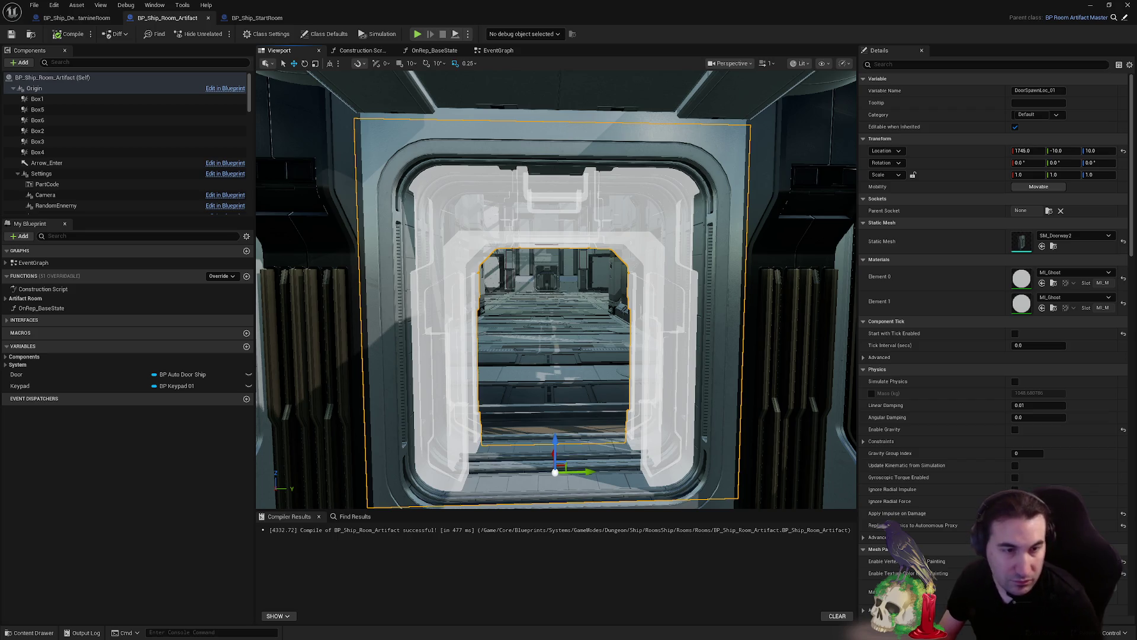
key("super")
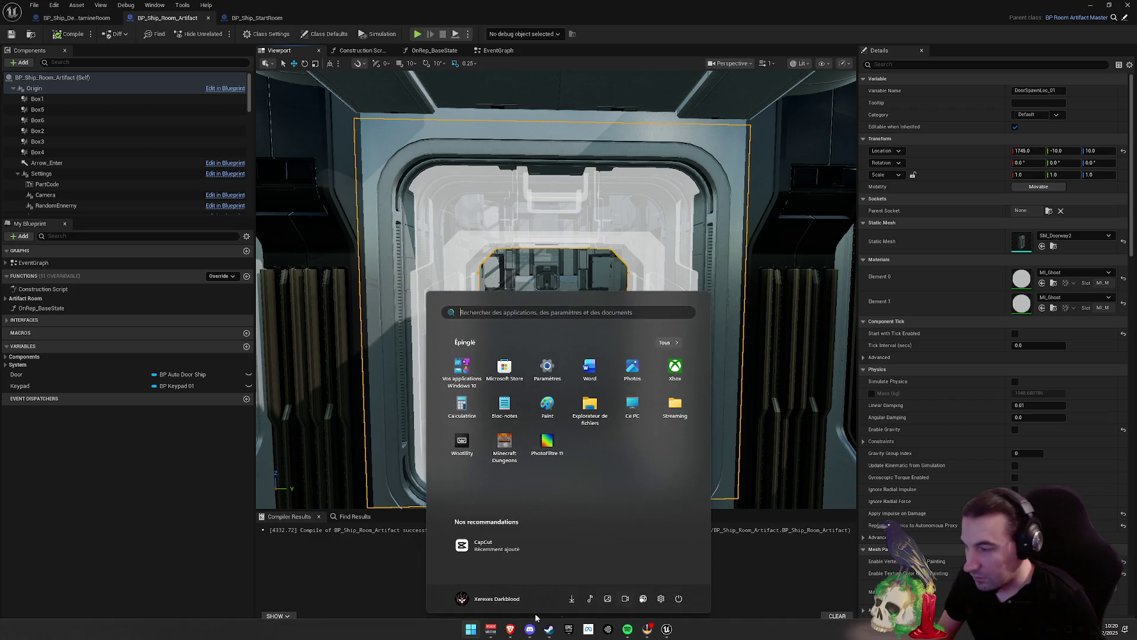
key("super")
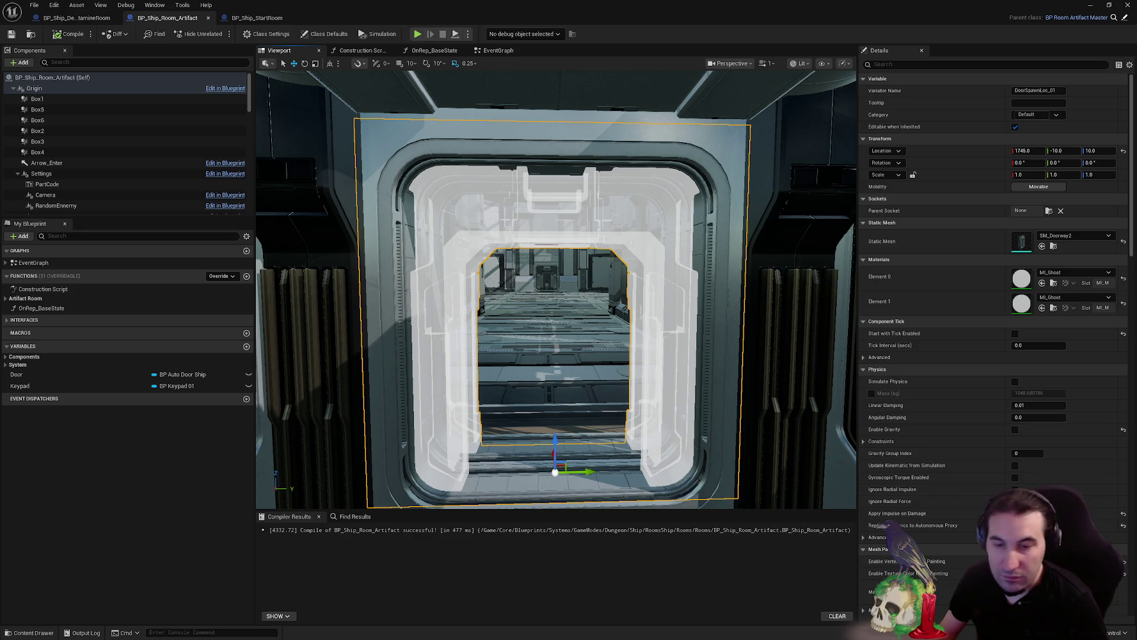
key("super")
key("super")
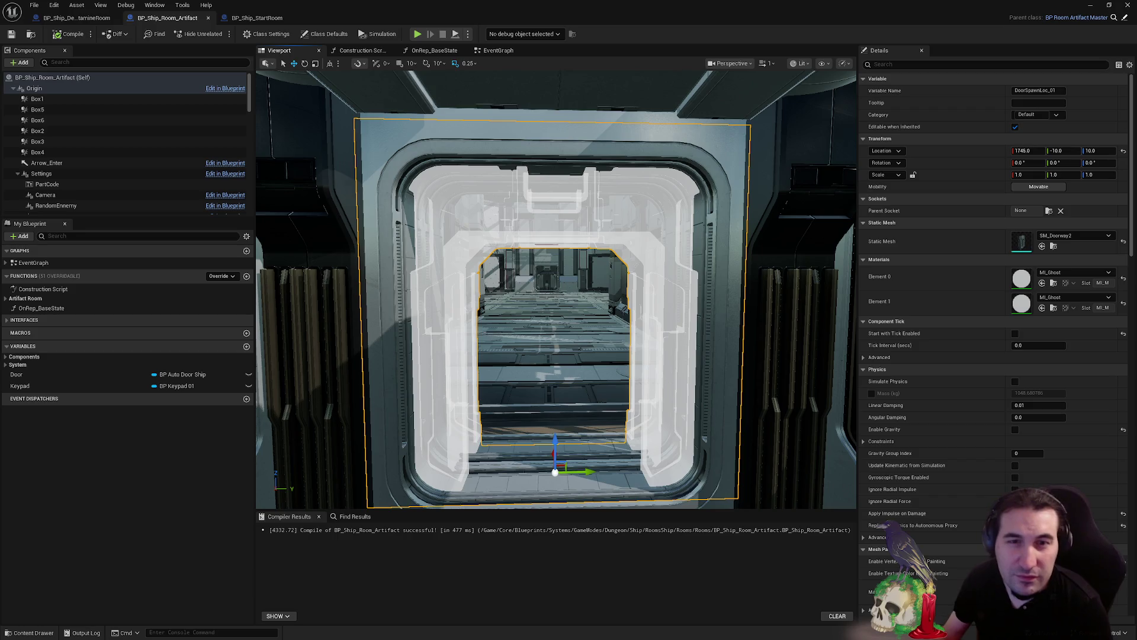
- Fly through the artifact room doorway, select the SM_Door mesh and frame it
scroll(593, 362, "up", 10)
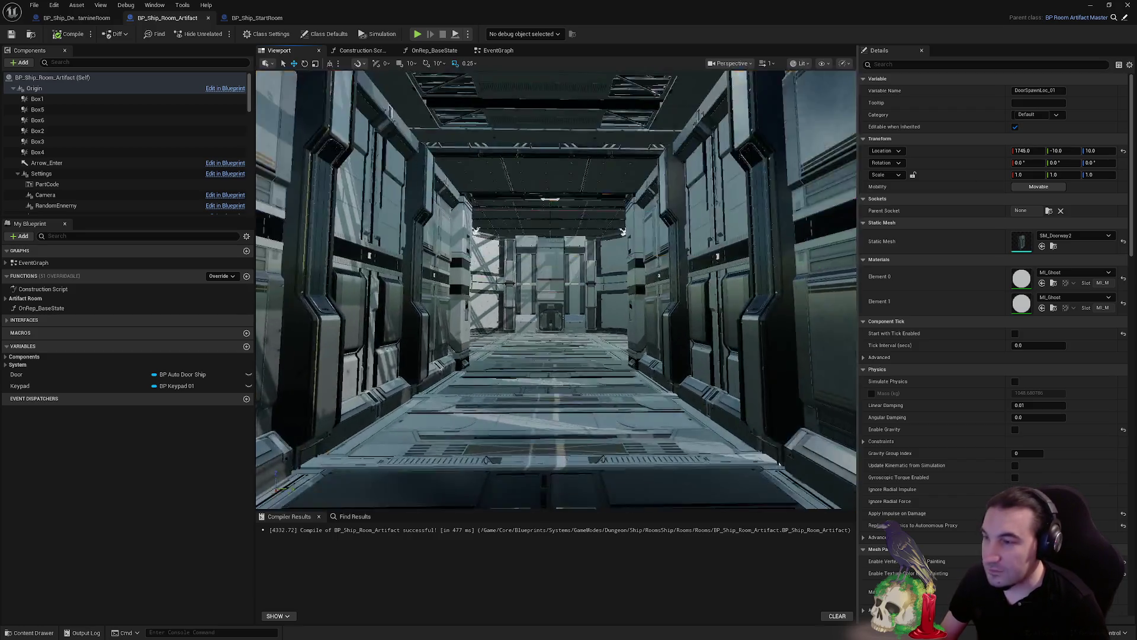
scroll(594, 363, "up", 5)
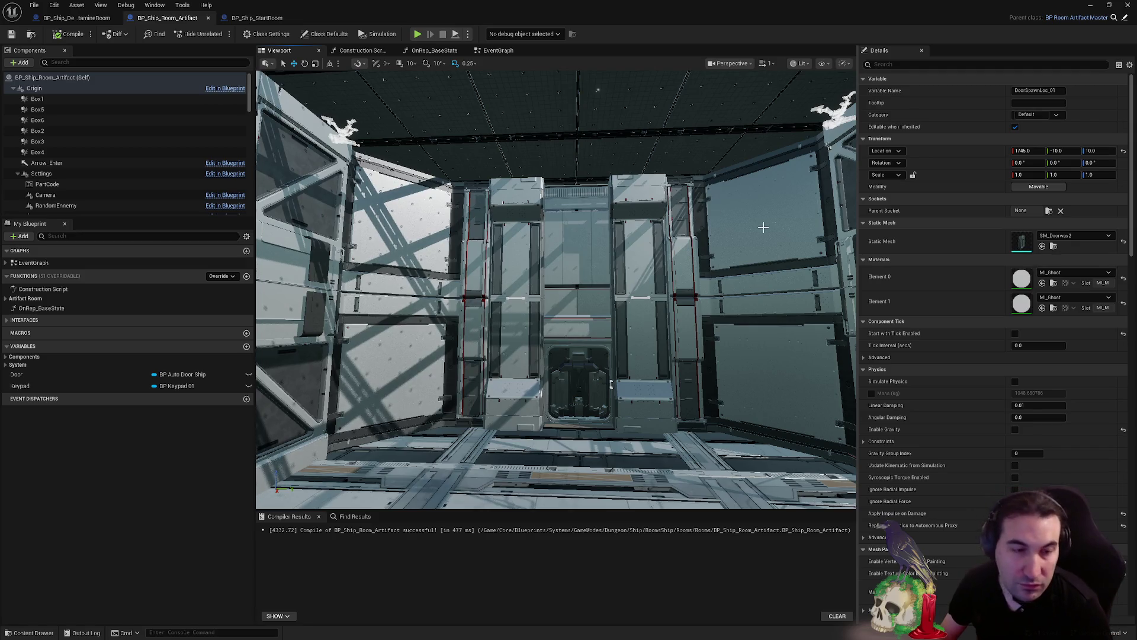
scroll(760, 228, "up", 5)
scroll(759, 228, "up", 10)
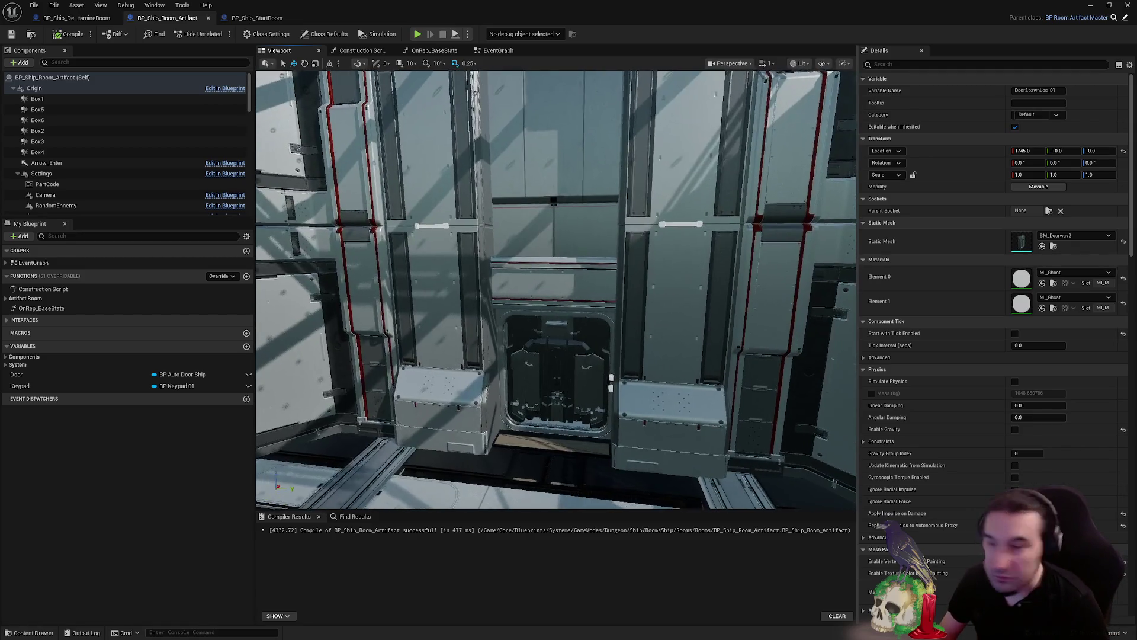
scroll(579, 272, "down", 12)
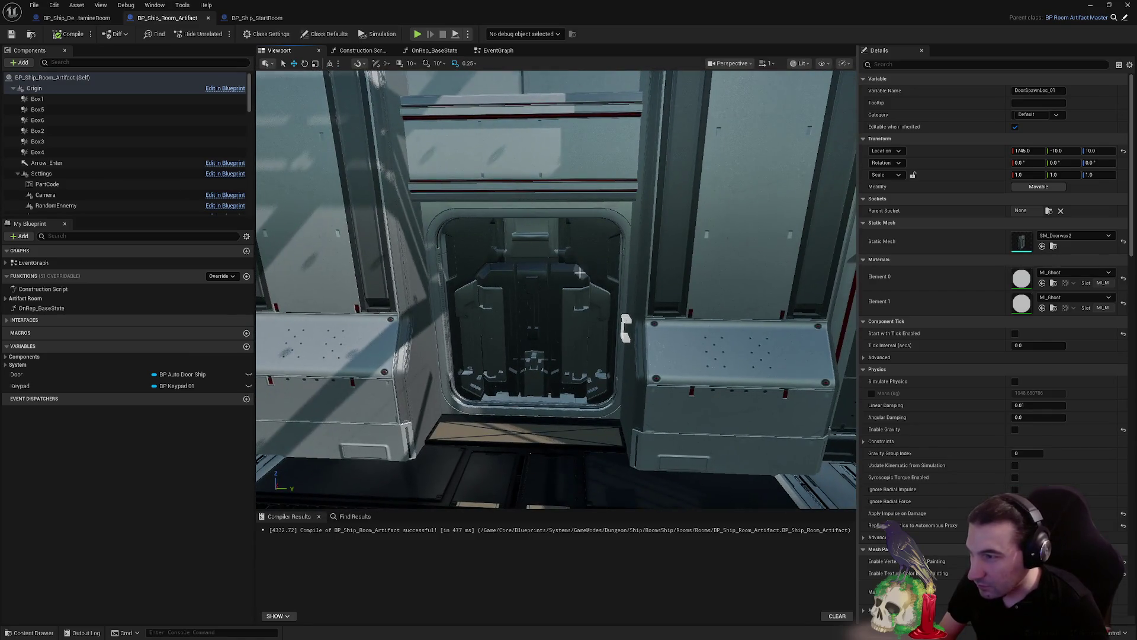
left_click(580, 272)
key("f")
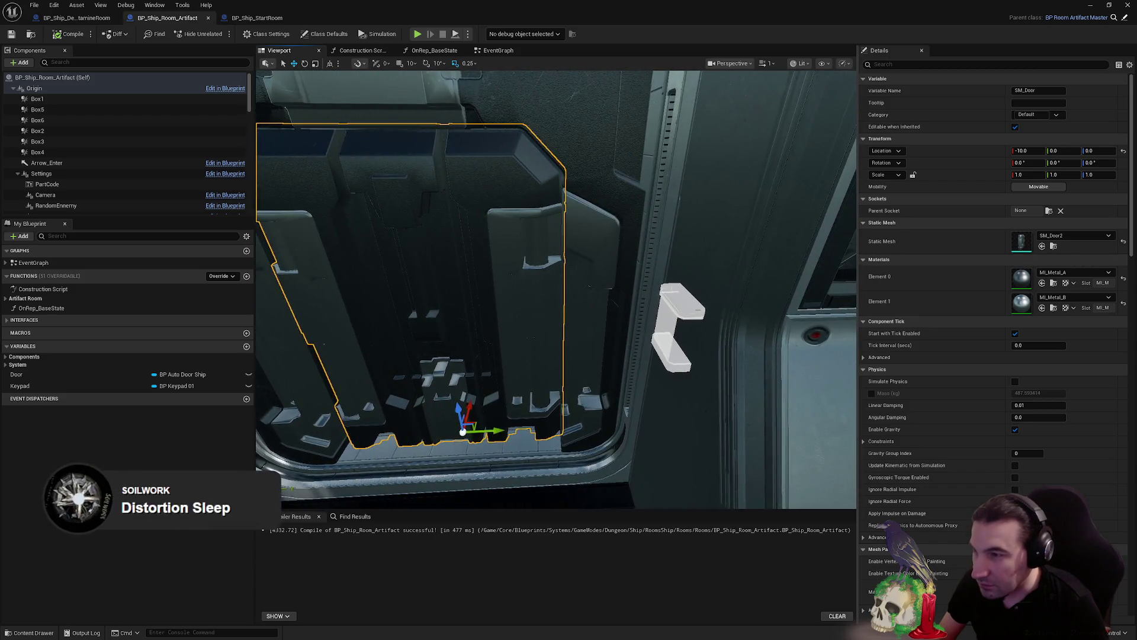
scroll(556, 291, "down", 10)
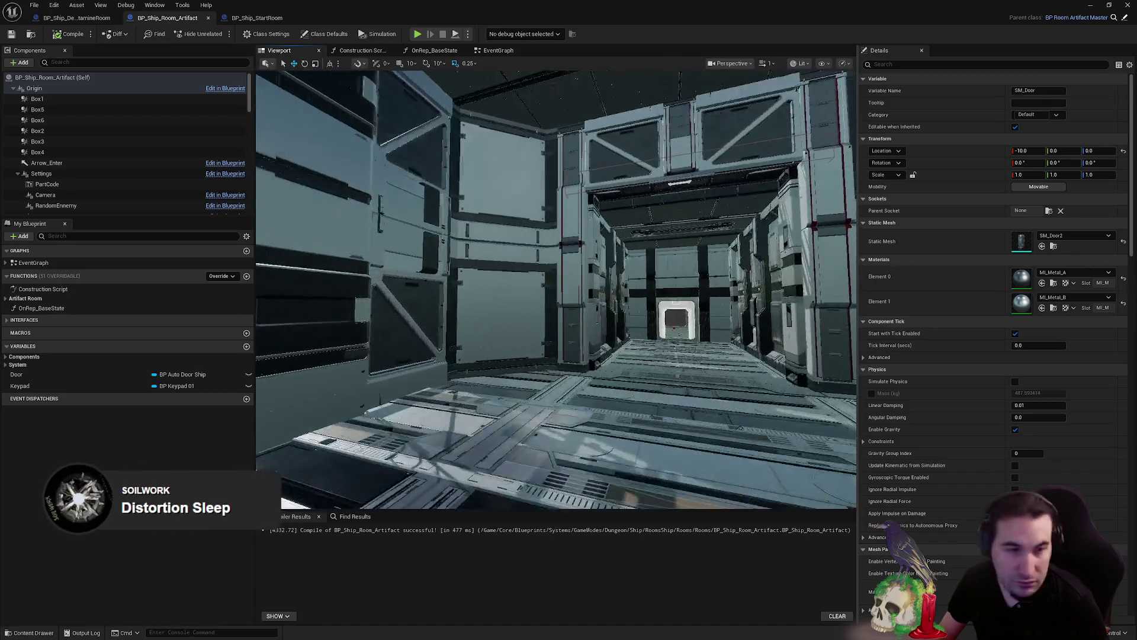
scroll(557, 290, "up", 15)
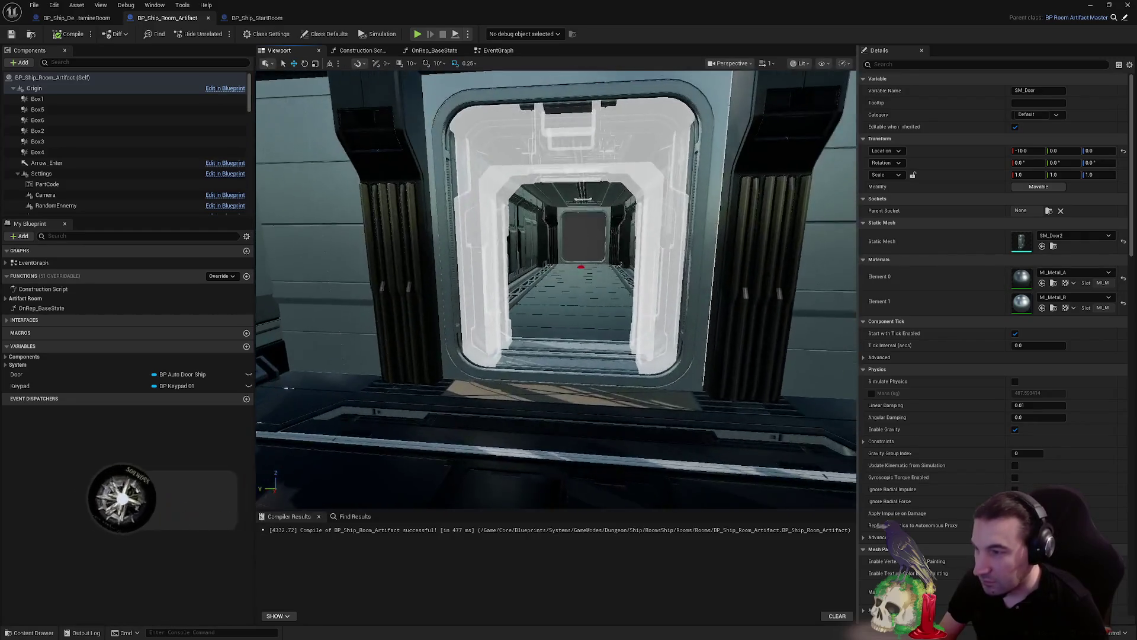
scroll(556, 291, "up", 5)
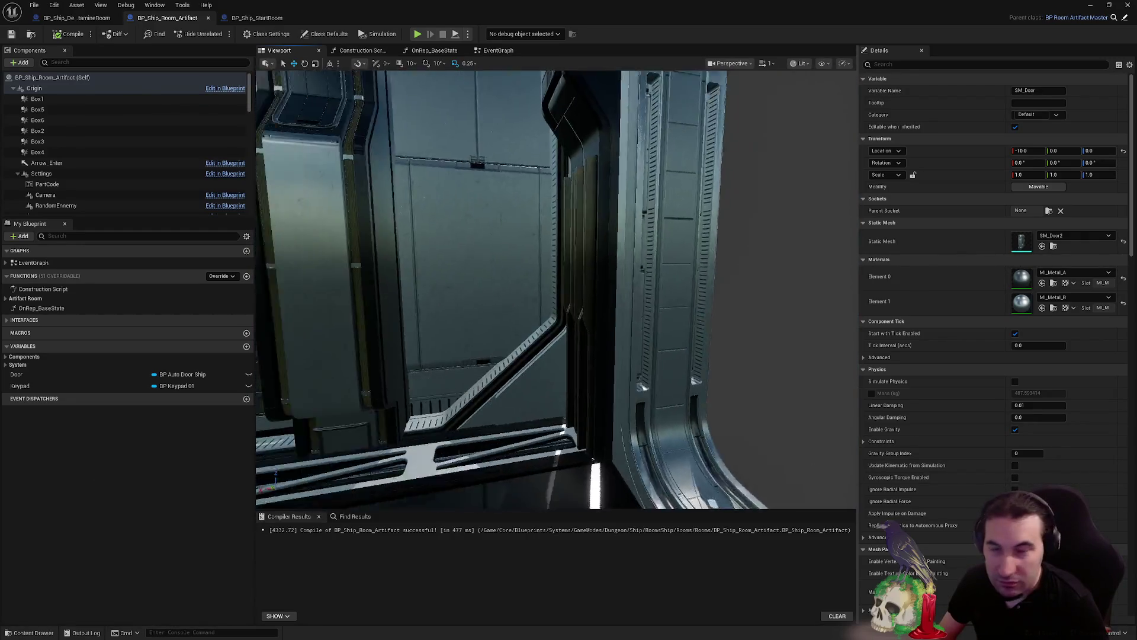
key("f")
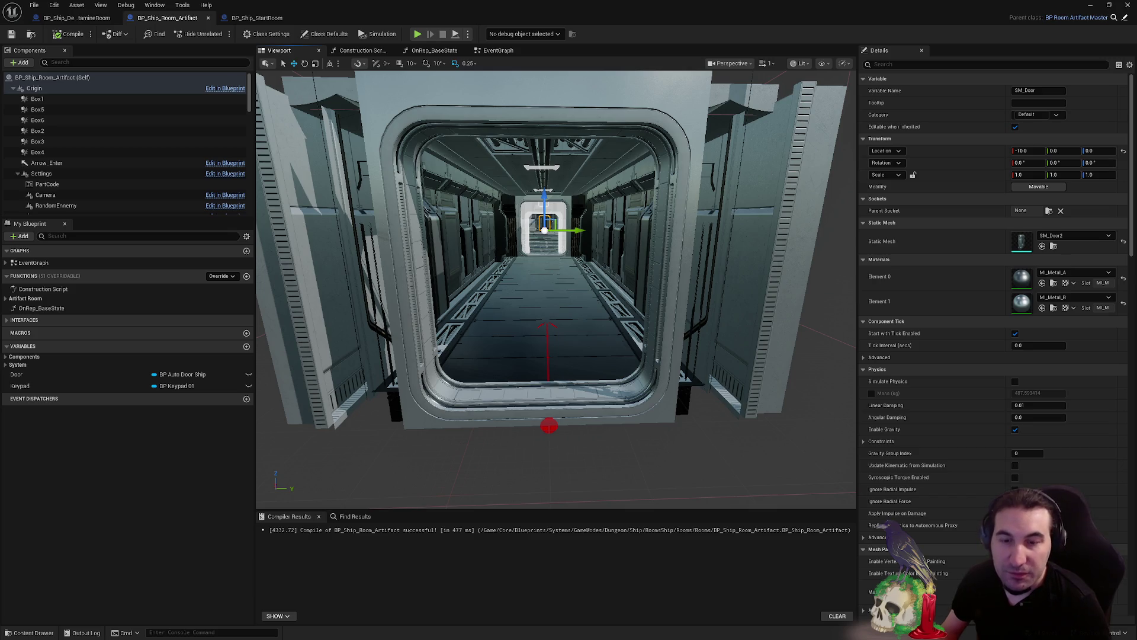
- Save BP_Ship_Room_Artifact with its SM_Door2 door at -10, 0, 0
key("super")
key("Escape")
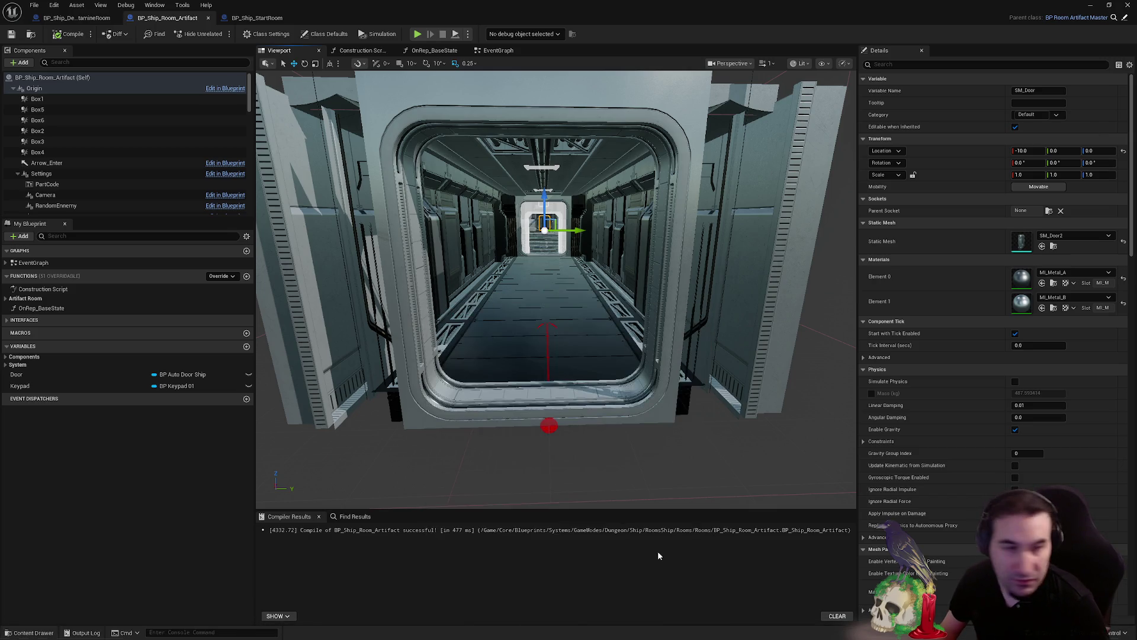
key("super")
key("Escape")
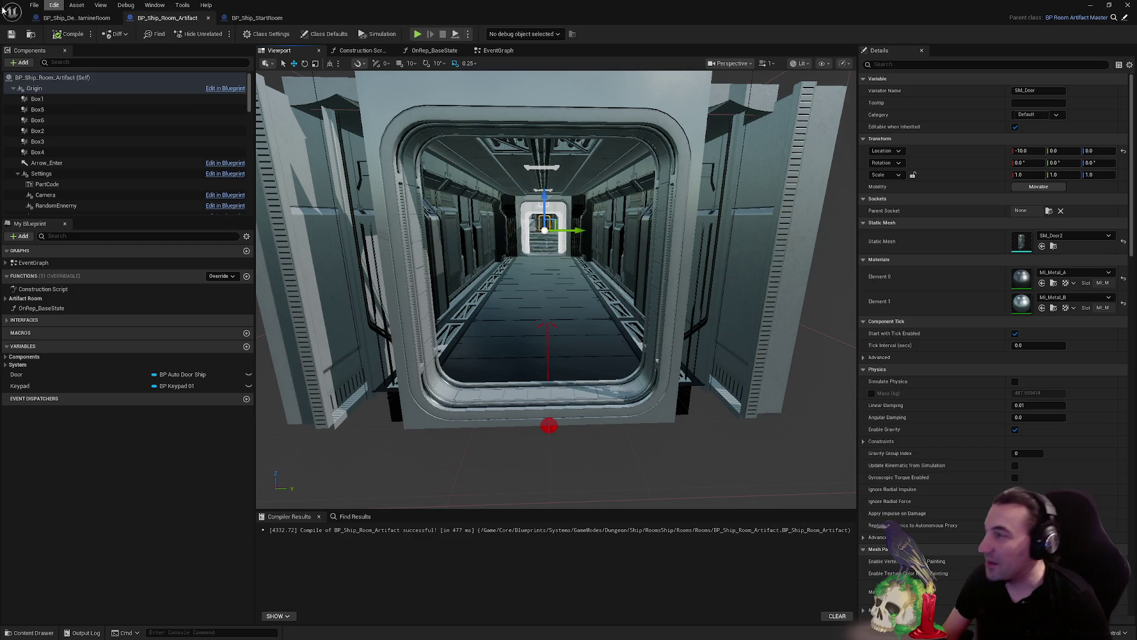
left_click(12, 34)
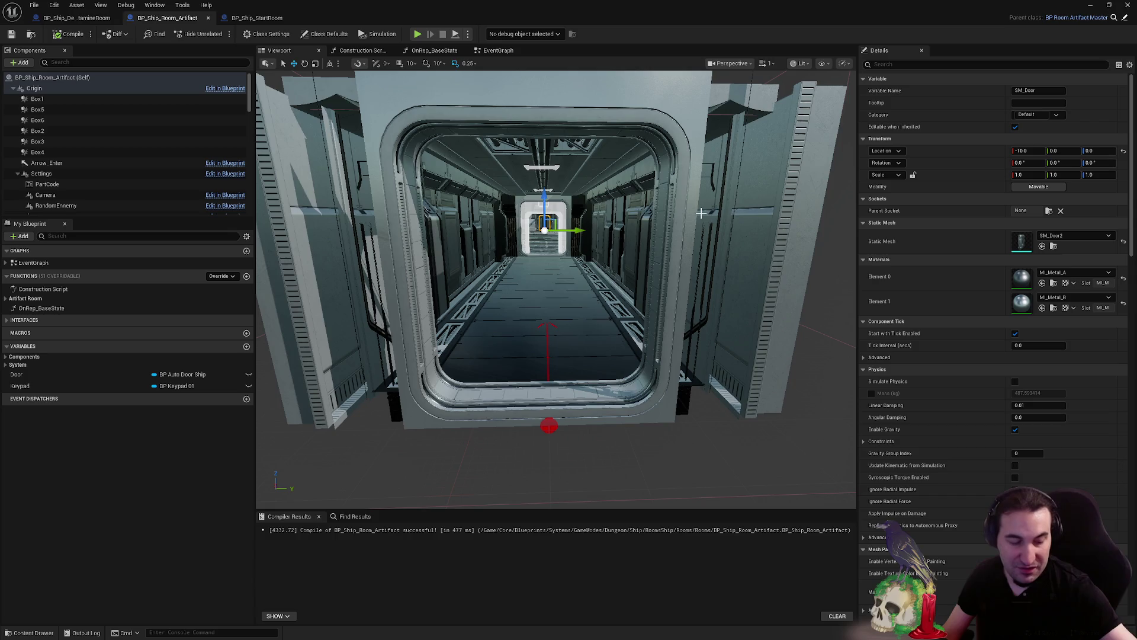
mouse_move(722, 233)
left_mouse_down()
mouse_move(725, 115)
mouse_move(726, 142)
left_mouse_up()
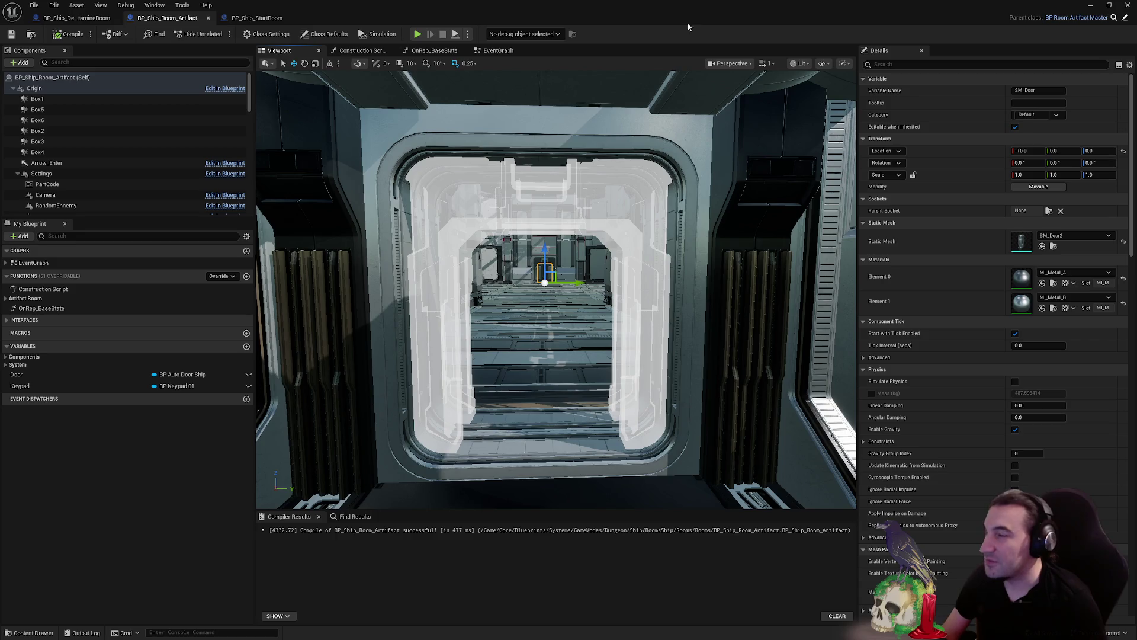
- Move the Blueprint window aside to reveal Lvl_HUB and frame BP_AutoDoor_HUB6
mouse_move(887, 11)
left_mouse_down()
mouse_move(616, 264)
mouse_move(678, 580)
left_mouse_up()
key("f")
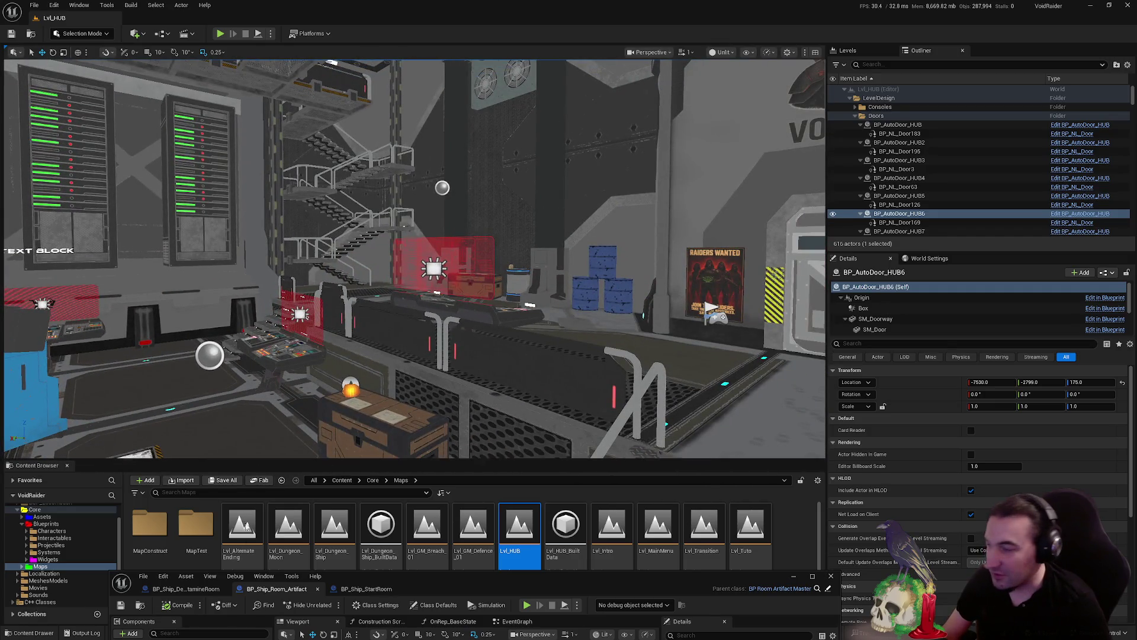
key("super")
key("Escape")
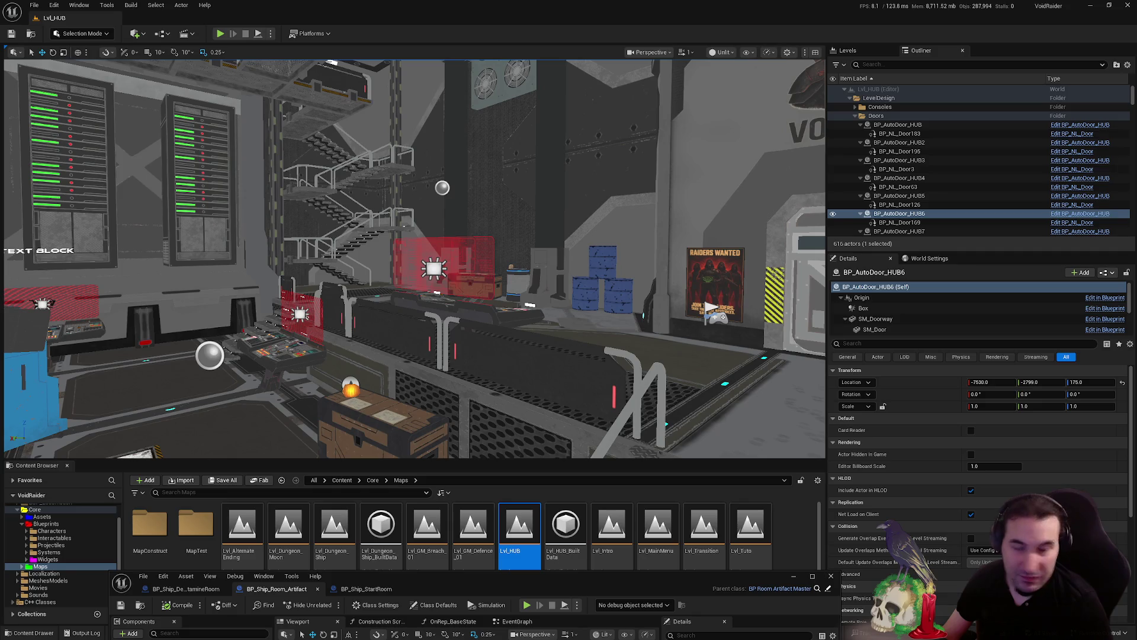
key("f")
key("w")
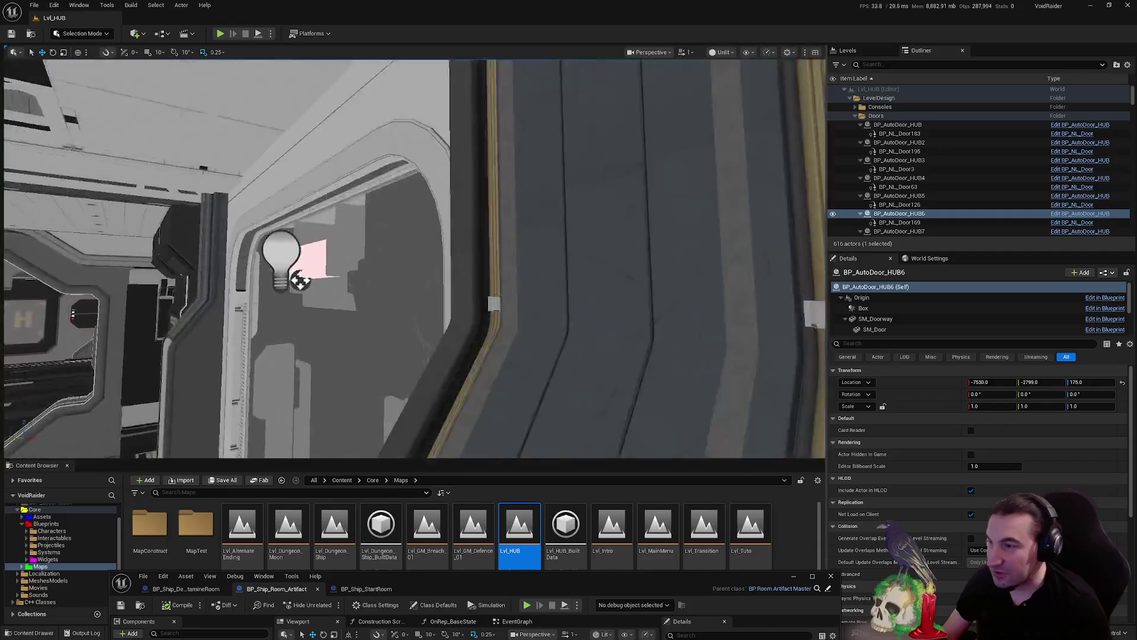
key("w")
key("w")
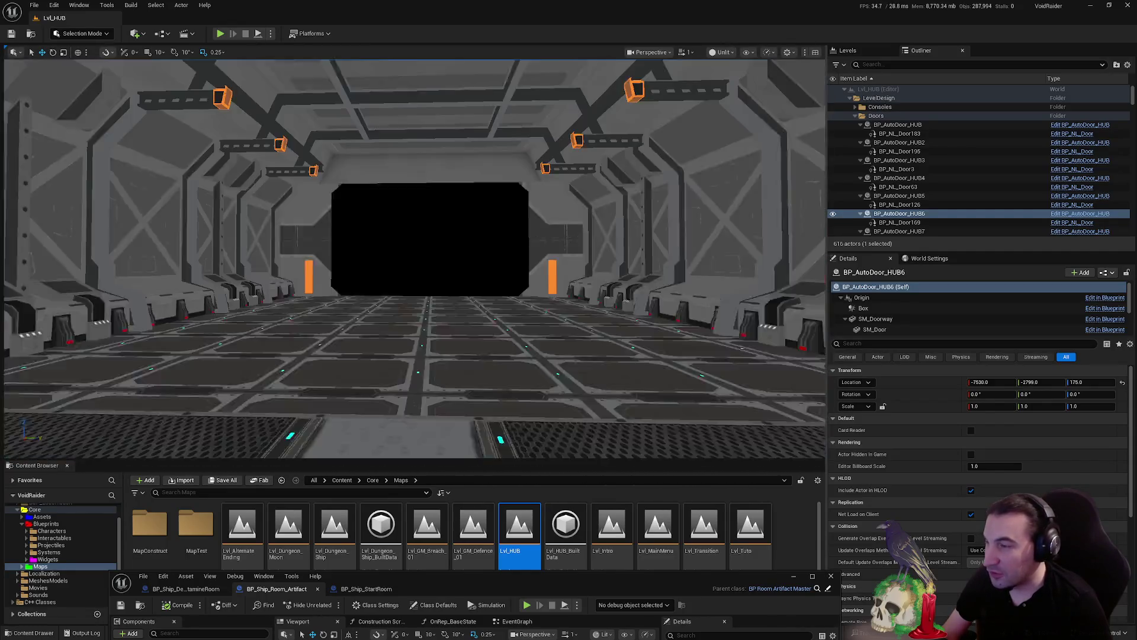
key("w")
key("w")
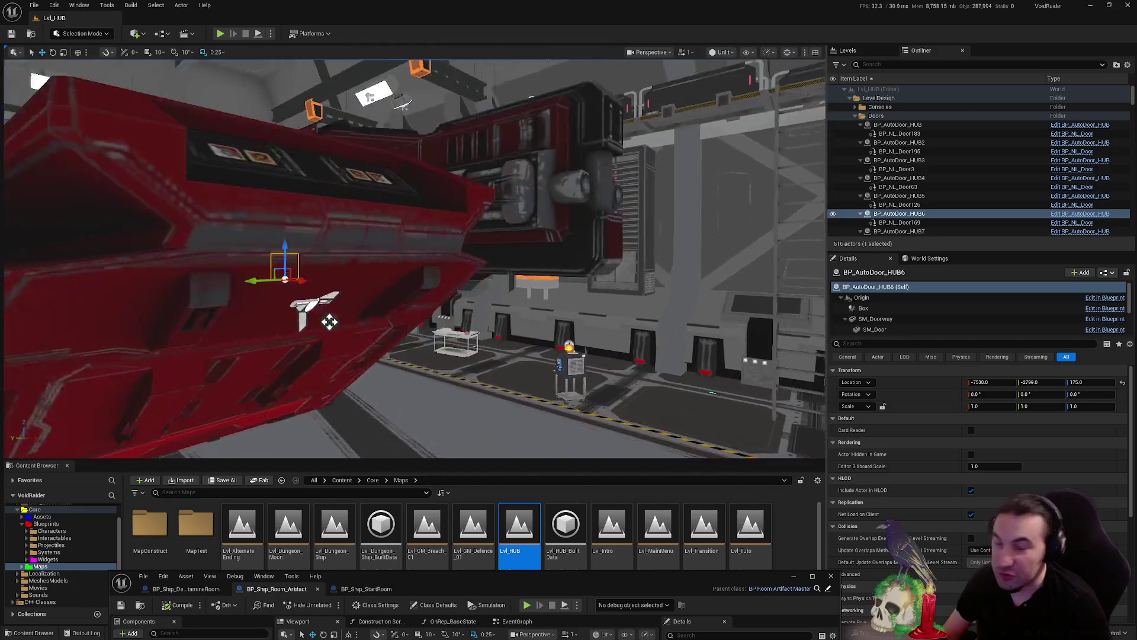
key("w")
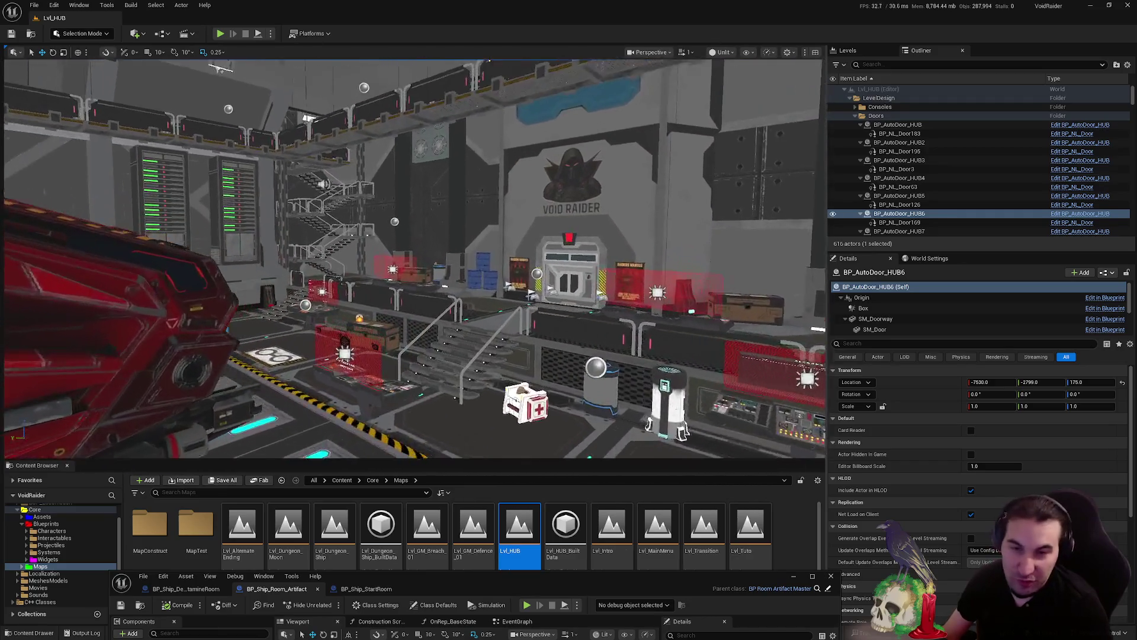
key("w")
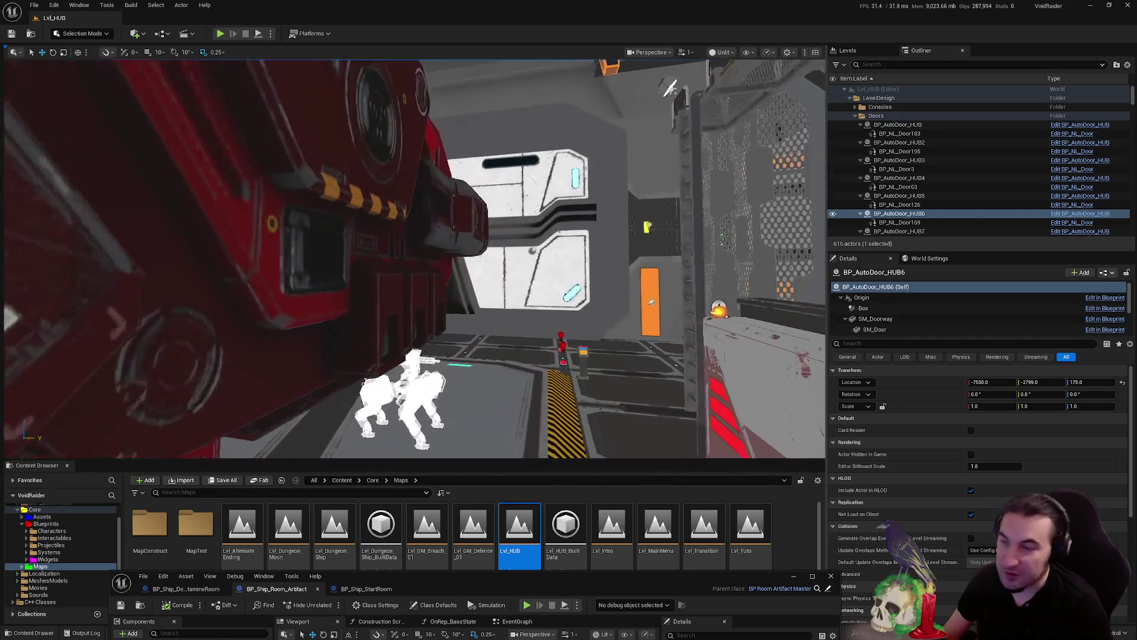
key("w")
key("w")
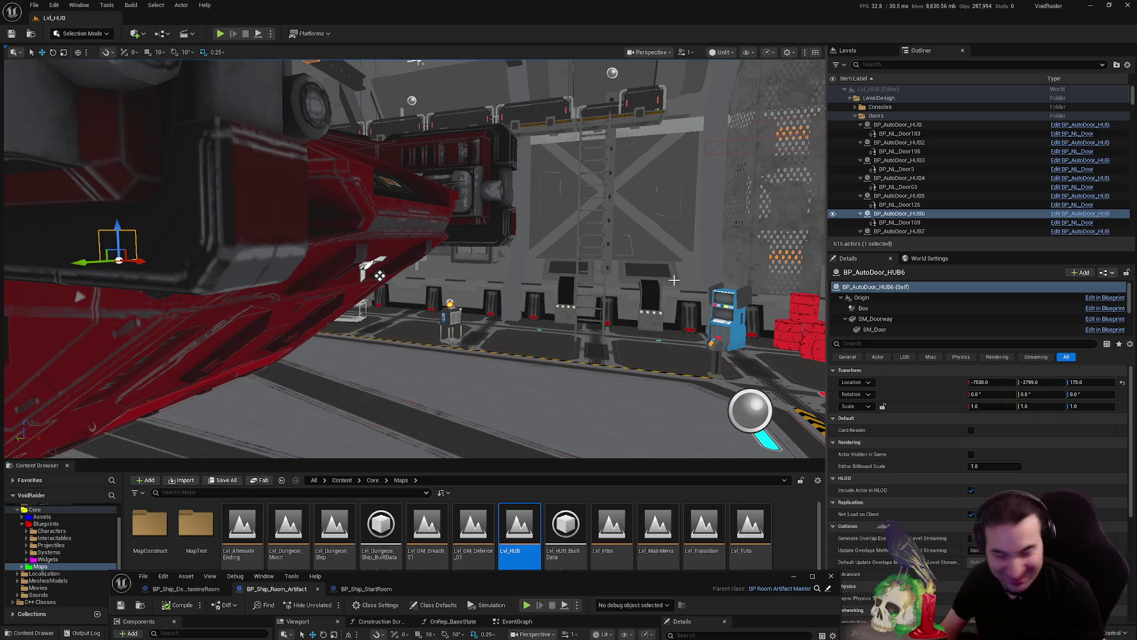
mouse_move(379, 275)
left_mouse_down()
mouse_move(523, 357)
mouse_move(479, 353)
left_mouse_up()
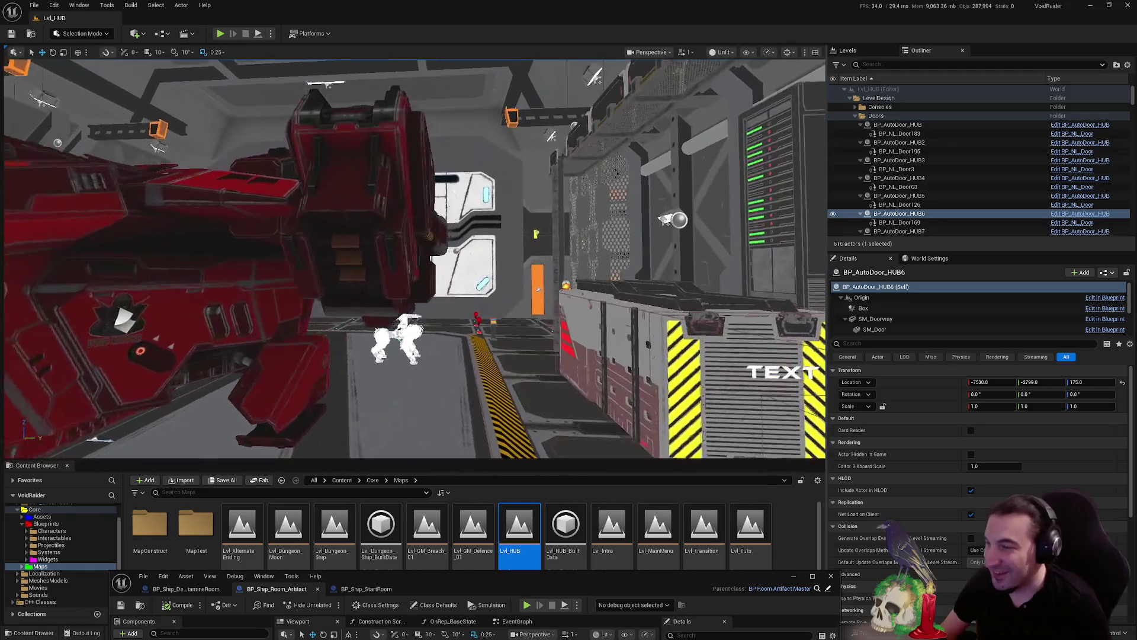
- Minimize the BP_Ship_Room_Artifact Blueprint editor, leaving the Lvl_HUB hangar in view
mouse_move(480, 353)
left_mouse_down()
mouse_move(495, 351)
mouse_move(217, 259)
left_mouse_up()
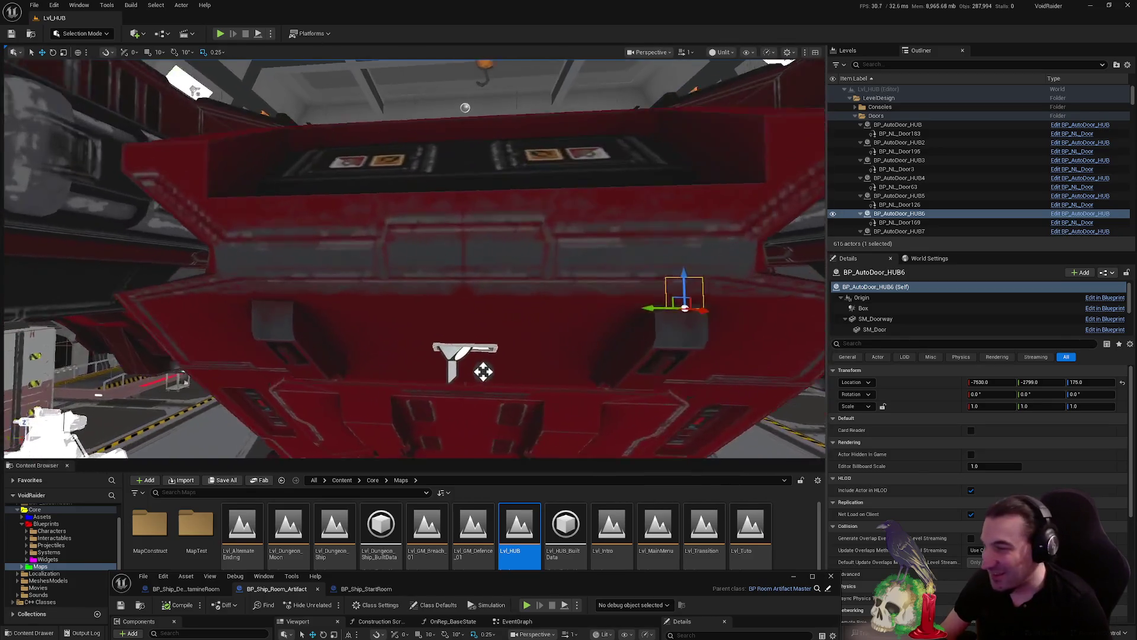
mouse_move(483, 371)
left_mouse_down()
mouse_move(483, 415)
mouse_move(485, 332)
mouse_move(450, 332)
mouse_move(533, 320)
mouse_move(489, 328)
left_mouse_up()
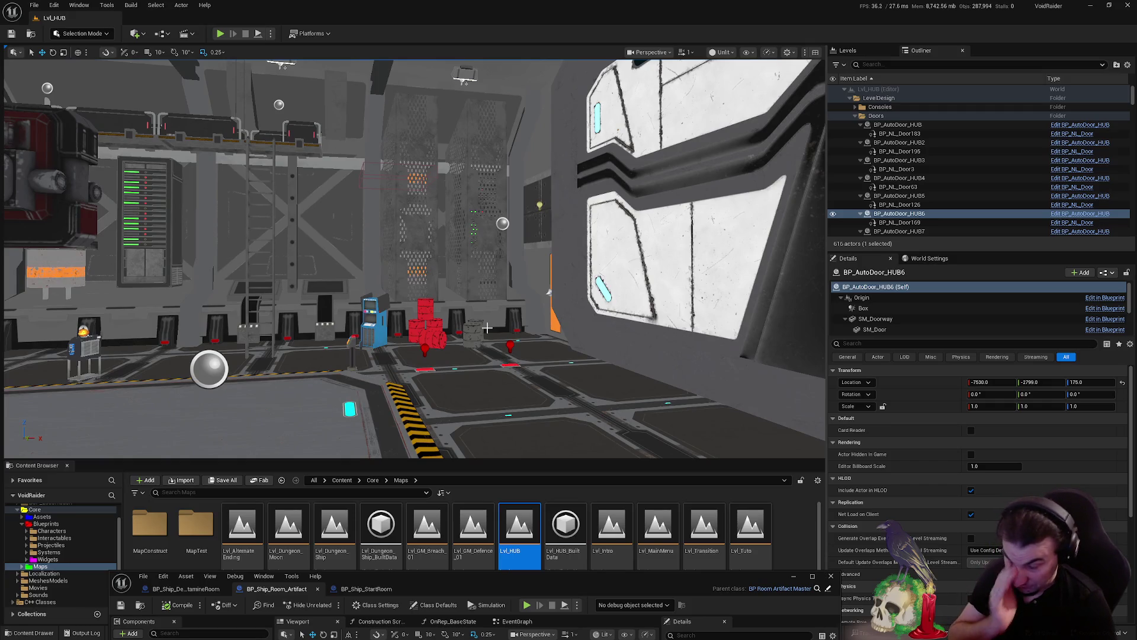
left_click_drag(486, 327, 483, 250)
left_click_drag(692, 582, 744, 206)
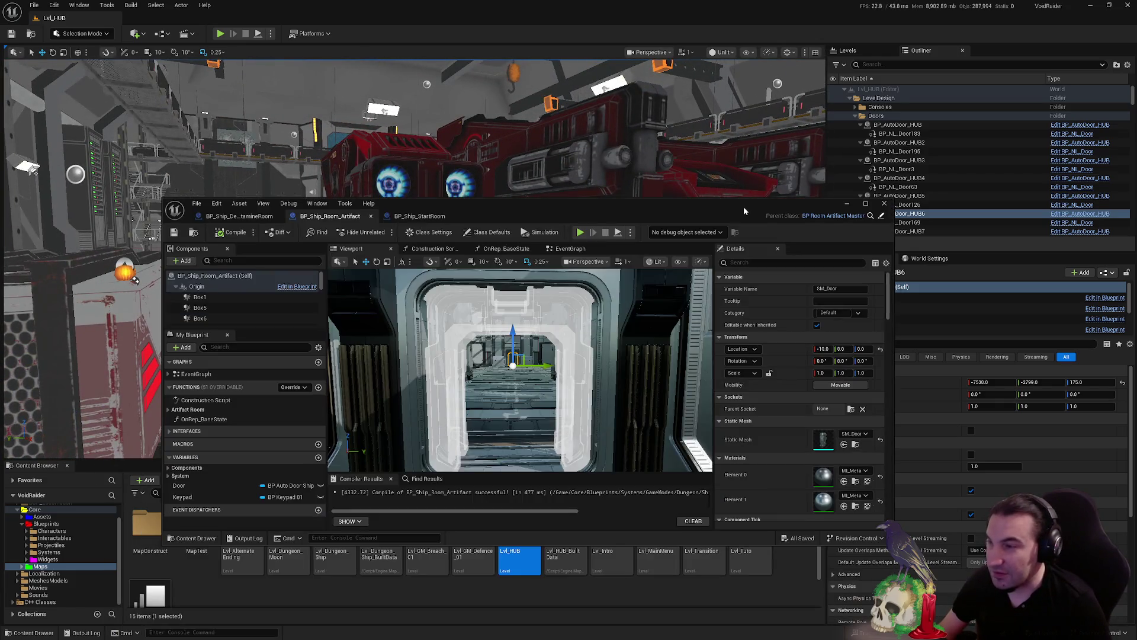
double_click(744, 206)
left_click(1091, 6)
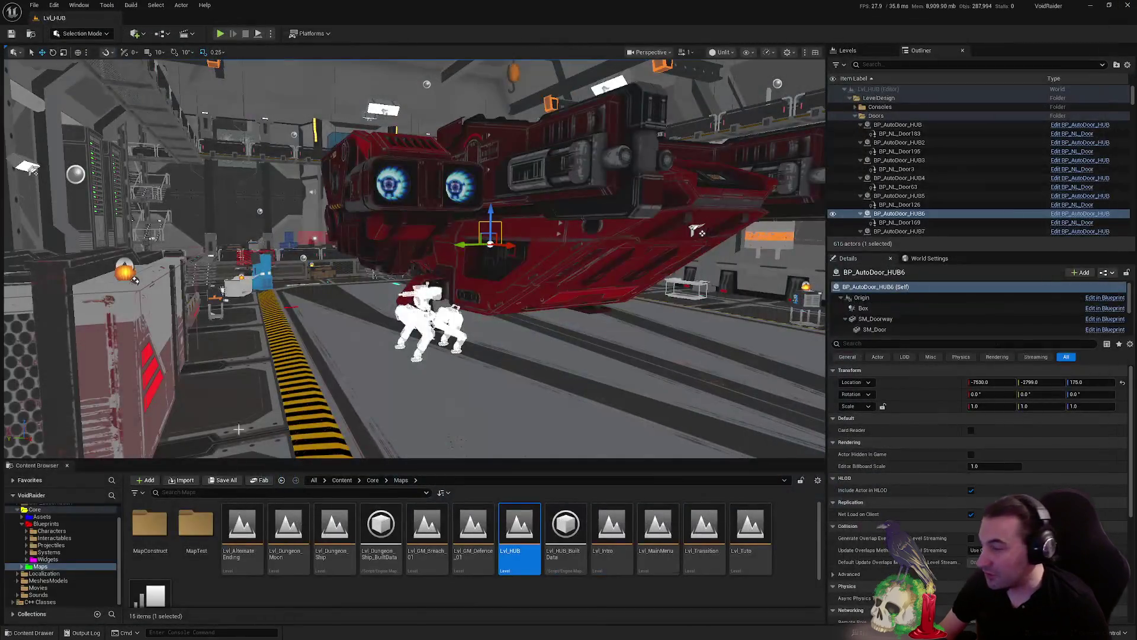
left_click_drag(327, 432, 314, 384)
mouse_move(316, 83)
left_mouse_down()
mouse_move(494, 64)
mouse_move(462, 77)
mouse_move(450, 118)
mouse_move(409, 88)
left_mouse_up()
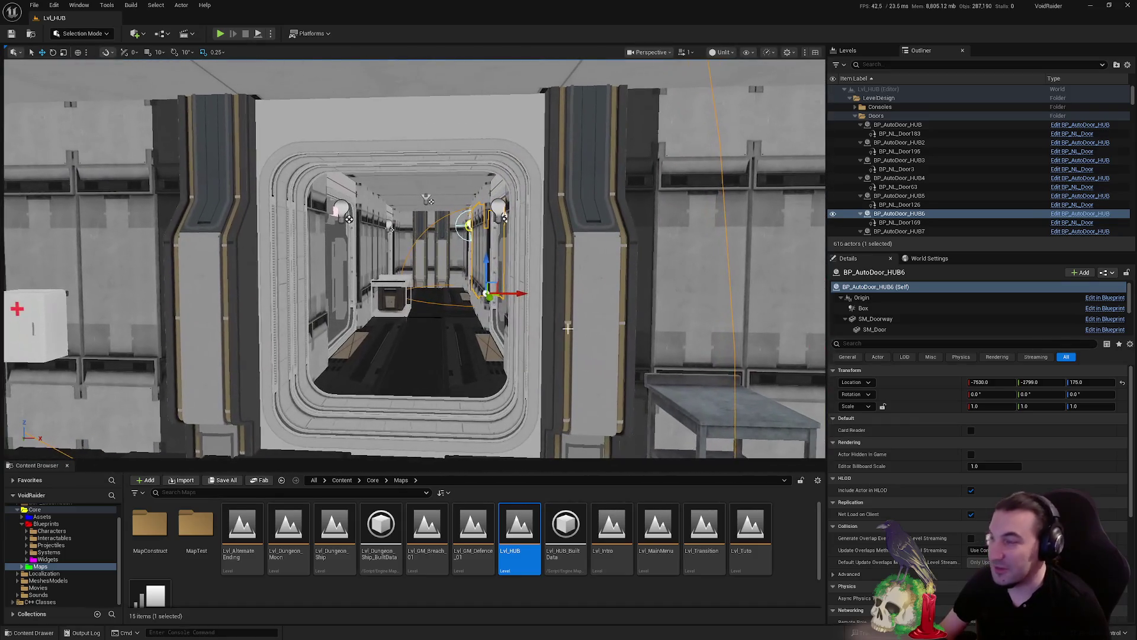
mouse_move(414, 237)
left_mouse_down()
mouse_move(414, 213)
mouse_move(415, 236)
mouse_move(402, 237)
left_mouse_up()
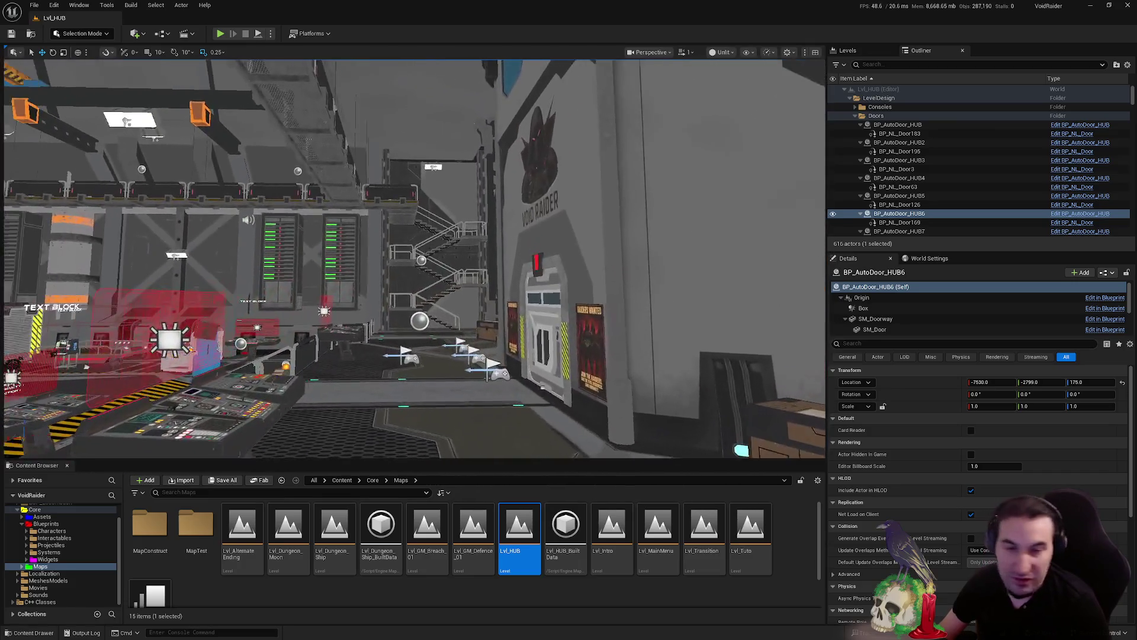
left_click_drag(487, 374, 629, 288)
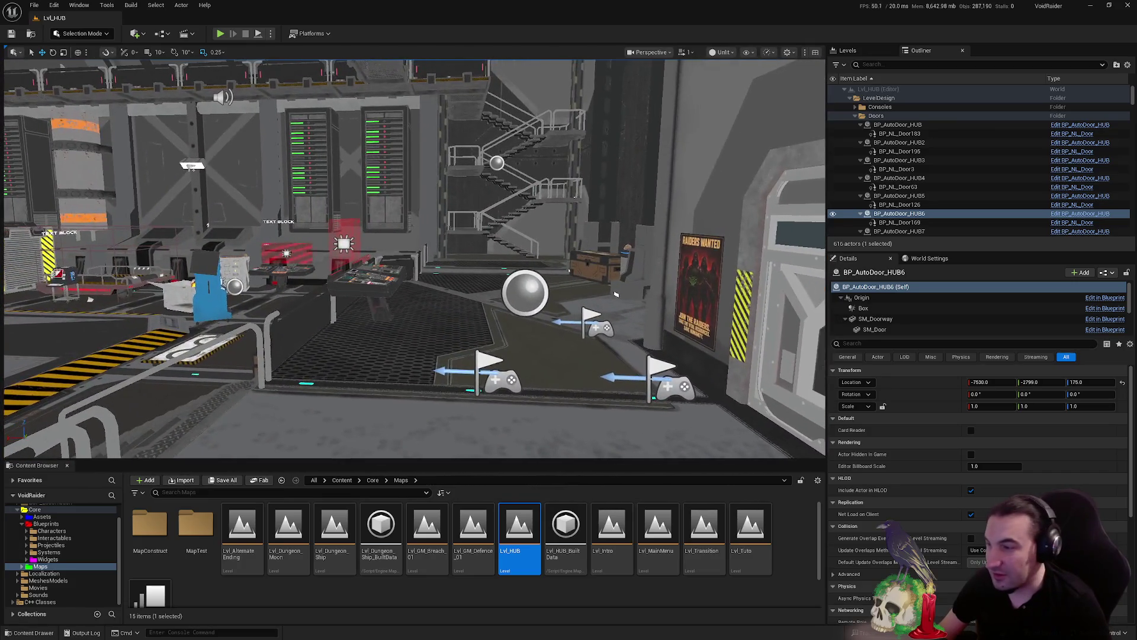
left_click(511, 290)
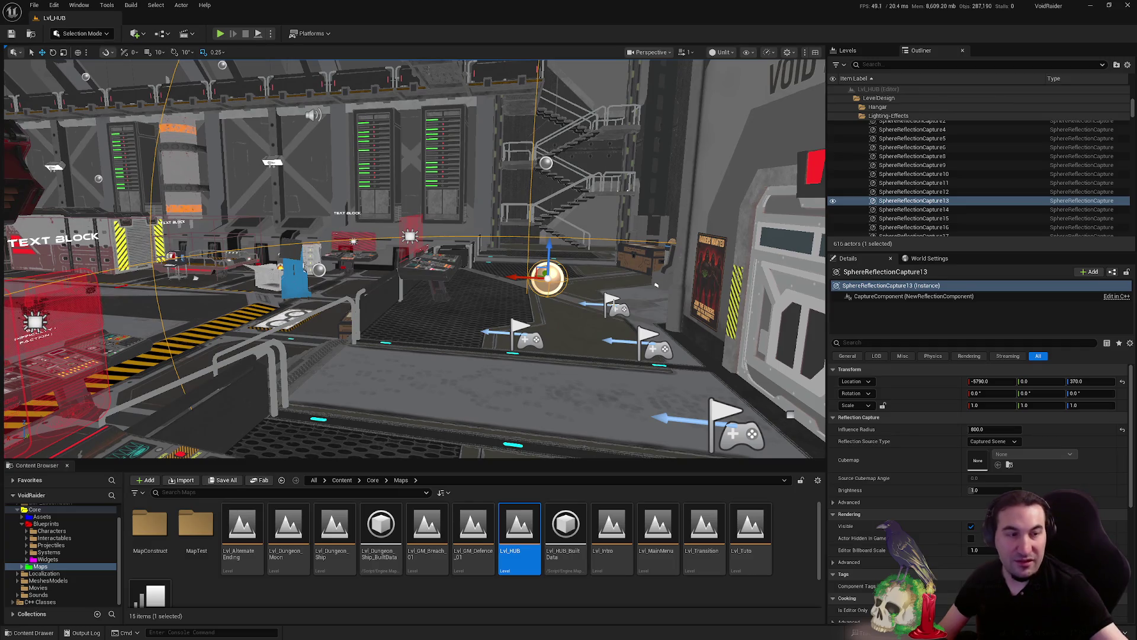
- Frame SphereReflectionCapture13 in the hangar viewport
left_click_drag(655, 285, 650, 287)
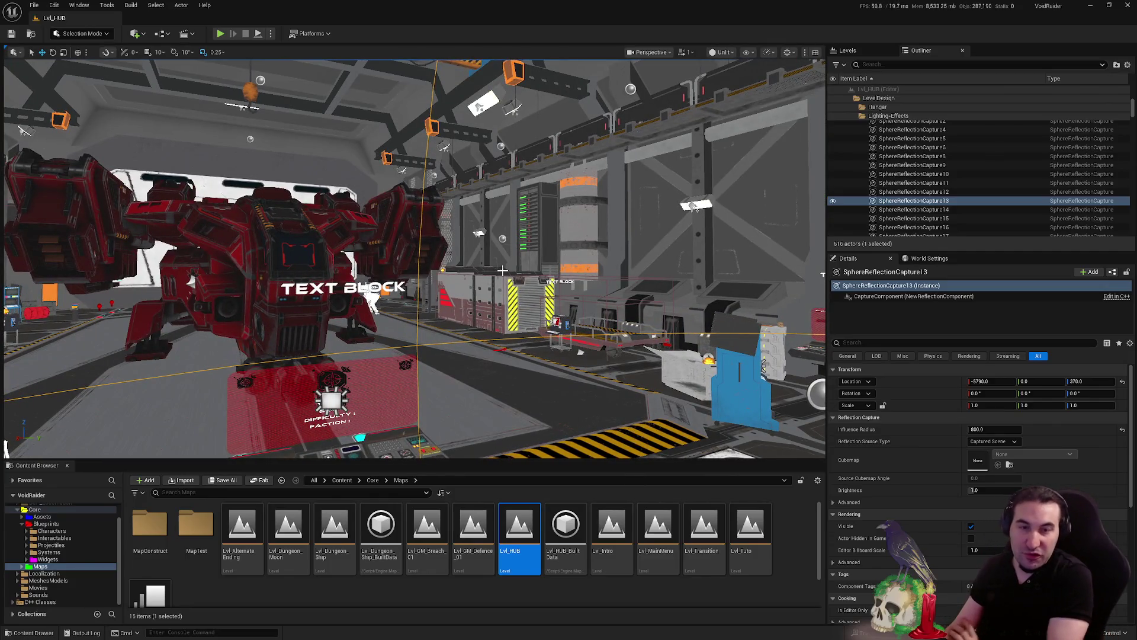
left_click_drag(502, 270, 514, 272)
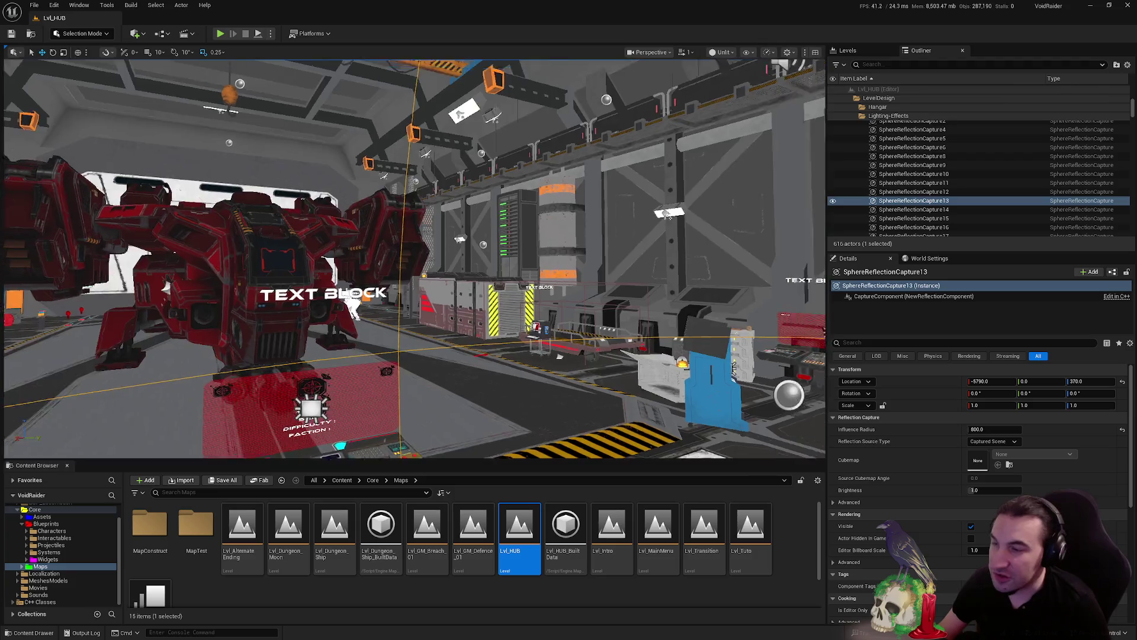
key("f")
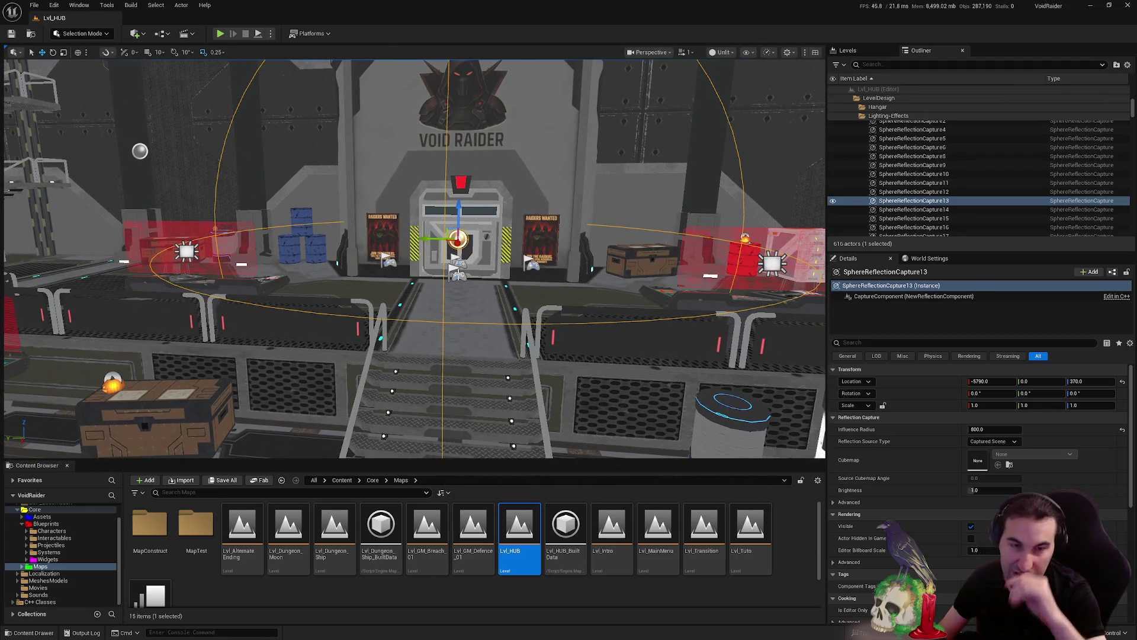
scroll(415, 258, "down", 5)
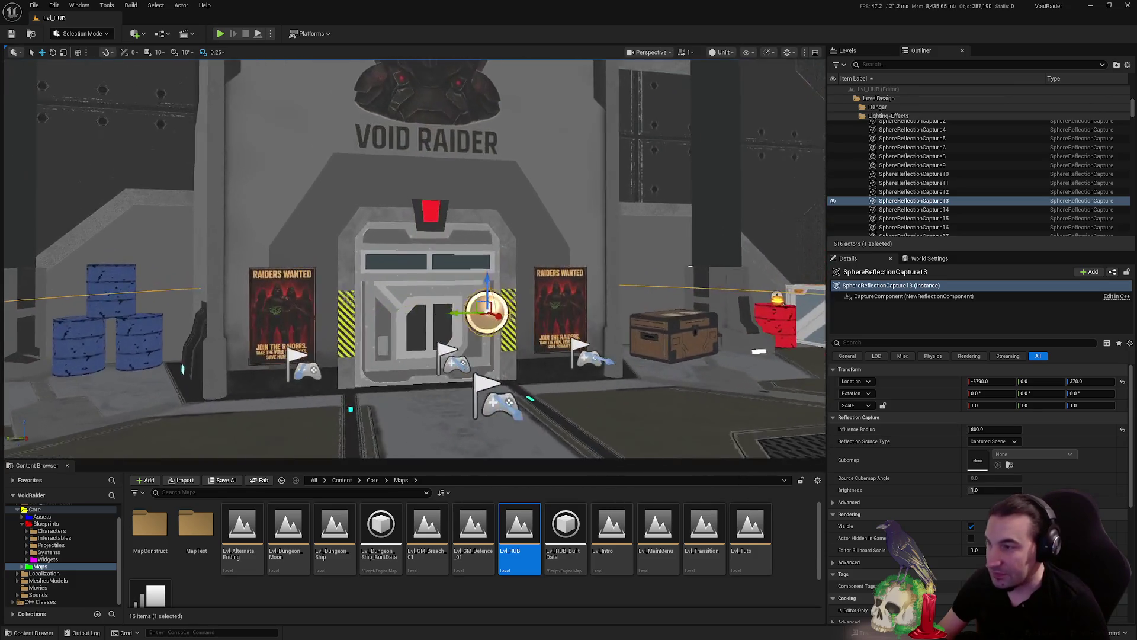
- Fly around the hangar to inspect the capture's 800 influence radius, refocusing it
key("w")
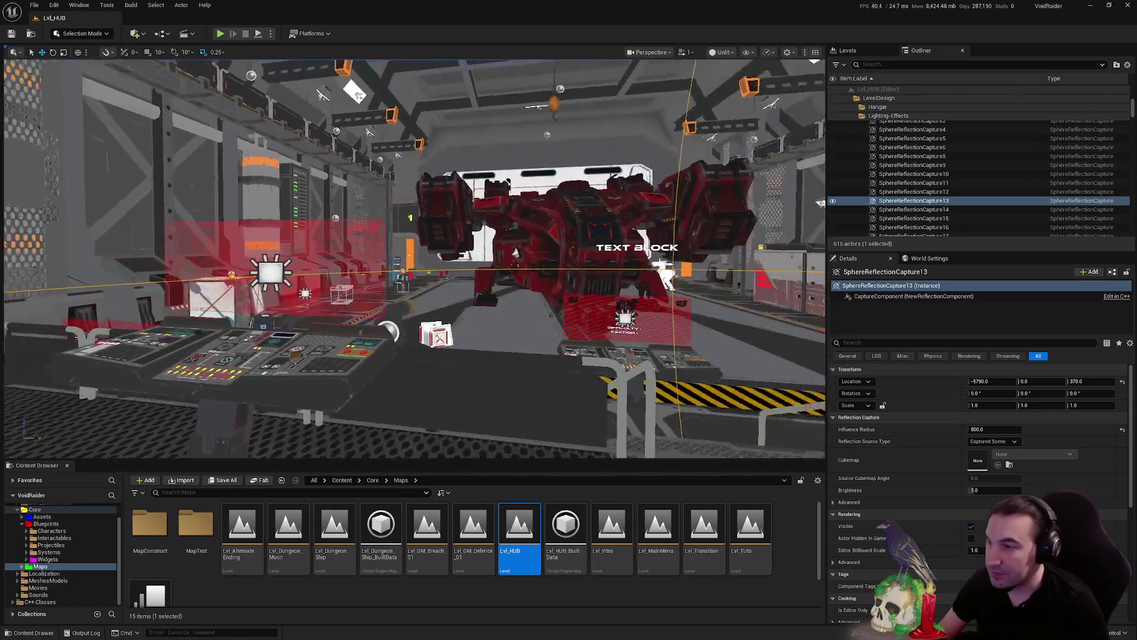
key("d")
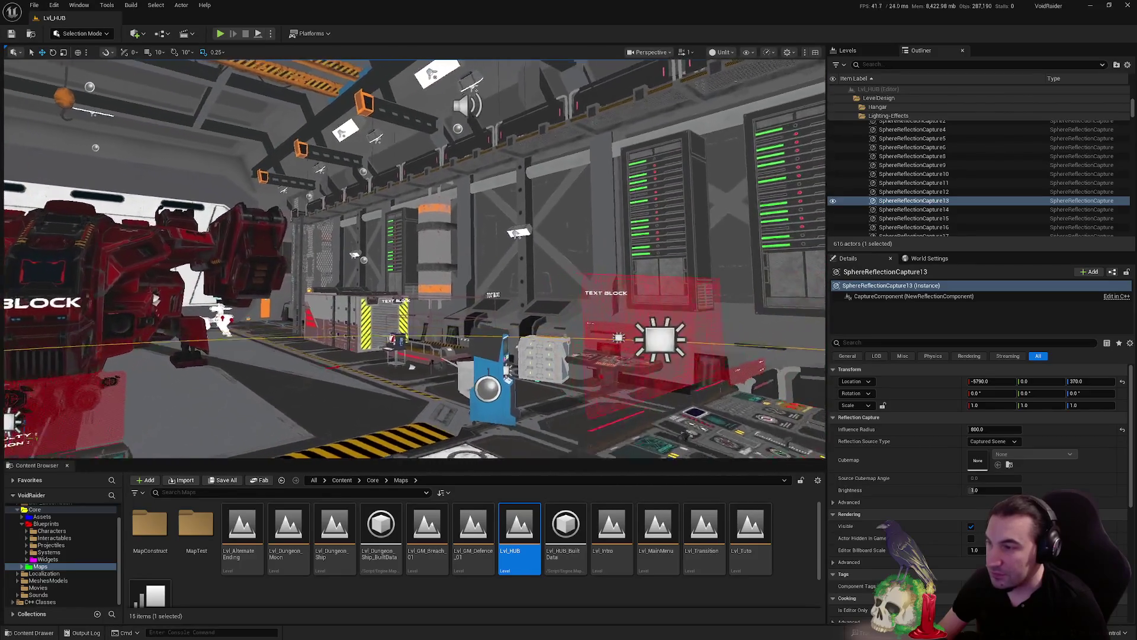
key("a")
key("s")
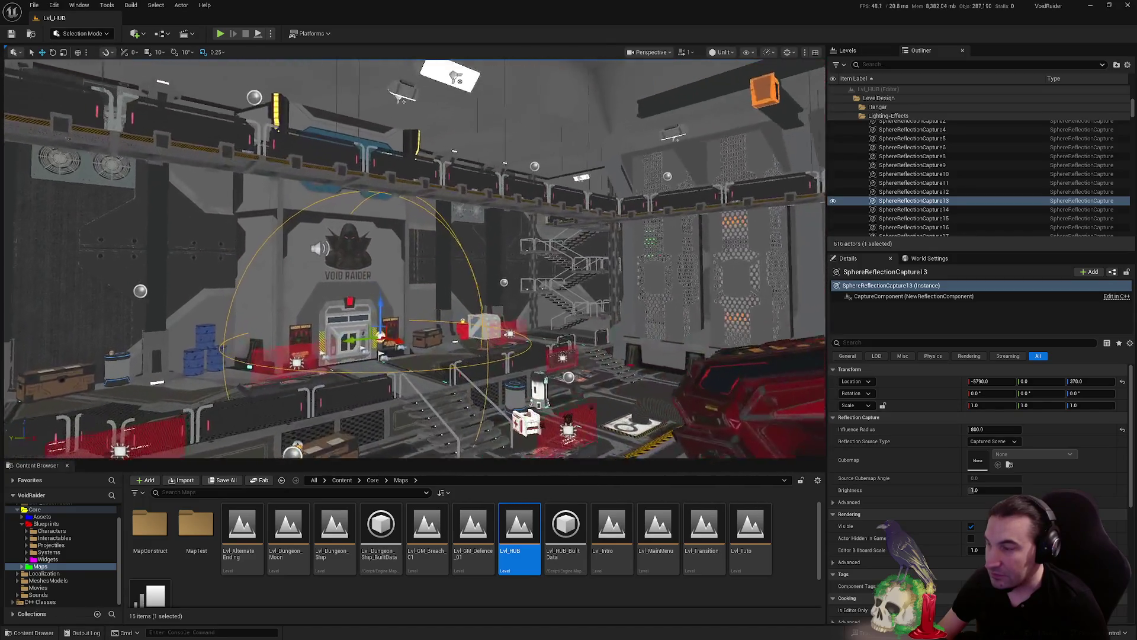
key("w")
key("s")
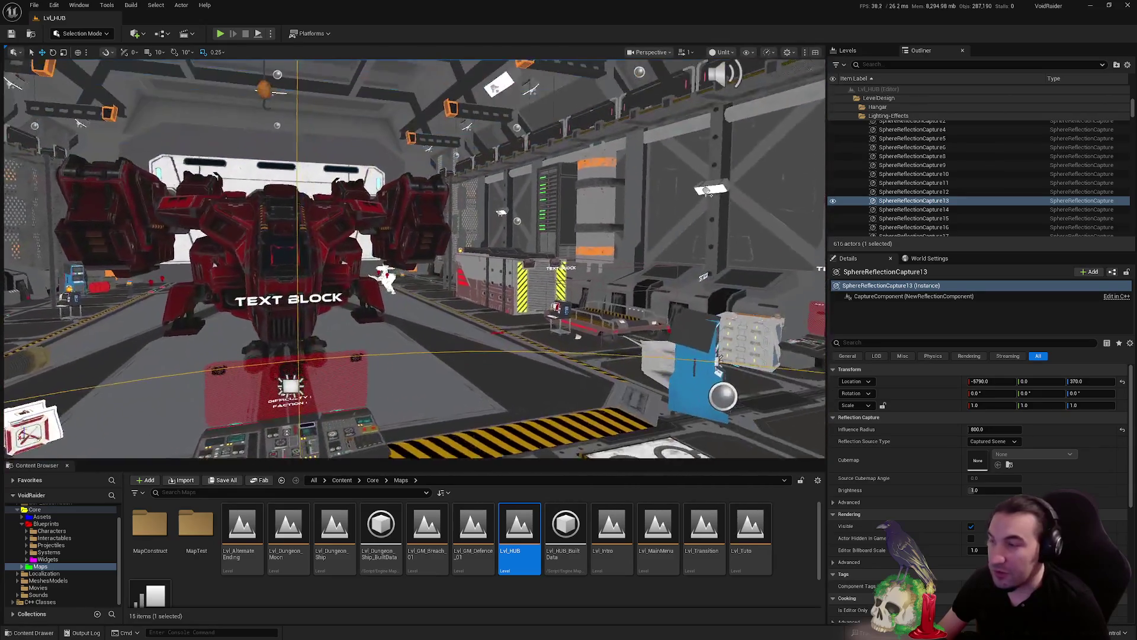
key("w")
key("f")
key("s")
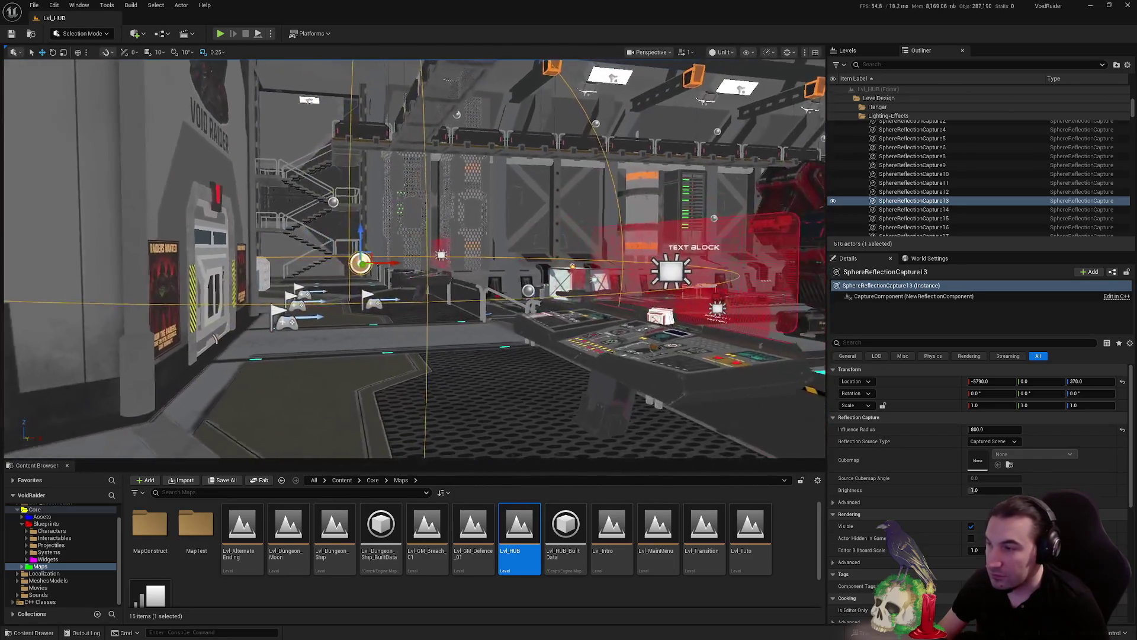
key("w")
key("w")
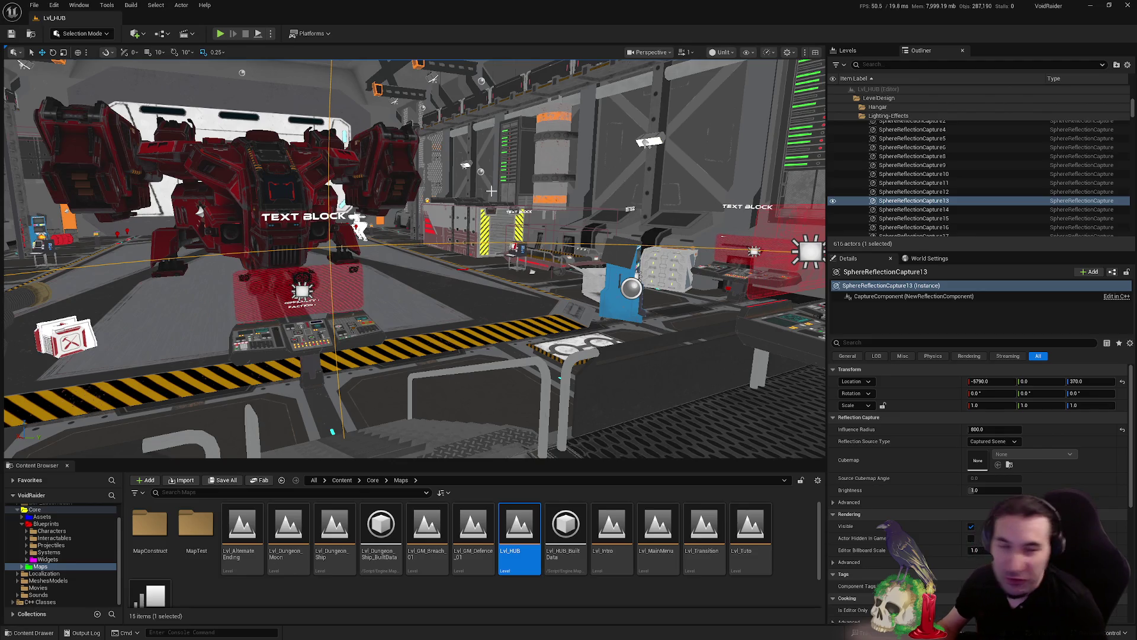
key("f")
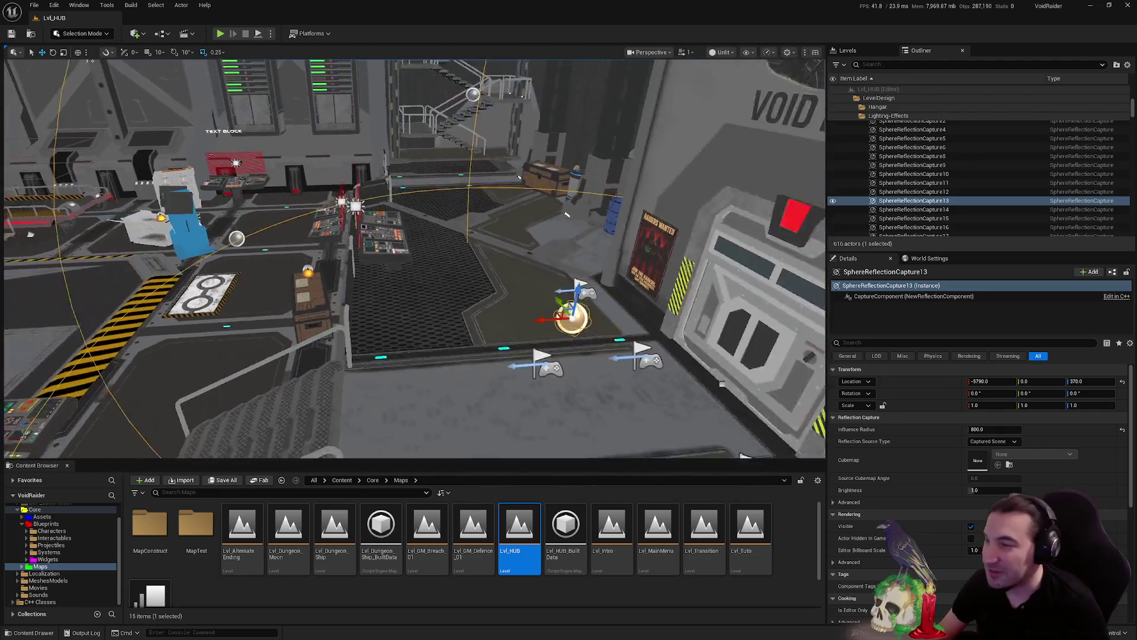
mouse_move(567, 214)
left_mouse_down()
mouse_move(276, 238)
mouse_move(509, 192)
left_mouse_up()
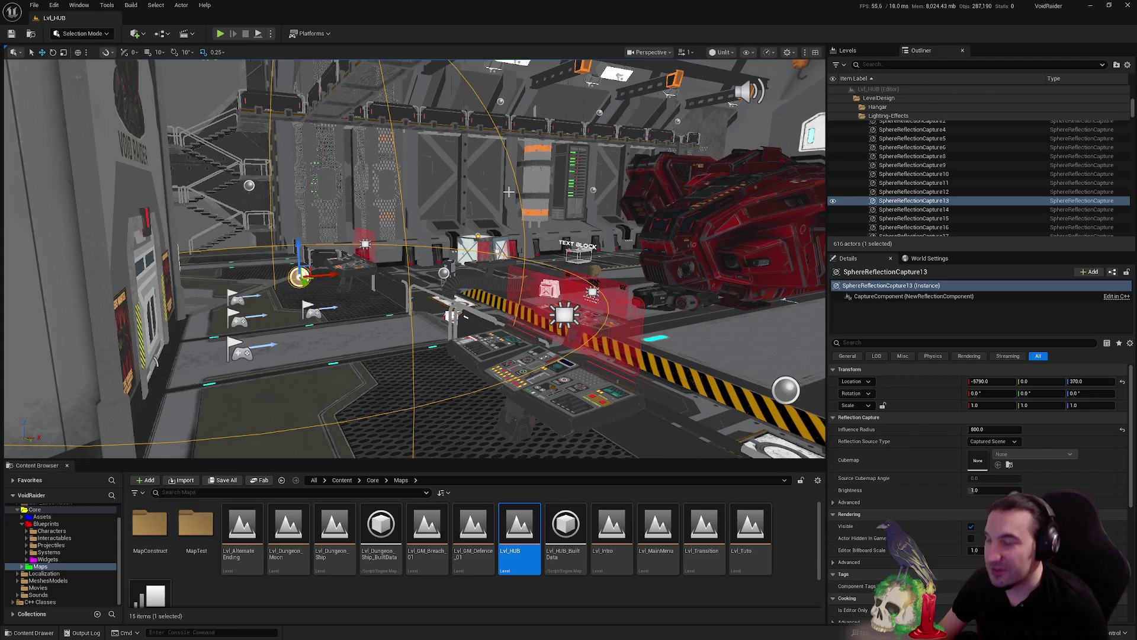
key("a")
key("w")
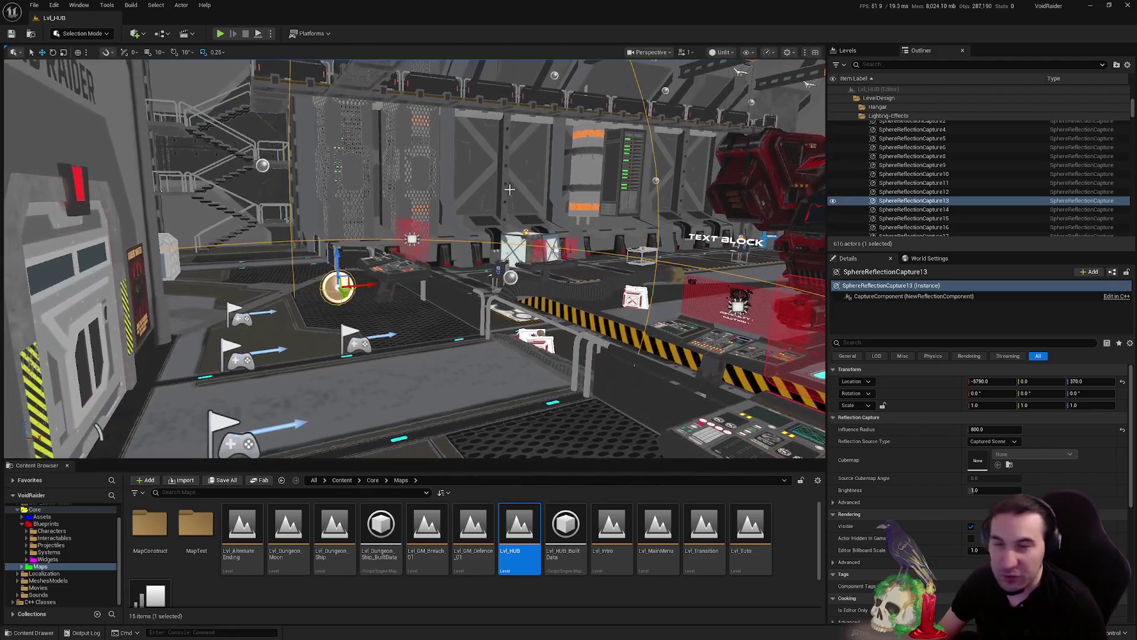
key("w")
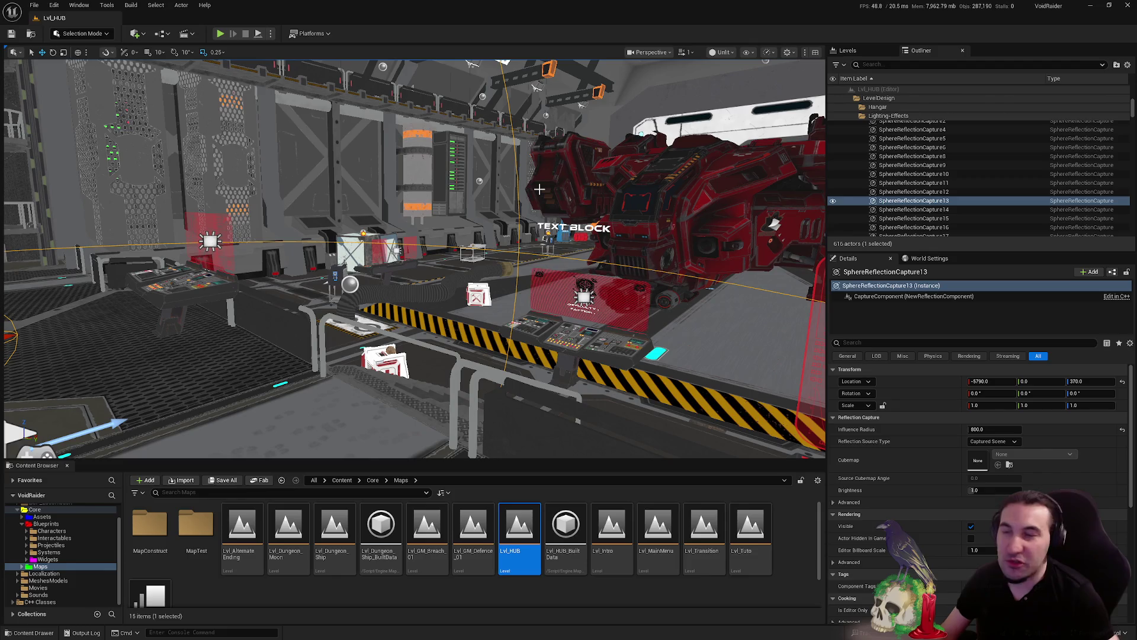
mouse_move(539, 188)
left_mouse_down()
mouse_move(504, 171)
mouse_move(551, 166)
left_mouse_up()
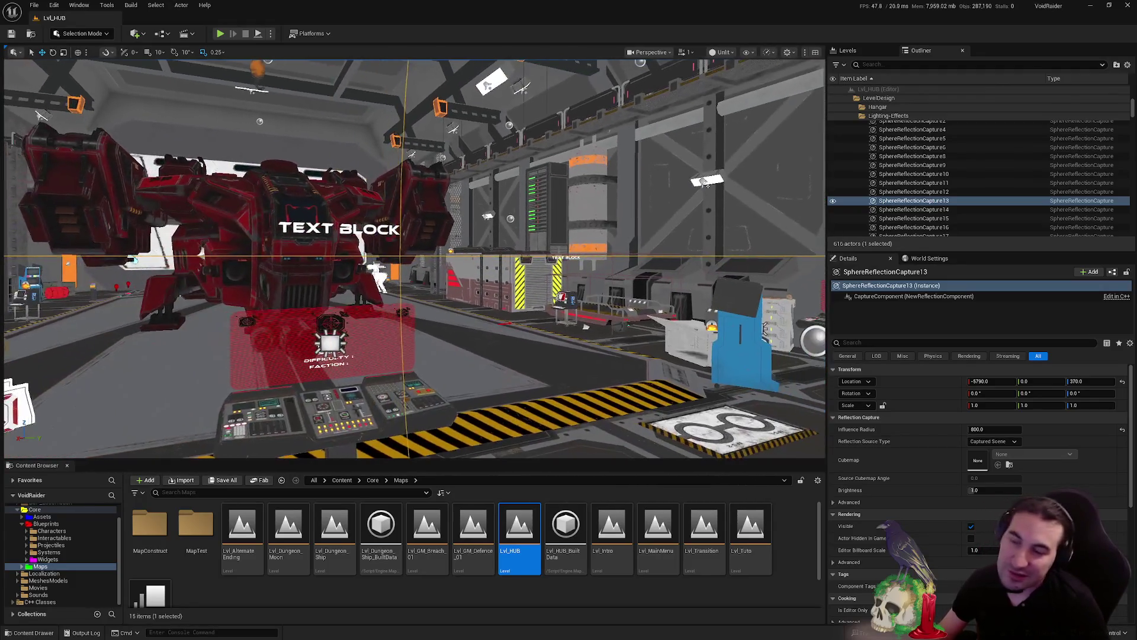
left_click_drag(510, 190, 525, 200)
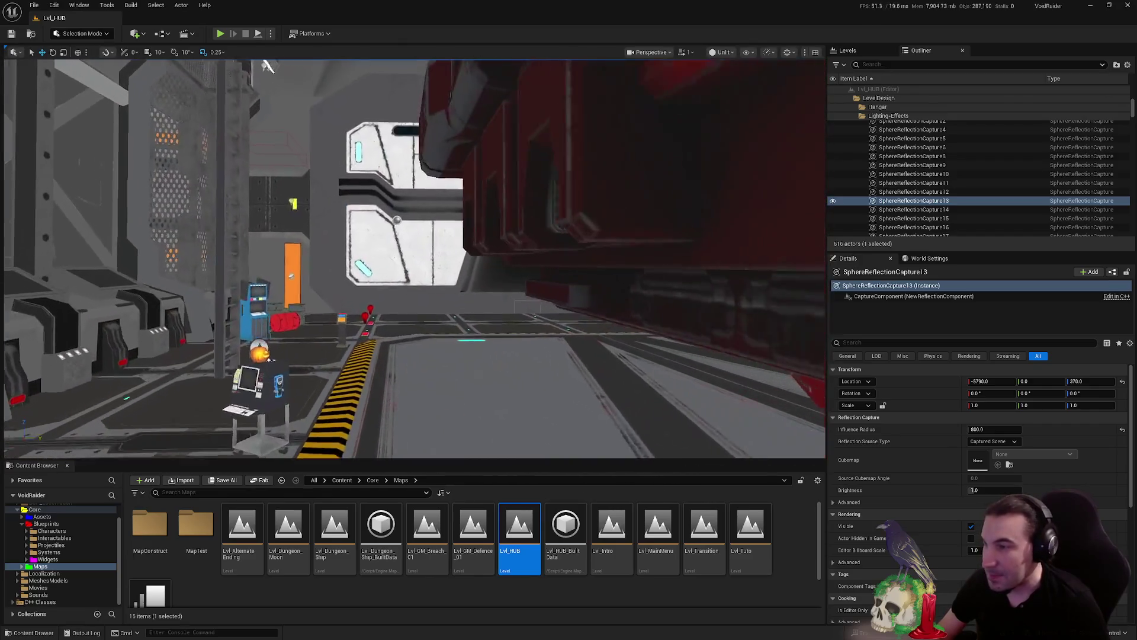
key("d")
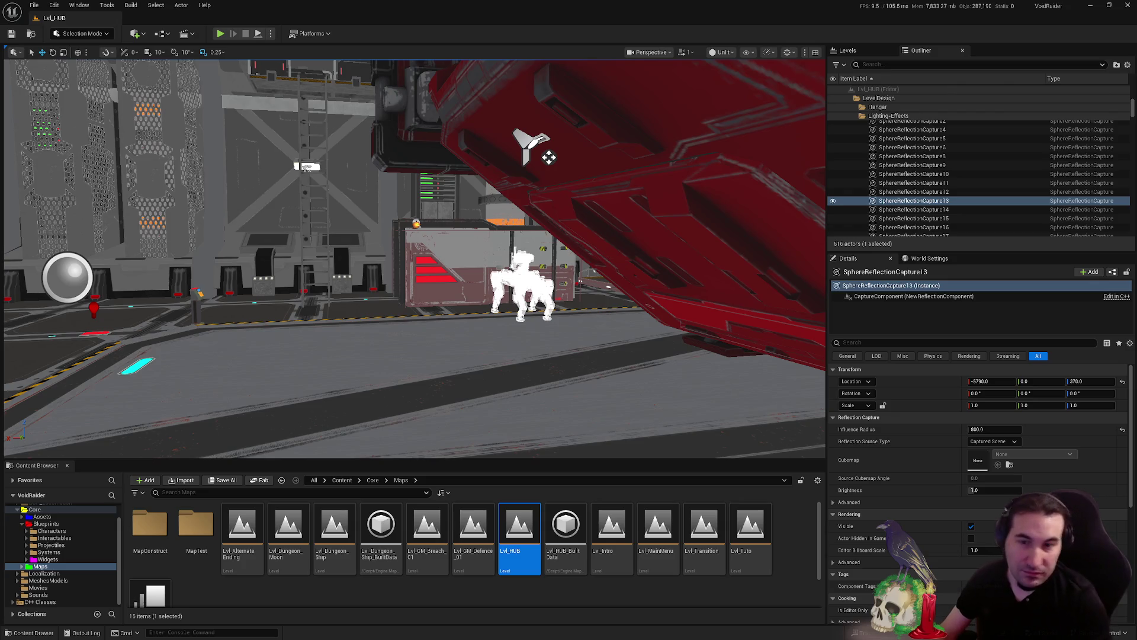
key("f")
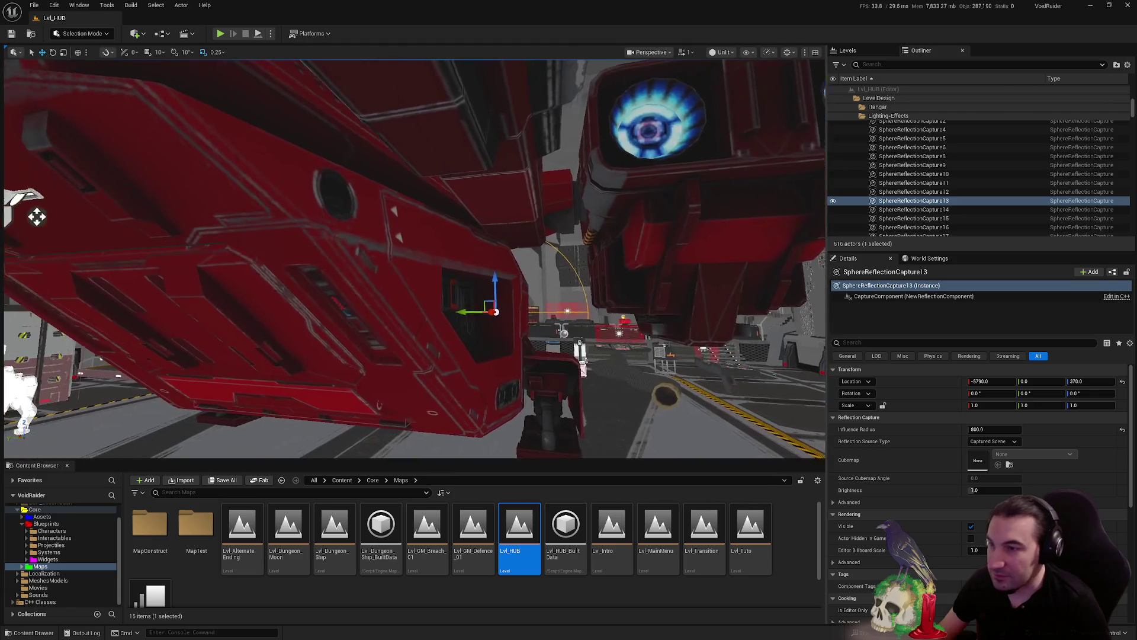
scroll(415, 258, "up", 8)
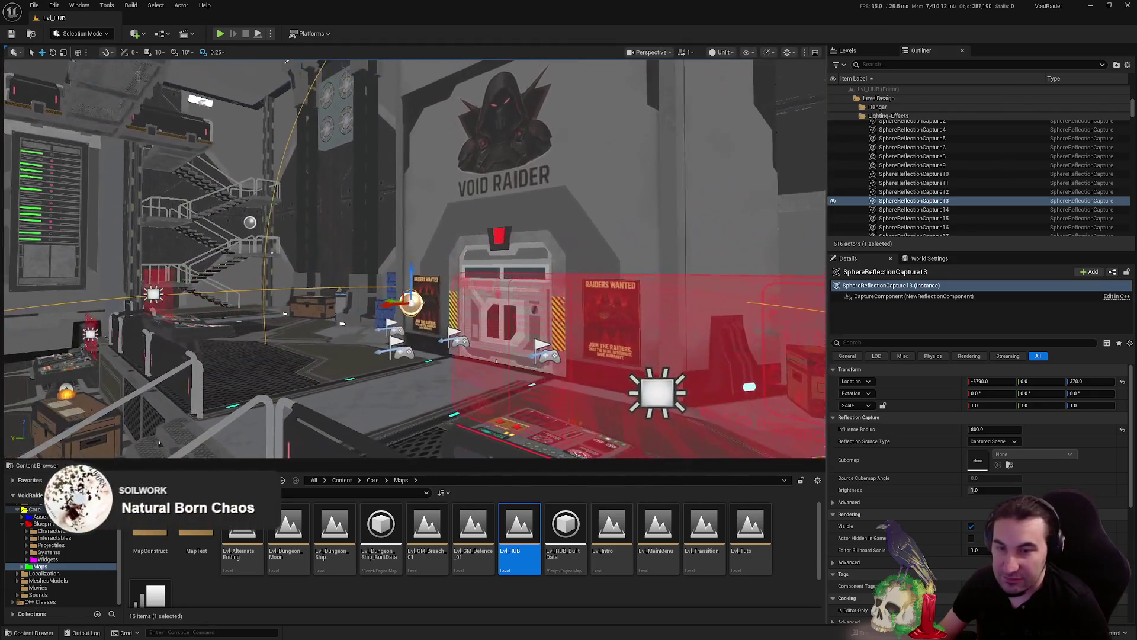
mouse_move(582, 364)
left_mouse_down()
mouse_move(509, 344)
mouse_move(582, 364)
mouse_move(501, 302)
mouse_move(563, 314)
mouse_move(632, 304)
left_mouse_up()
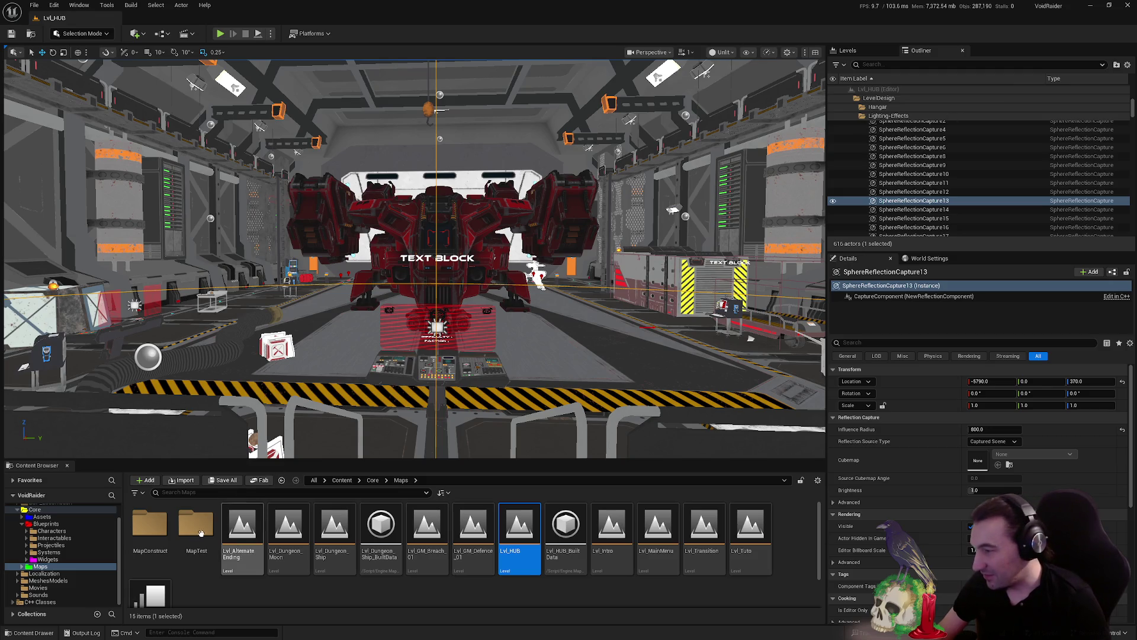
double_click(196, 523)
- Load the GameMode_TEST_Defence test level with its 204 actors
double_click(148, 527)
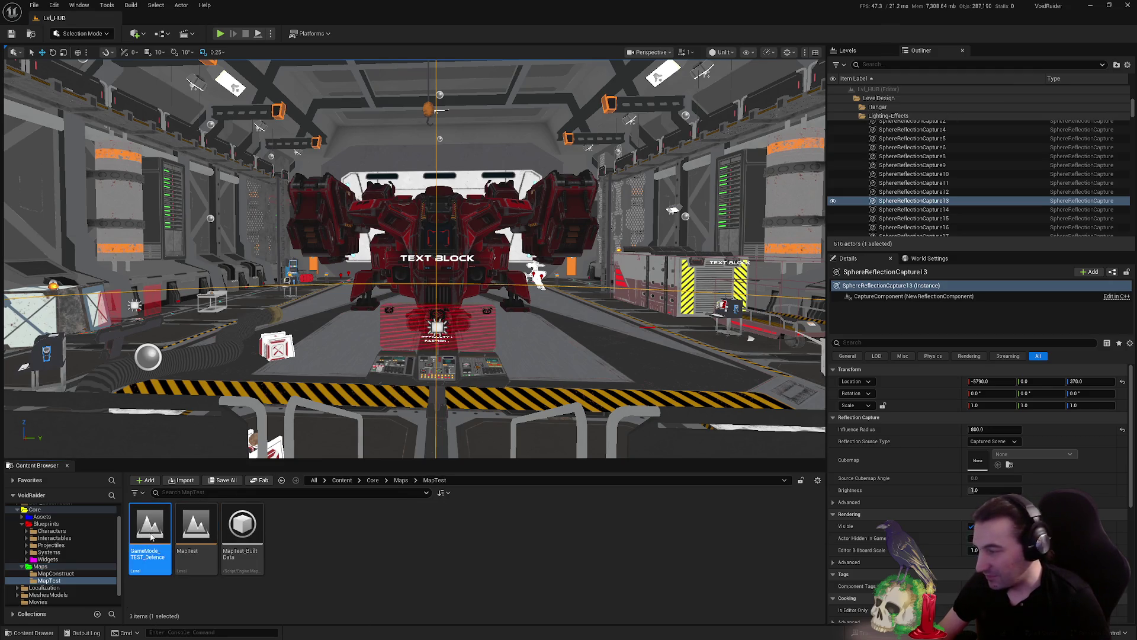
key("super")
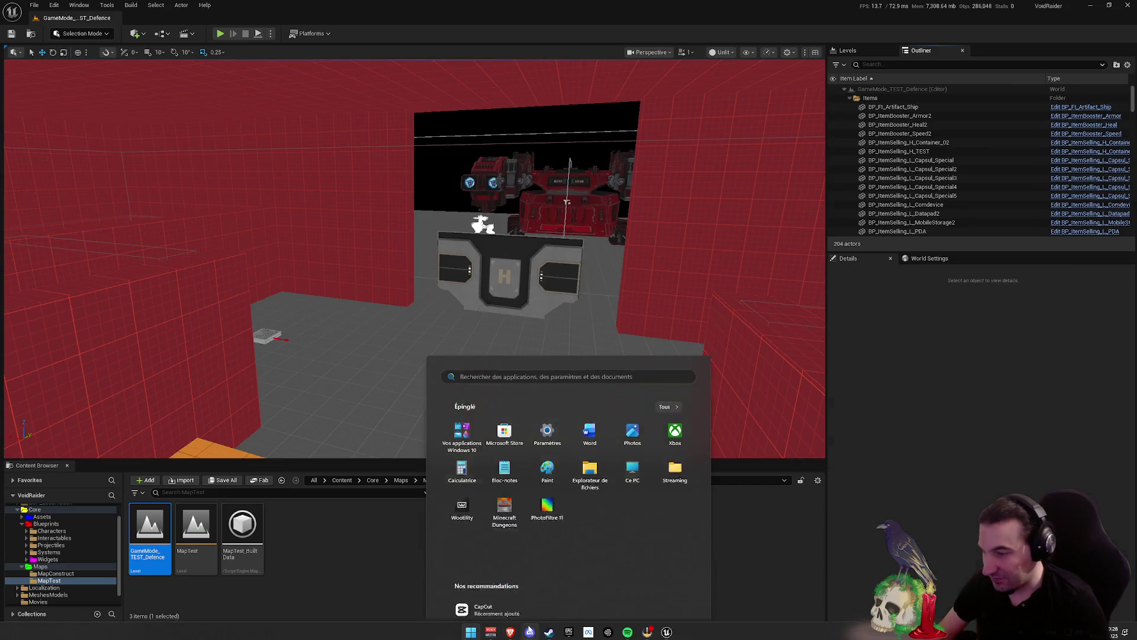
key("super")
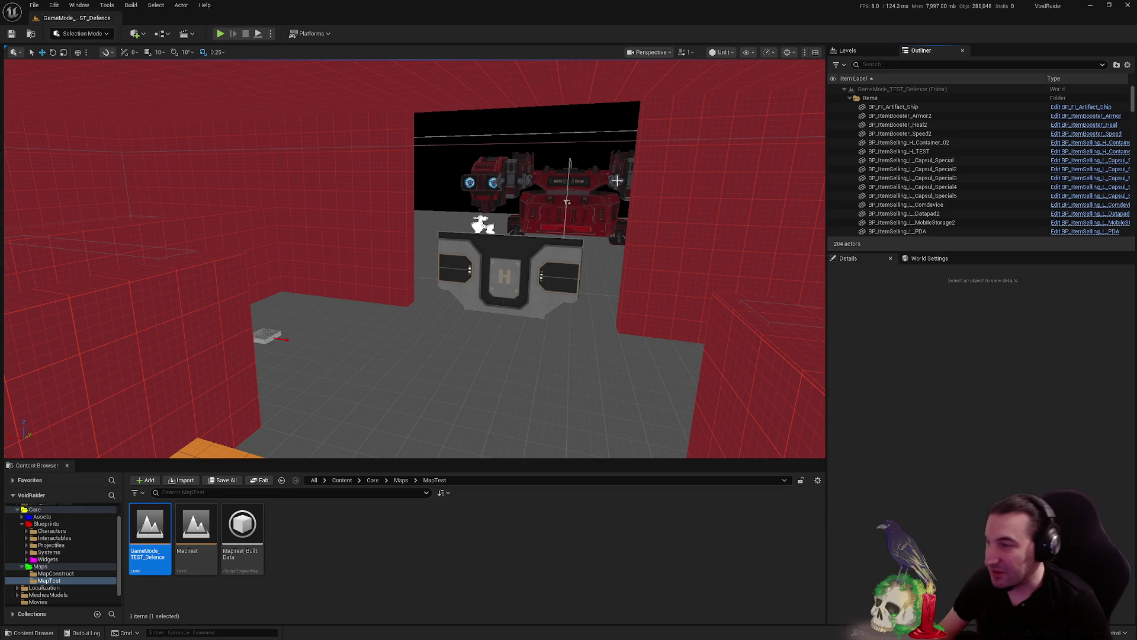
- Fly the camera through the red doorway and past the red ship
key("w")
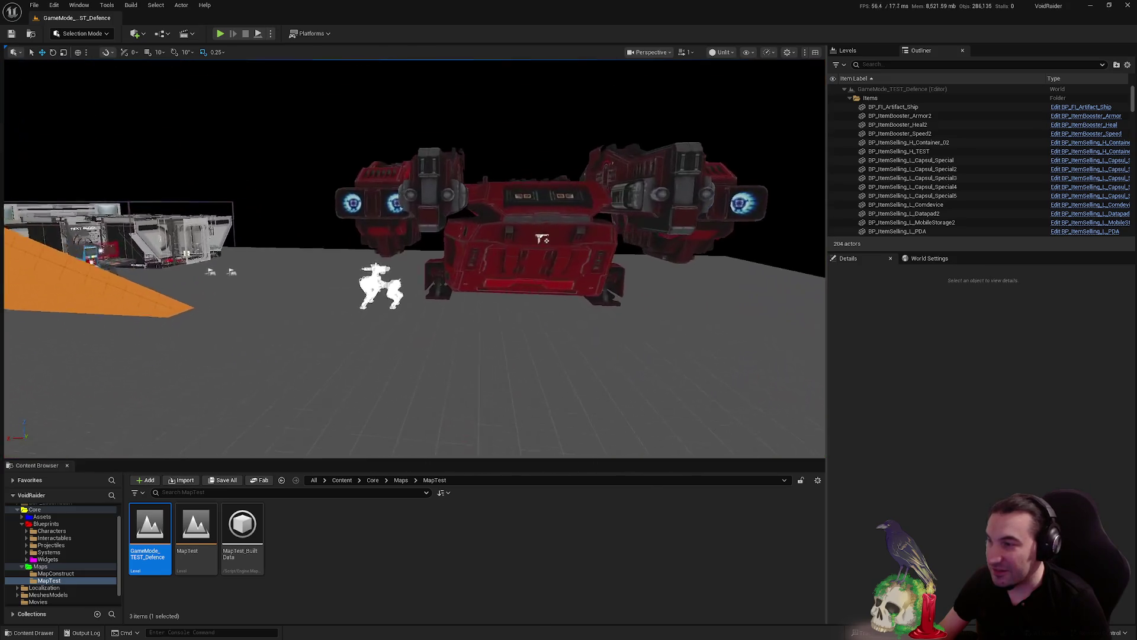
key("w")
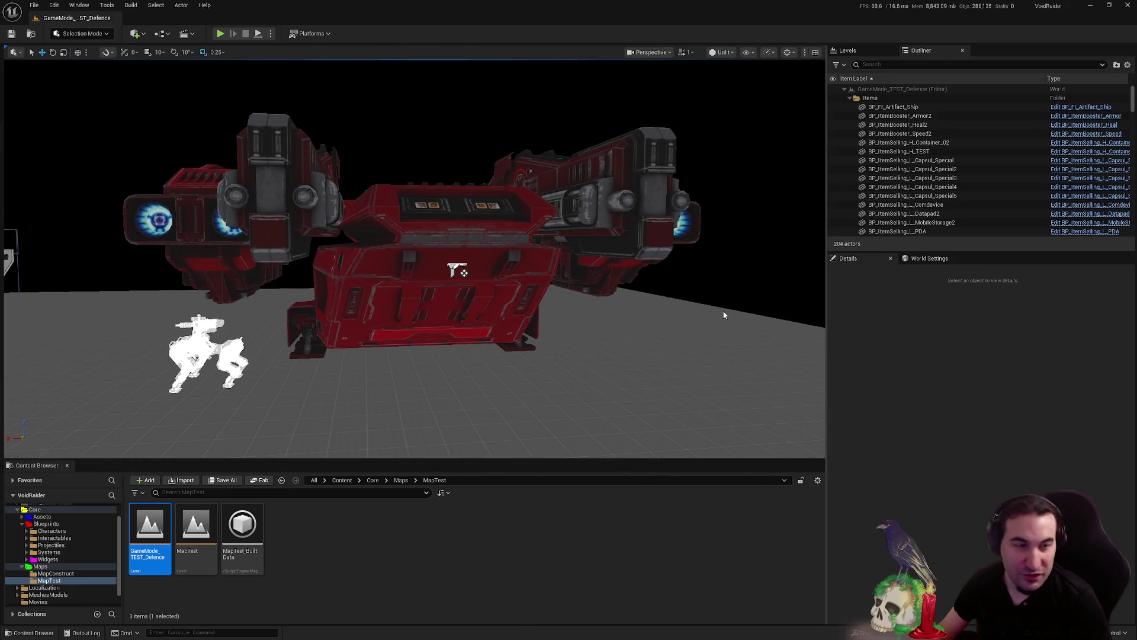
left_click_drag(738, 310, 681, 310)
scroll(541, 284, "up", 15)
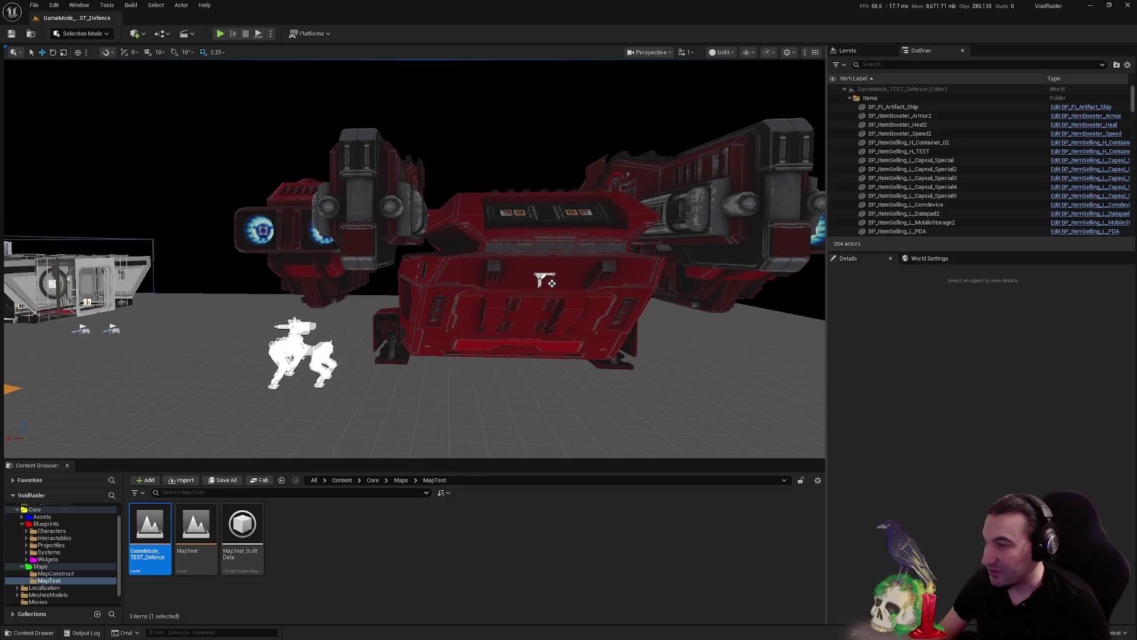
scroll(478, 362, "down", 15)
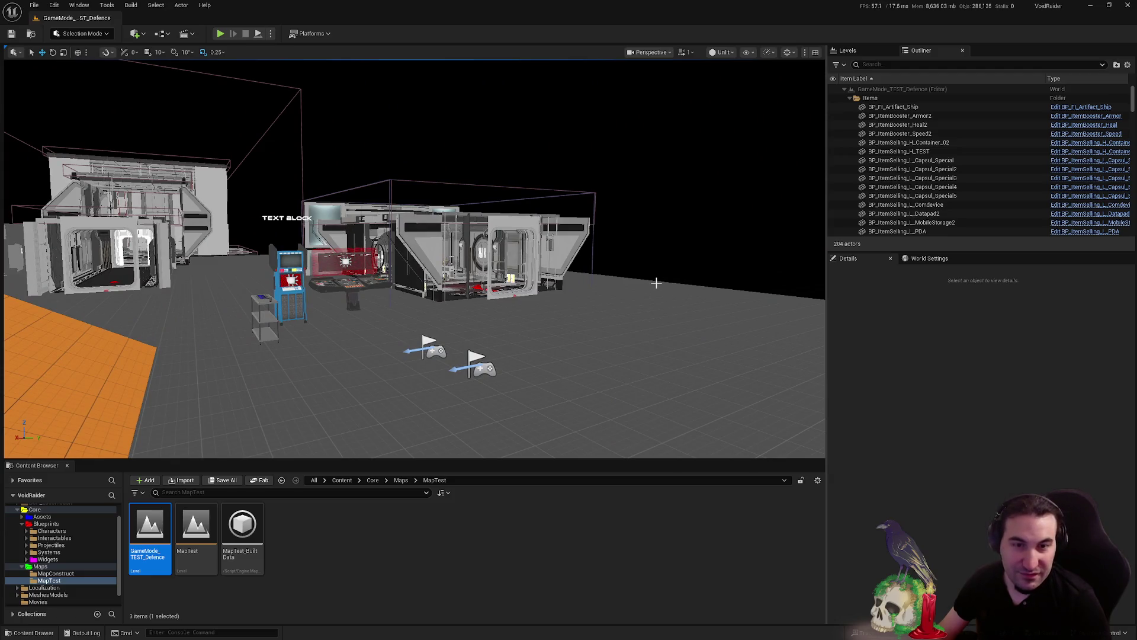
scroll(656, 282, "up", 10)
scroll(699, 379, "up", 10)
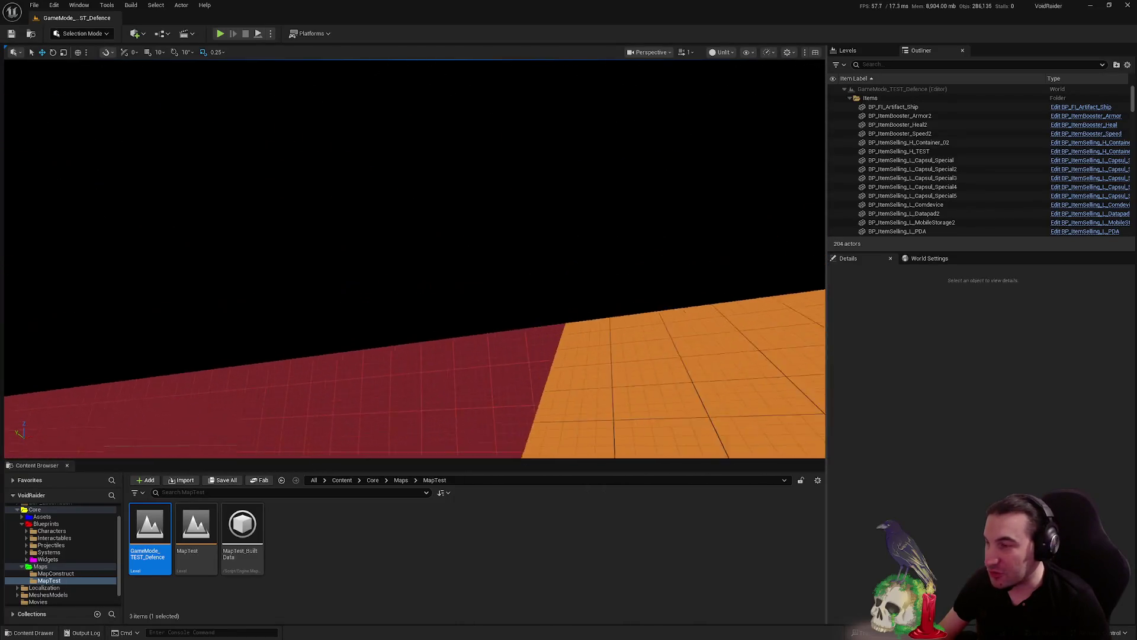
scroll(415, 261, "down", 10)
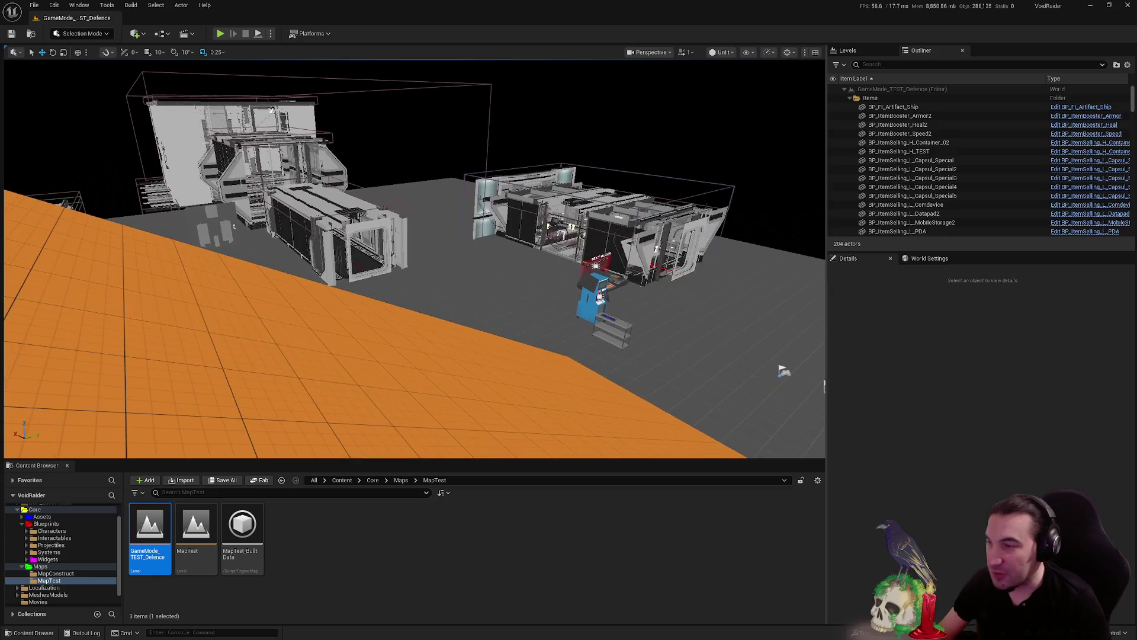
- Zoom around the level's ship rooms, then bring up the Windows Start menu
scroll(415, 261, "up", 10)
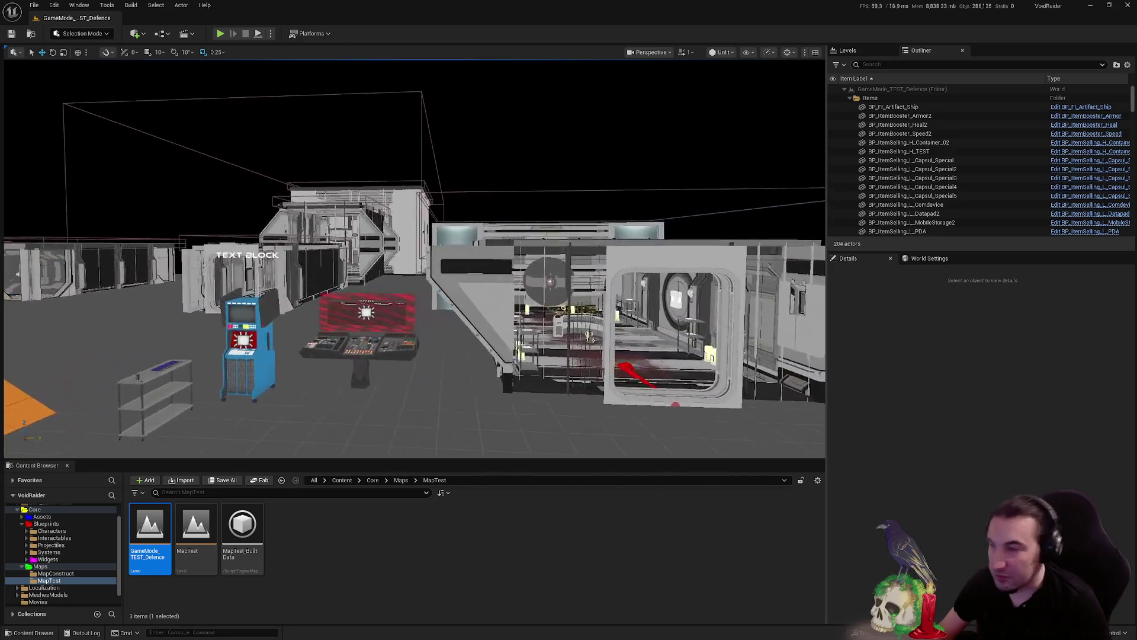
scroll(593, 339, "up", 5)
scroll(794, 280, "down", 8)
scroll(794, 279, "up", 10)
scroll(415, 259, "down", 10)
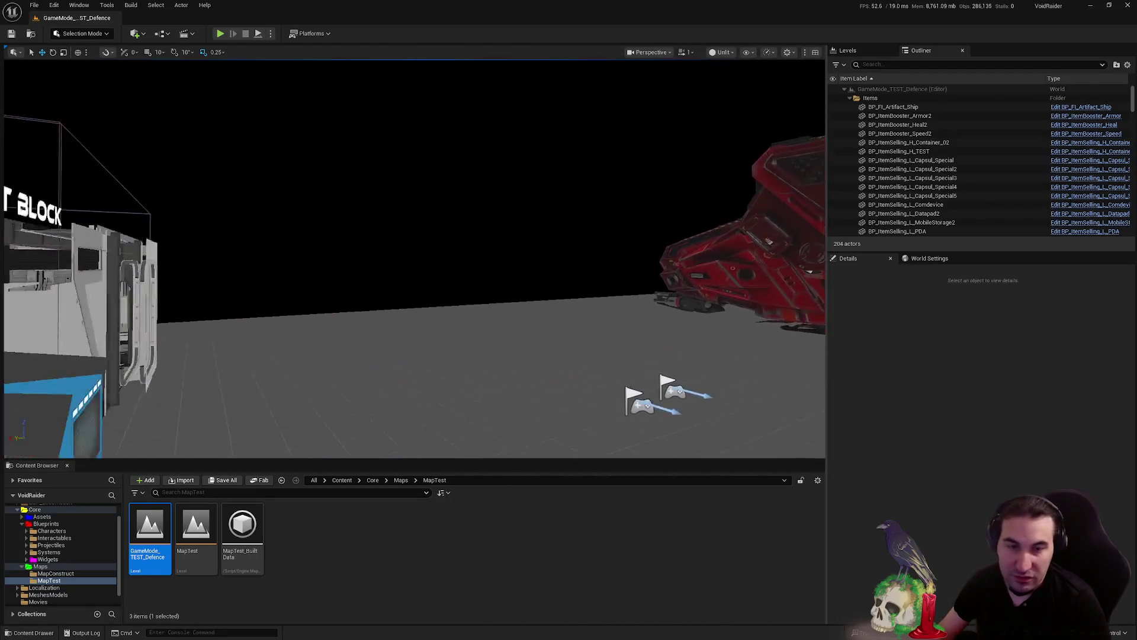
scroll(468, 341, "up", 10)
scroll(470, 340, "up", 5)
scroll(469, 340, "down", 3)
left_click(471, 628)
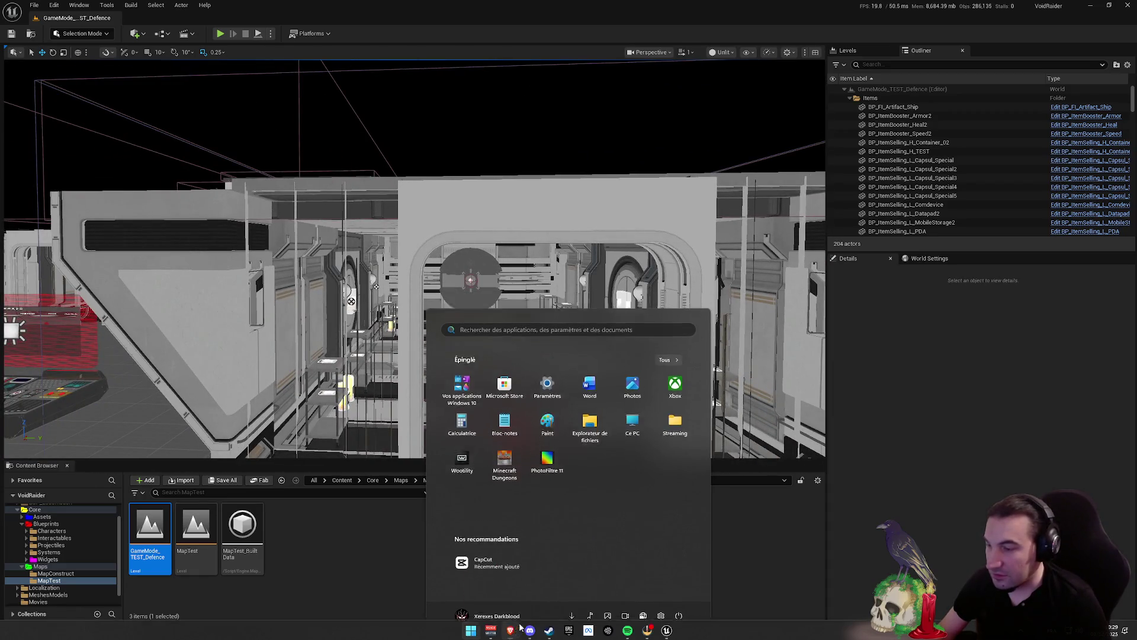
- Close the Start menu by clicking into the GameMode_TEST_Defence viewport
left_click(492, 367)
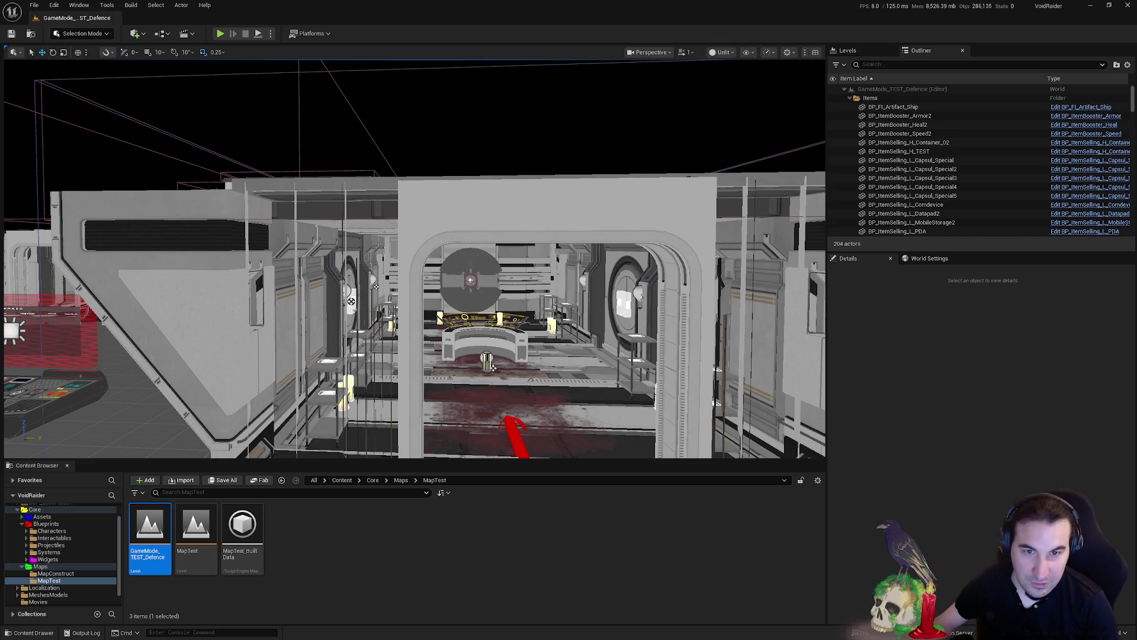
- Show the Windows Start menu, dismiss it, then show it again
key("super")
key("Escape")
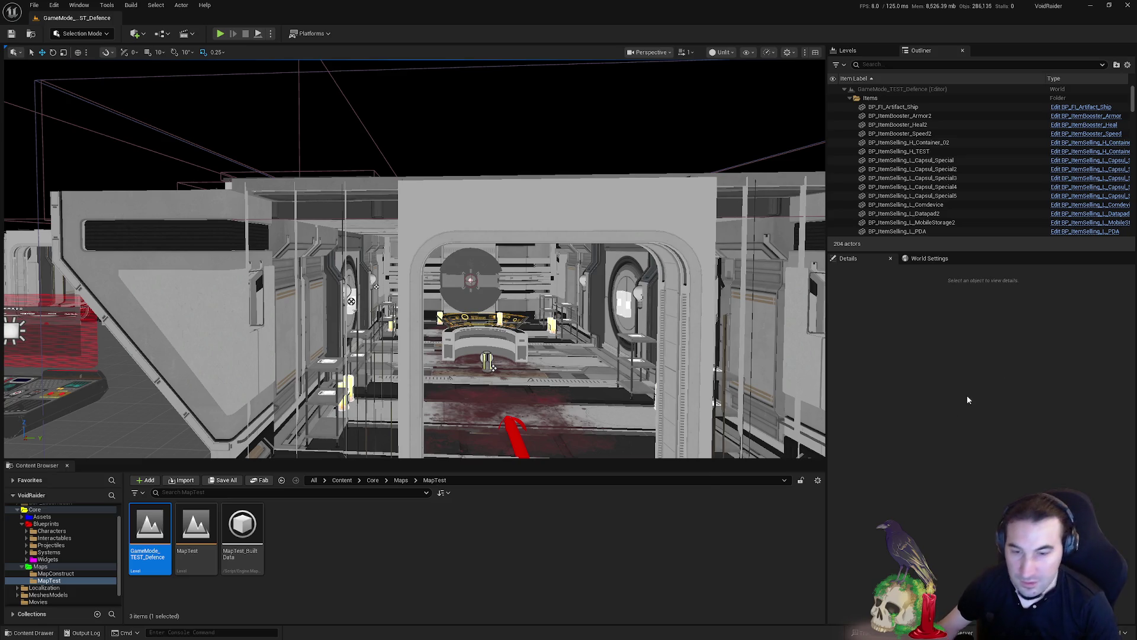
key("super")
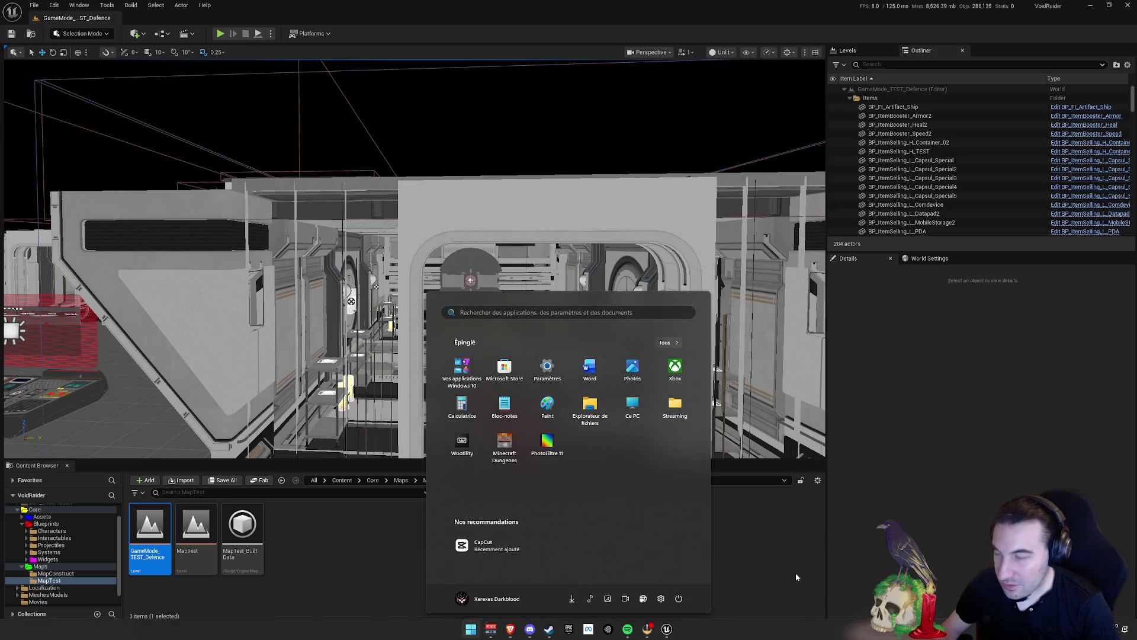
- Close the Start menu, then toggle it open and closed again over the test level
left_click(731, 473)
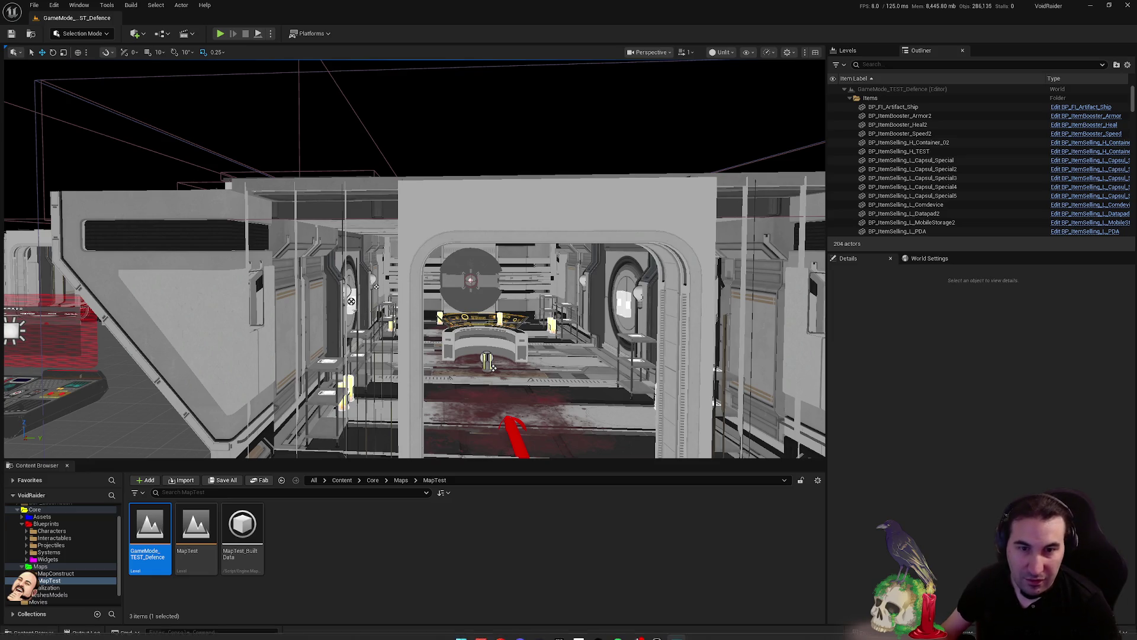
key("super")
key("Escape")
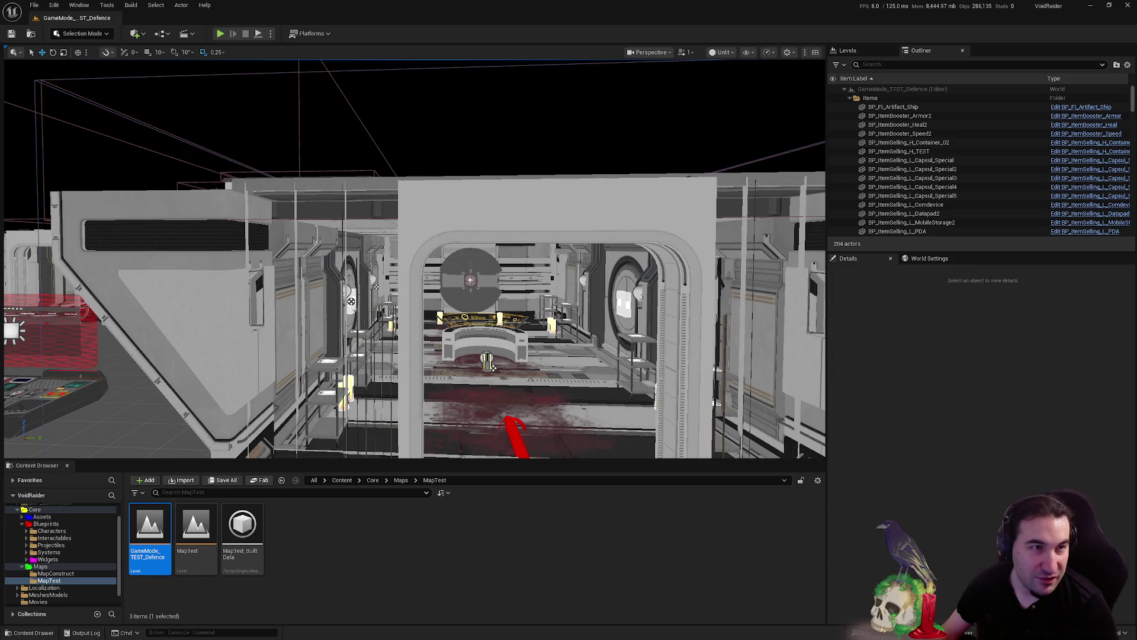
key("super")
mouse_move(529, 627)
left_click(489, 364)
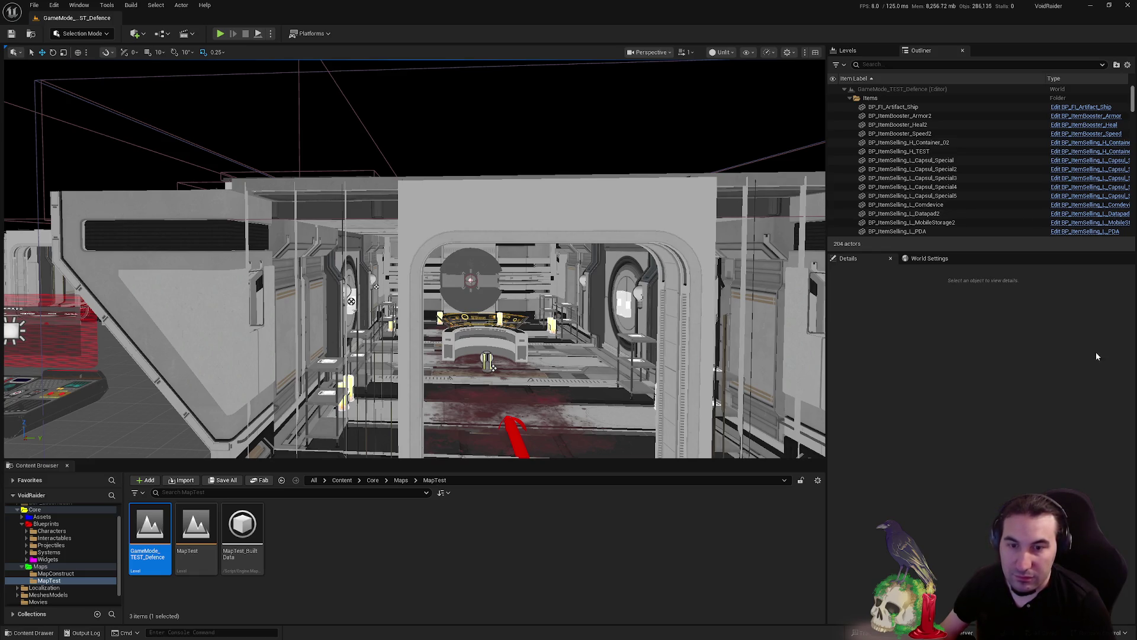
- Bring up the Windows Start menu on top of the Unreal level editor
key("super")
key("super")
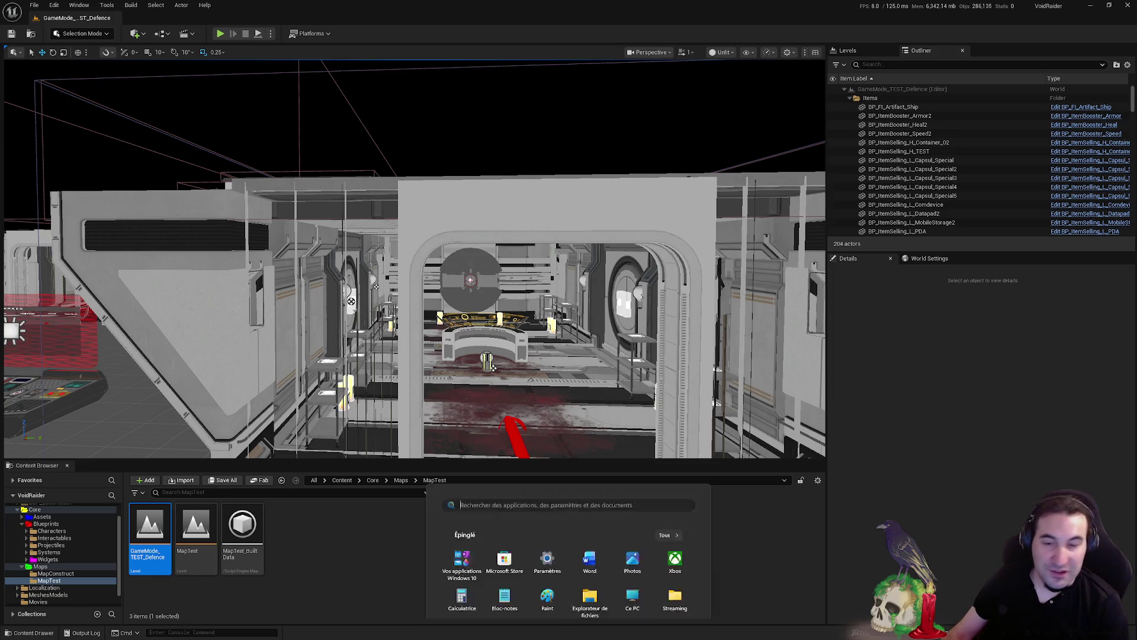
- Close the Windows Start menu with the Windows key
key("super")
key("super")
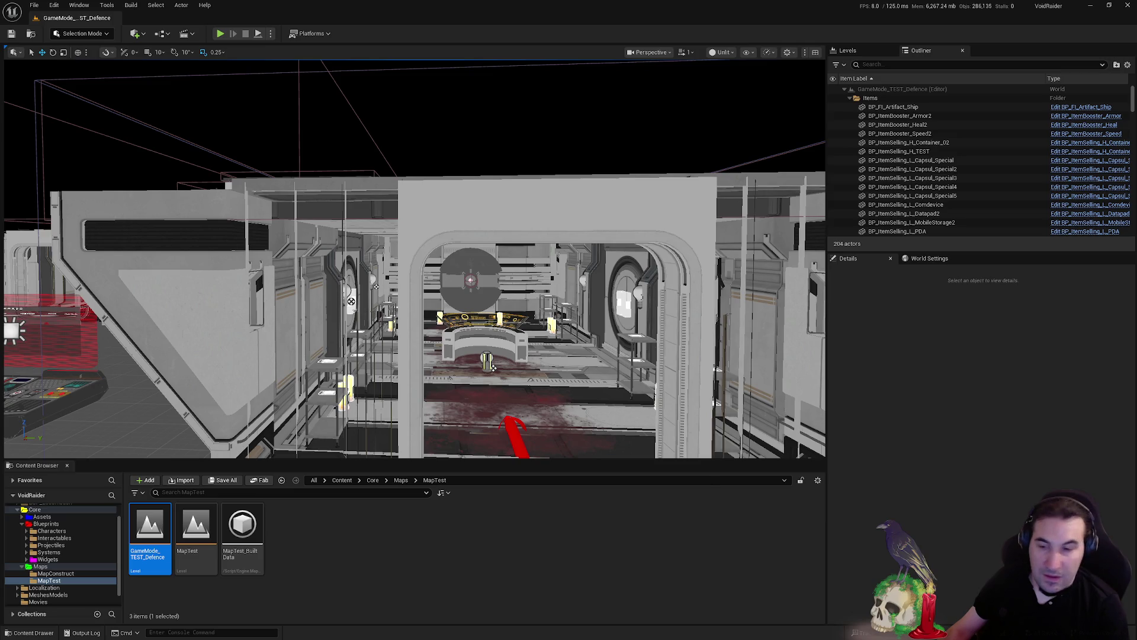
- Toggle the Start menu, then begin a Win+Shift+S screen snip over the editor
key("super")
key("Escape")
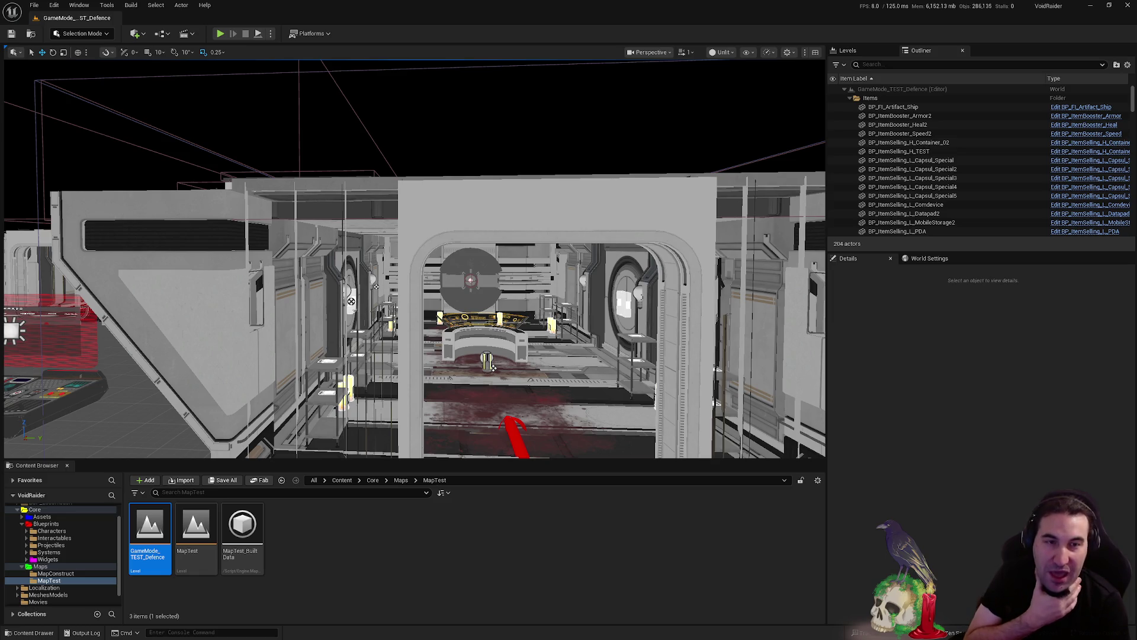
key("super")
key("super")
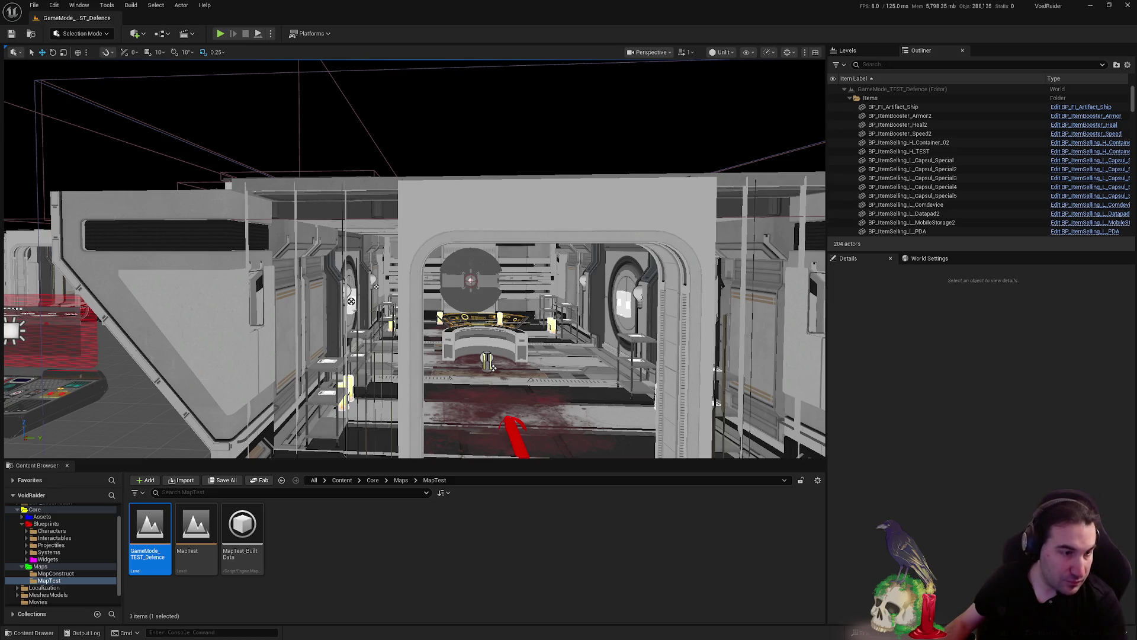
key("super+shift+s")
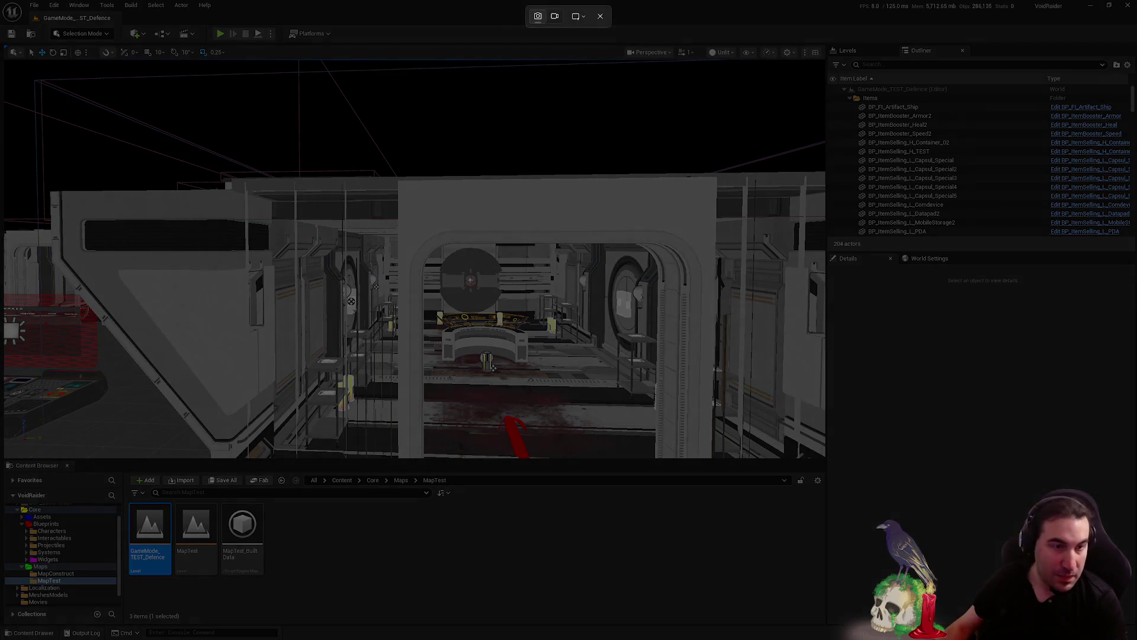
- Cancel the Snipping Tool capture so the level editor is no longer dimmed
key("Escape")
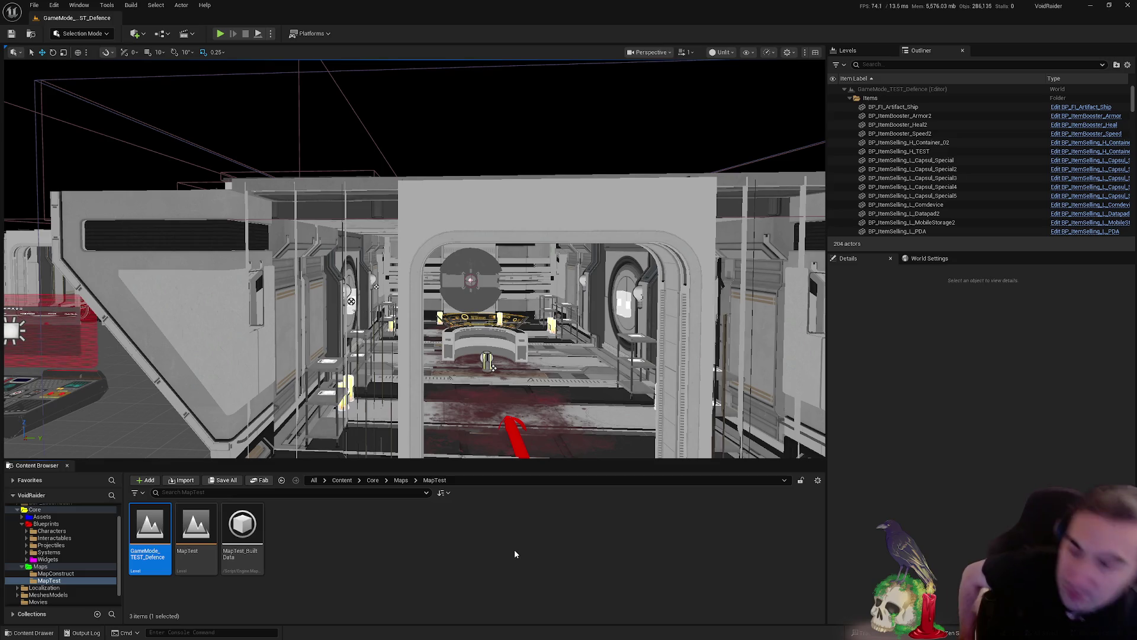
- Fly toward the red wall and wave text, and show the Blueprints > Projectiles folder
mouse_move(406, 453)
left_mouse_down()
mouse_move(367, 438)
mouse_move(405, 416)
left_mouse_up()
left_click_drag(171, 404, 35, 404)
mouse_move(574, 332)
left_mouse_down()
mouse_move(574, 277)
mouse_move(551, 320)
left_mouse_up()
left_click_drag(120, 409, 120, 410)
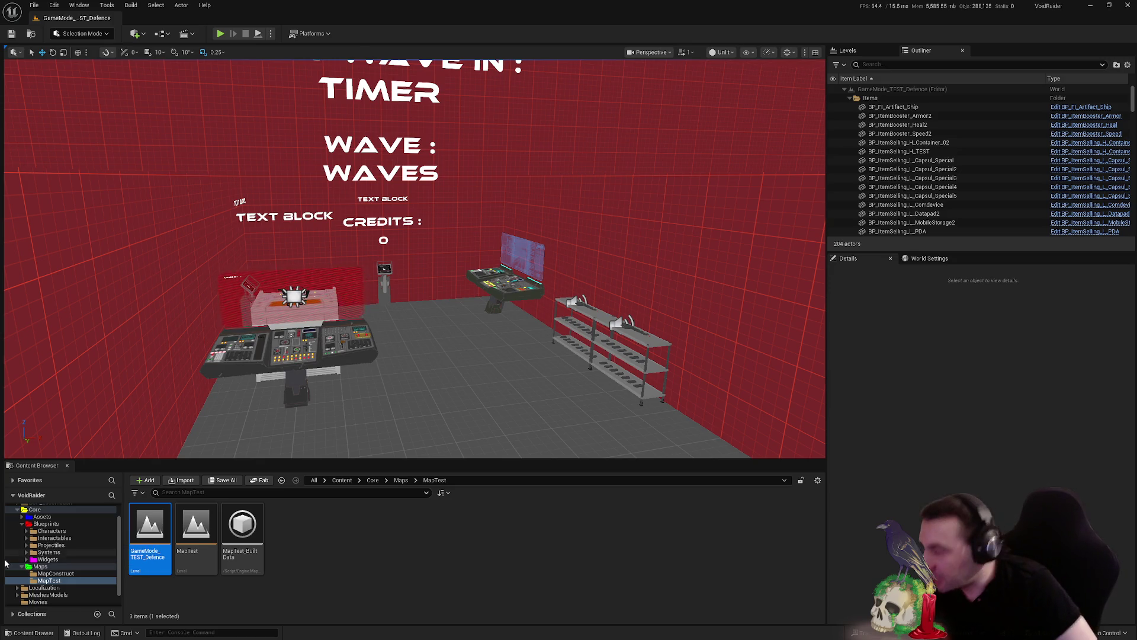
left_click(63, 545)
- Fly past the robot kiosk and item shelves toward the ship building beyond the red wall
mouse_move(484, 245)
left_mouse_down()
mouse_move(468, 237)
mouse_move(480, 228)
mouse_move(450, 225)
mouse_move(387, 241)
left_mouse_up()
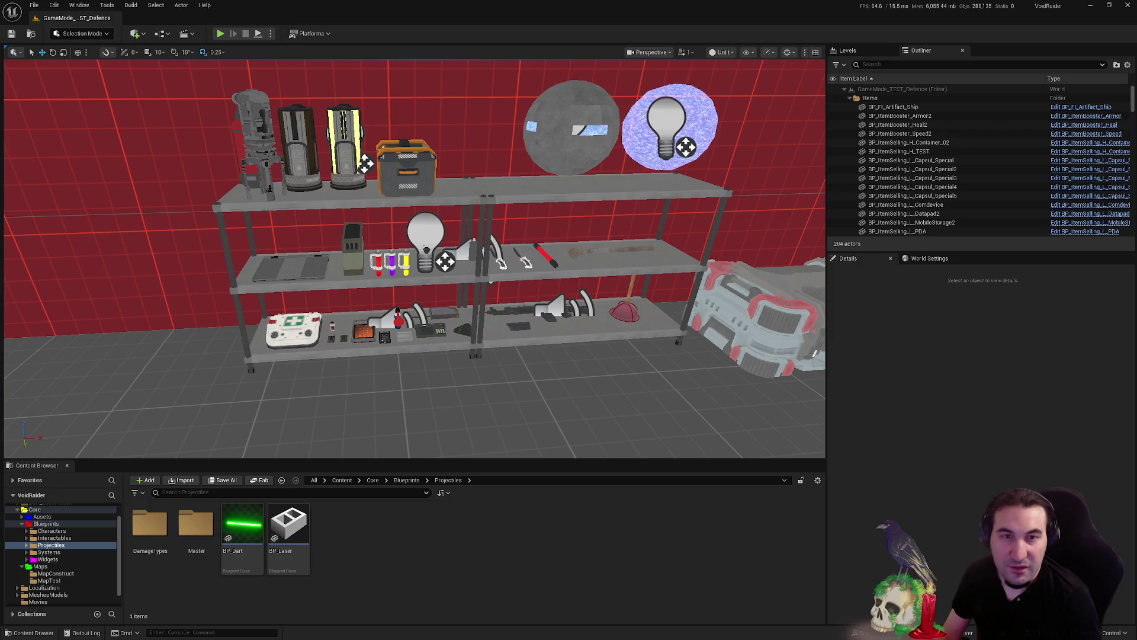
mouse_move(415, 255)
left_mouse_down()
mouse_move(426, 213)
mouse_move(415, 230)
left_mouse_up()
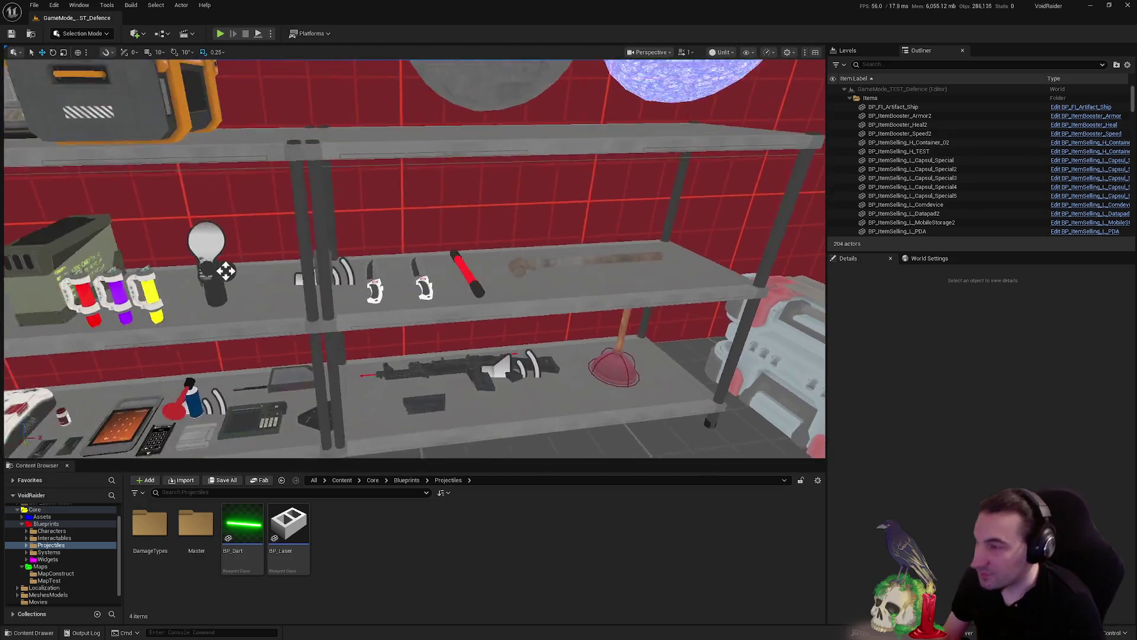
left_click_drag(610, 230, 630, 224)
left_click_drag(382, 300, 357, 288)
scroll(357, 287, "up", 3)
left_click_drag(414, 259, 551, 246)
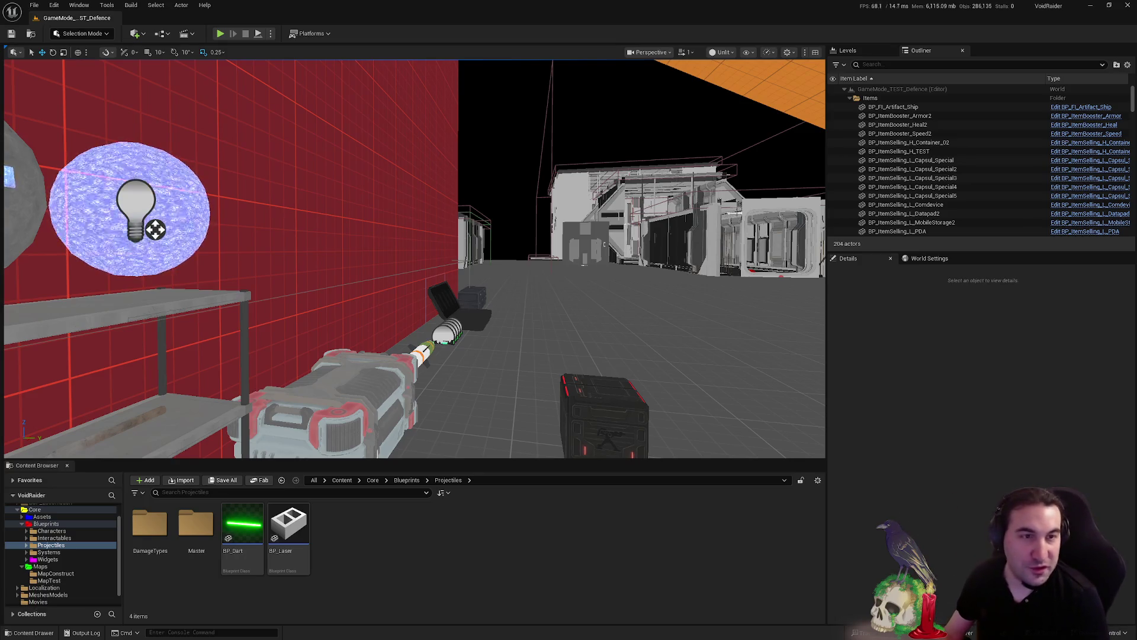
mouse_move(504, 263)
left_mouse_down()
mouse_move(522, 260)
mouse_move(491, 273)
mouse_move(503, 236)
mouse_move(490, 235)
left_mouse_up()
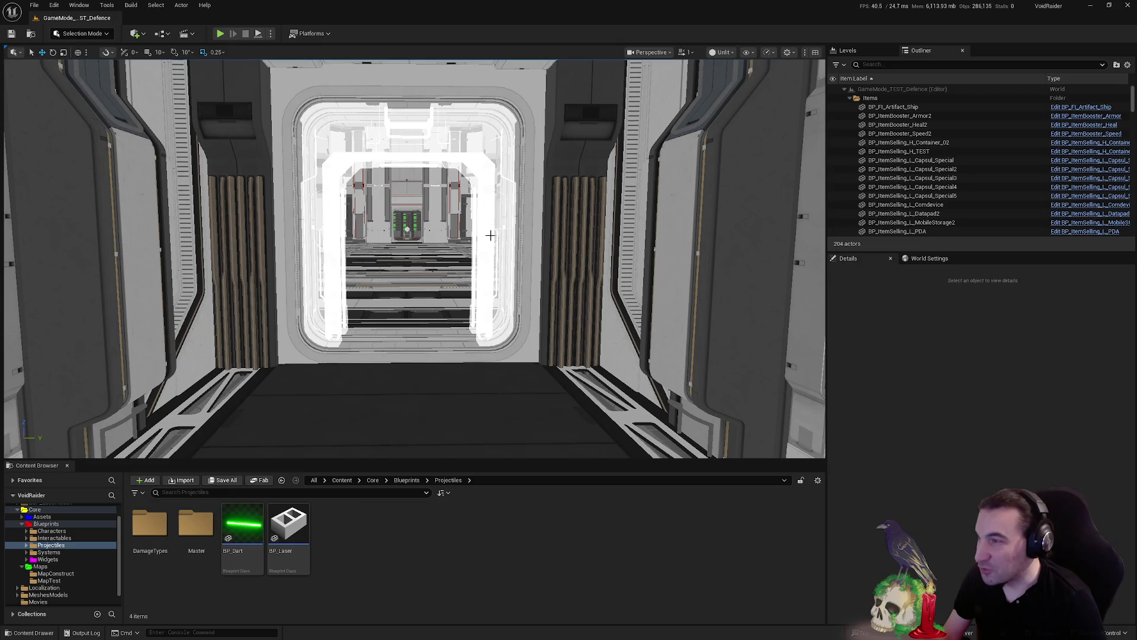
- Select BP_Ship_Room_Artifact and browse the Characters, Interactables and Systems folders
left_click(490, 236)
scroll(490, 238, "down", 10)
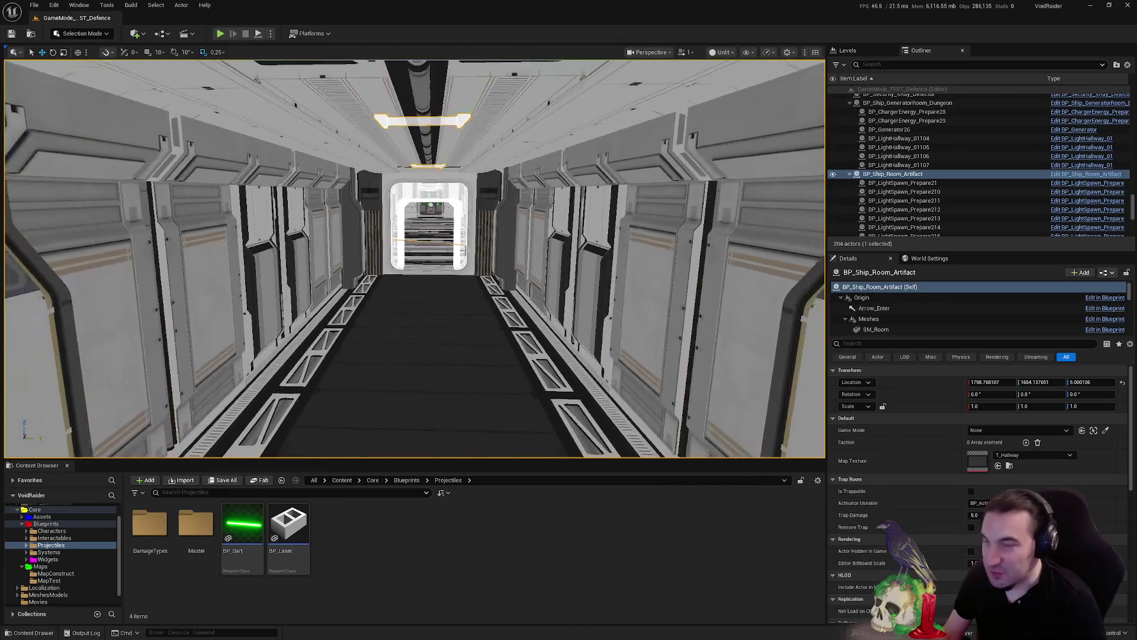
left_click(22, 567)
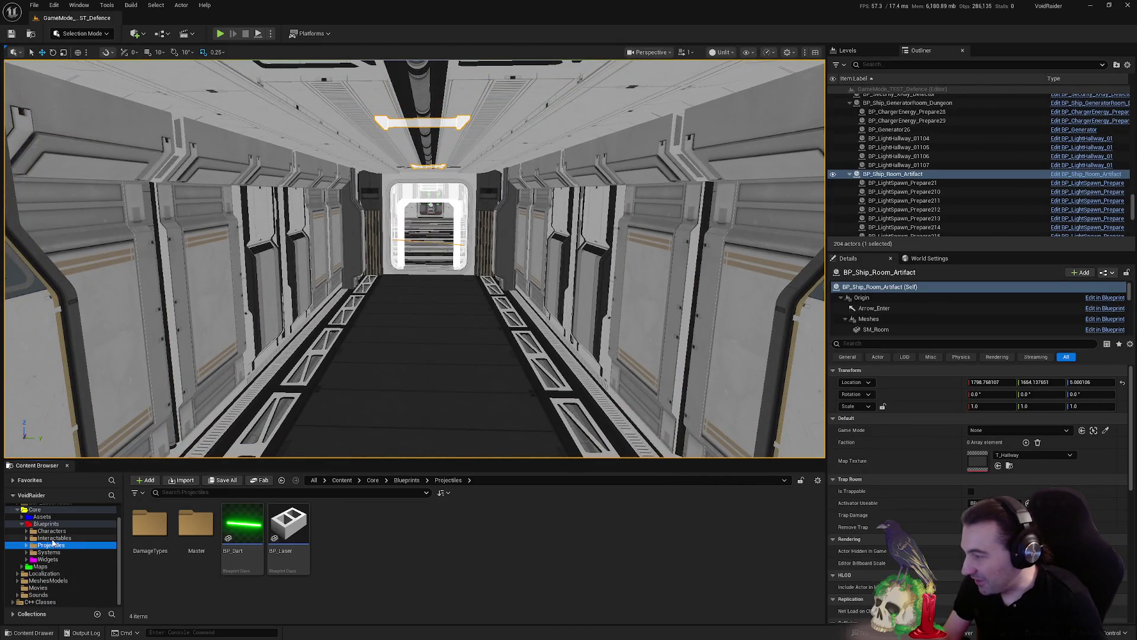
key("Up")
key("Up")
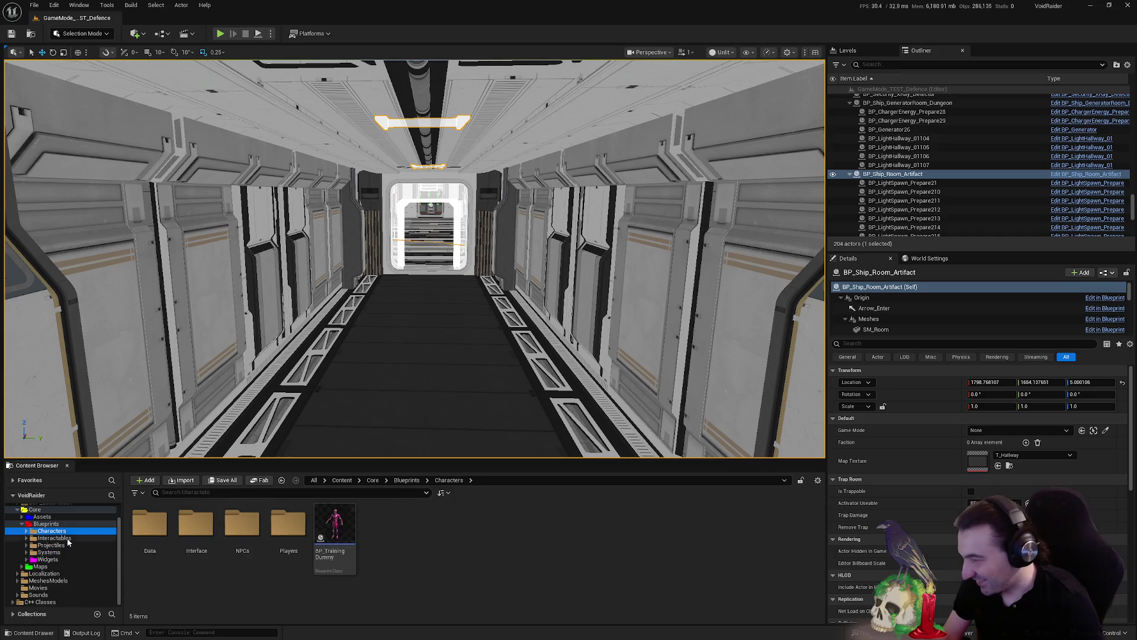
left_click(67, 539)
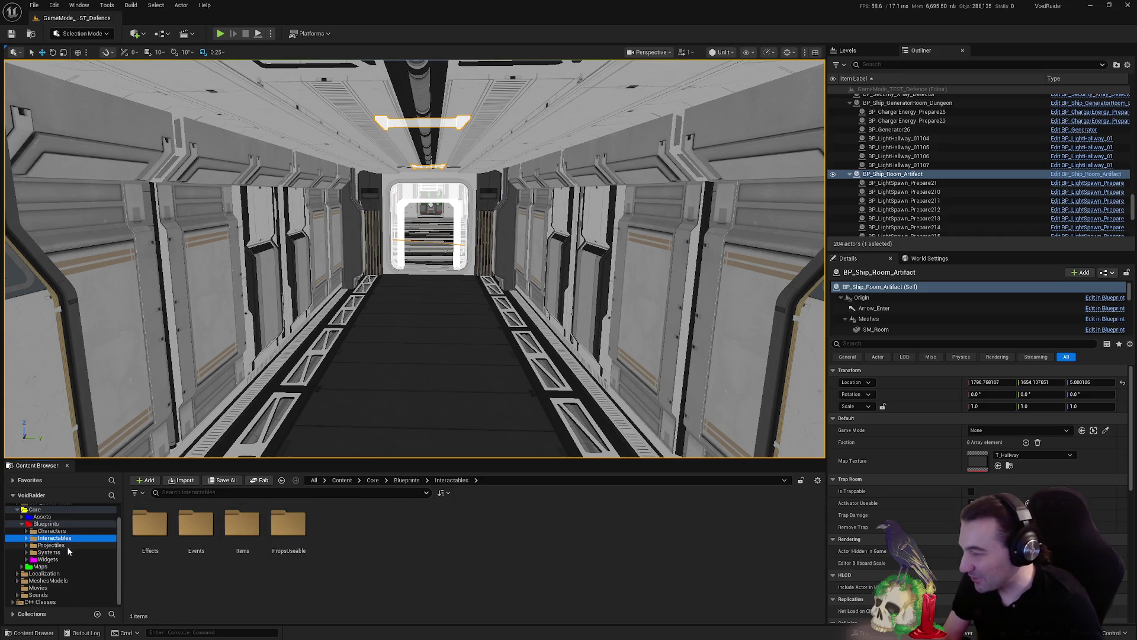
left_click(59, 553)
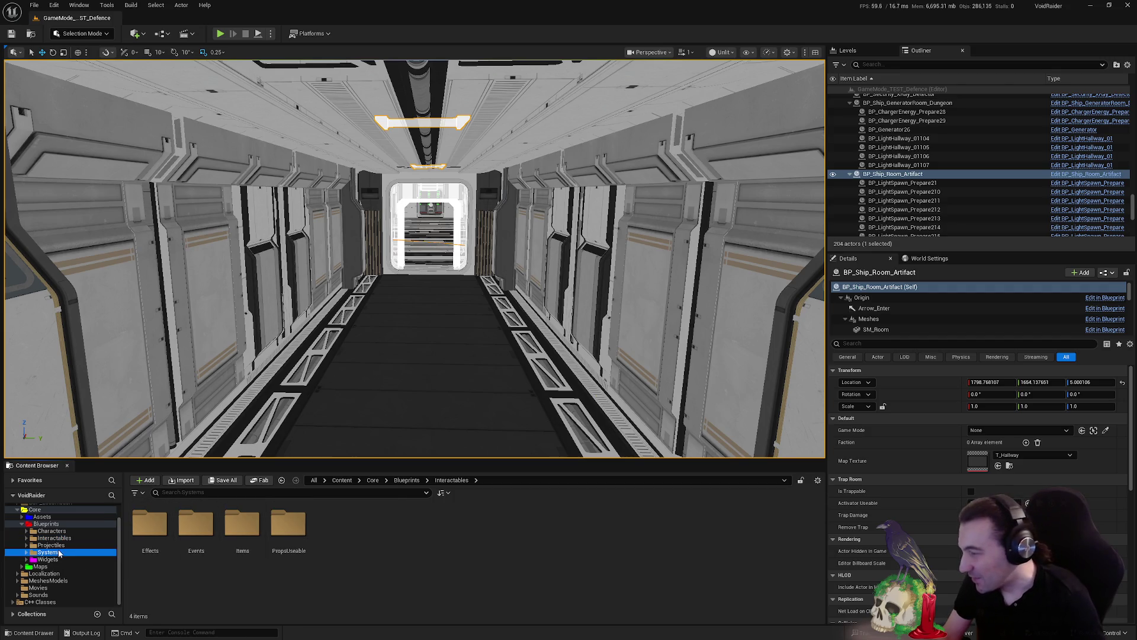
- Open GameModes > Dungeon > Ship, then fly down the corridor through the doorway
double_click(199, 524)
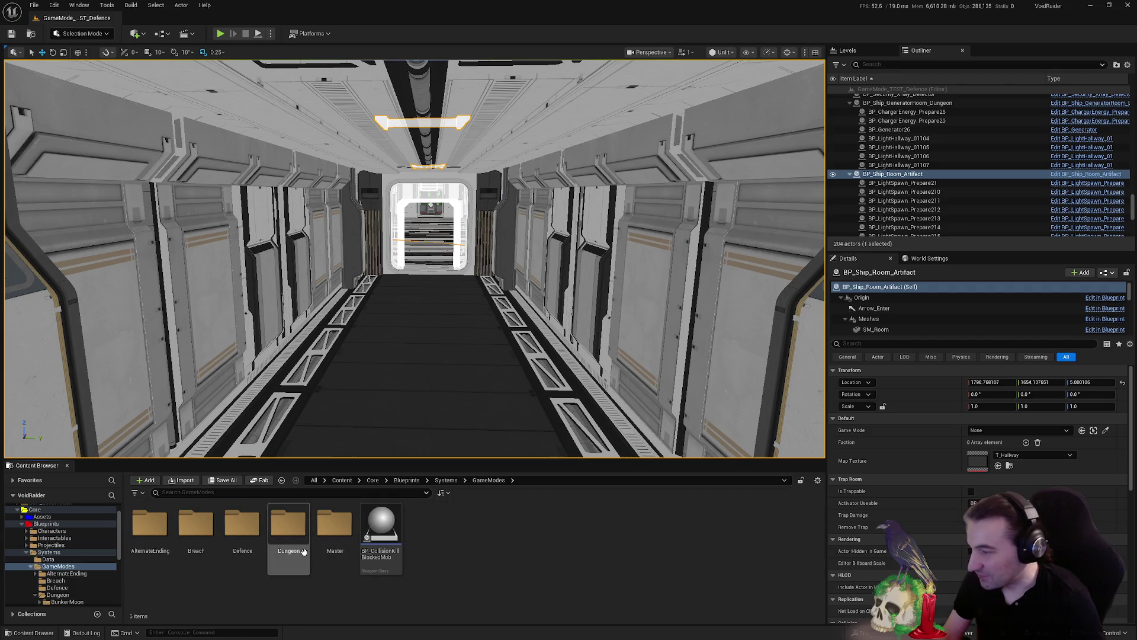
double_click(287, 524)
double_click(253, 523)
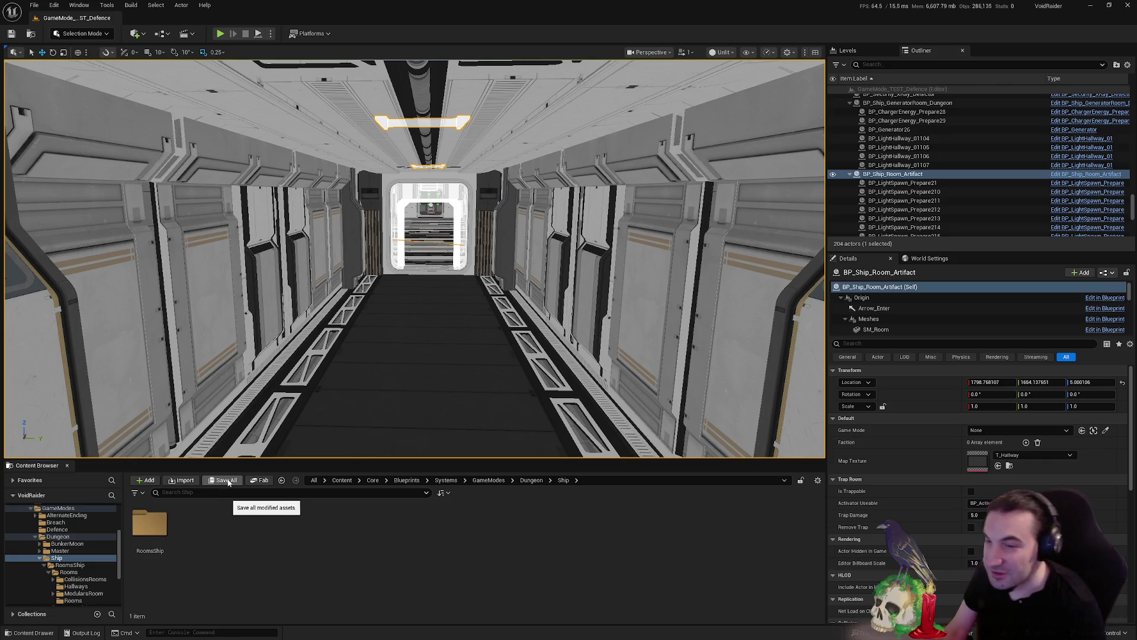
left_click_drag(414, 401, 415, 178)
left_click_drag(759, 179, 758, 180)
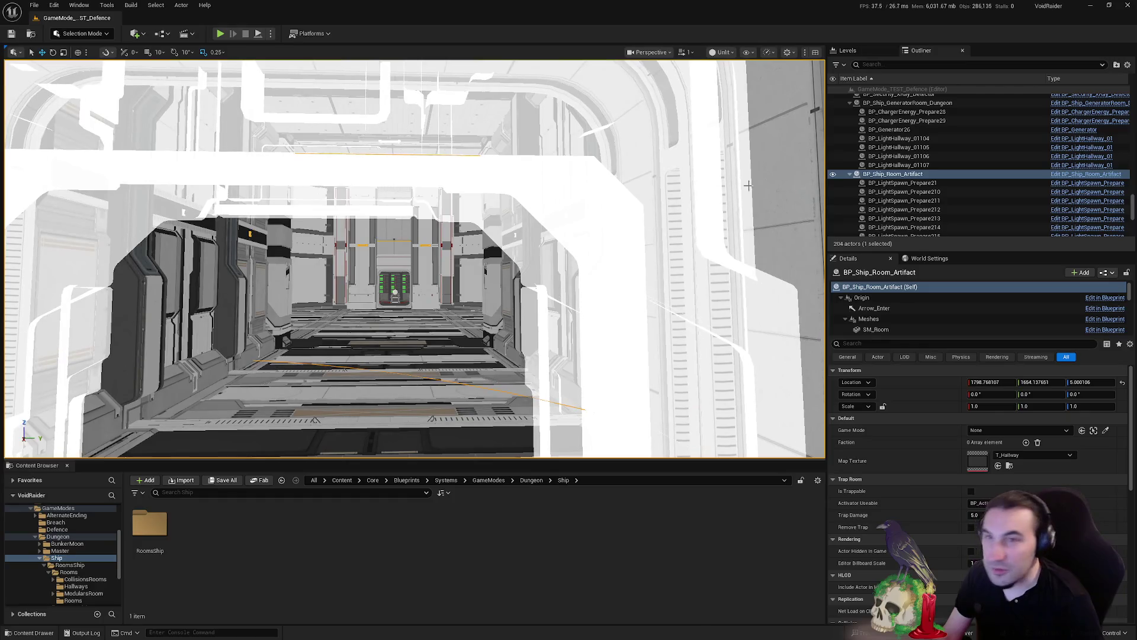
- Open the Lvl_Dungeon_Ship level from the Core/Maps folder
left_click(40, 538)
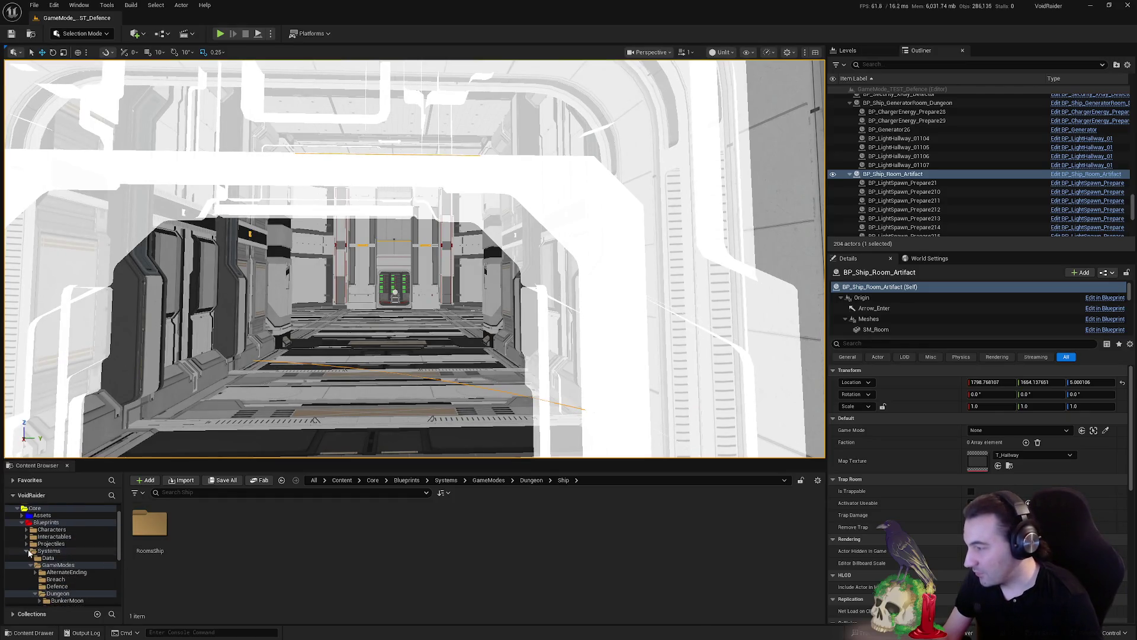
left_click(46, 543)
left_click(42, 551)
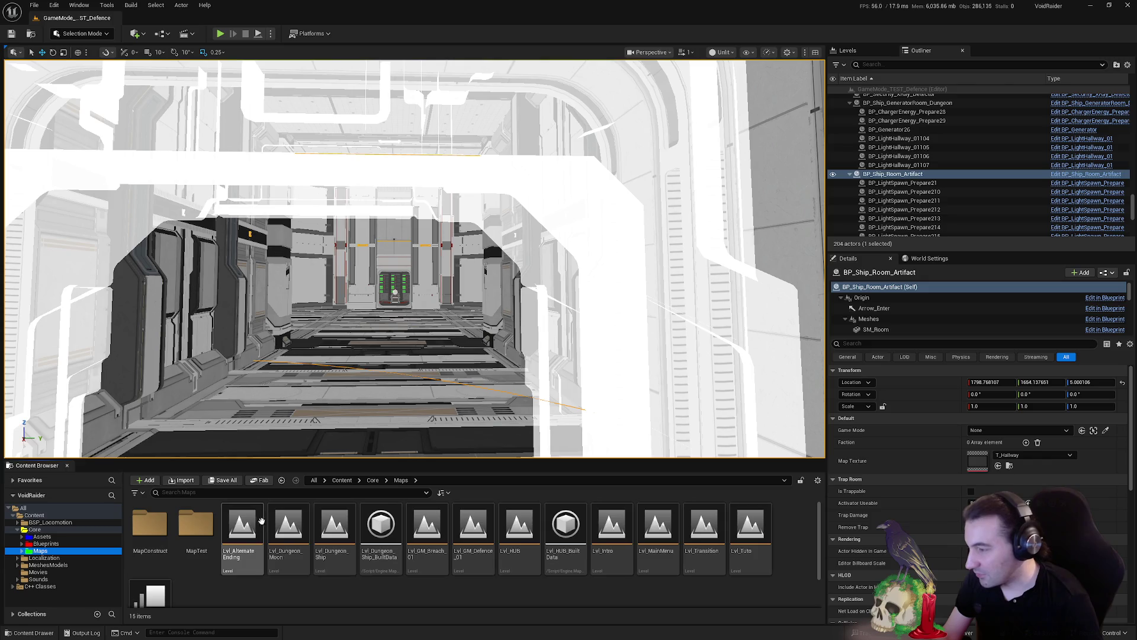
double_click(338, 521)
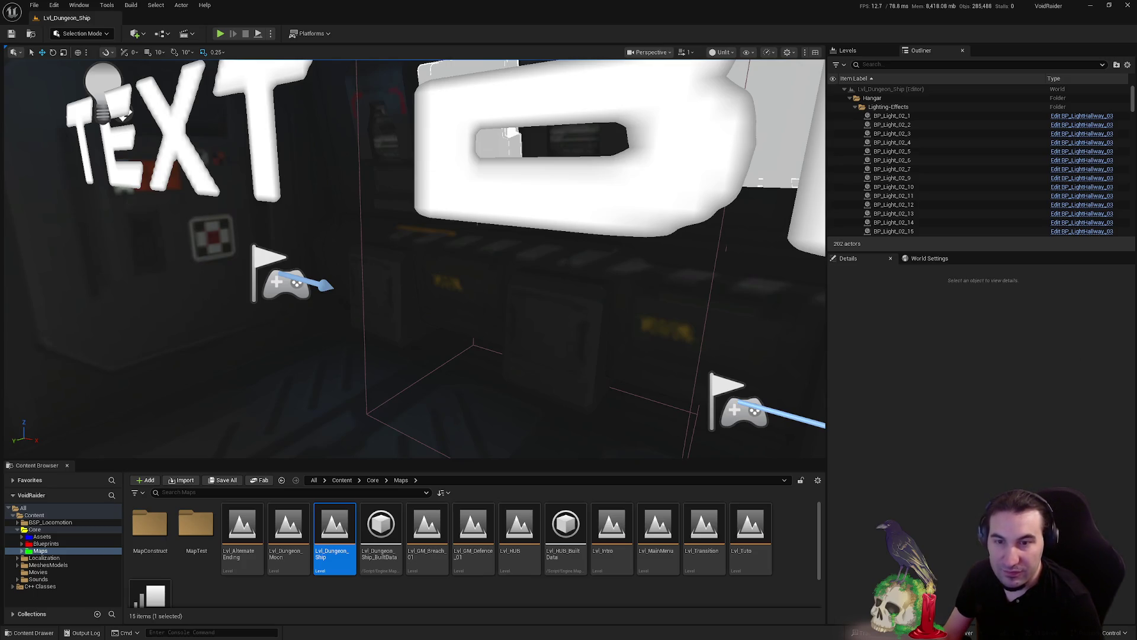
- Dismiss the Start menu and start a Play In Editor session
key("super")
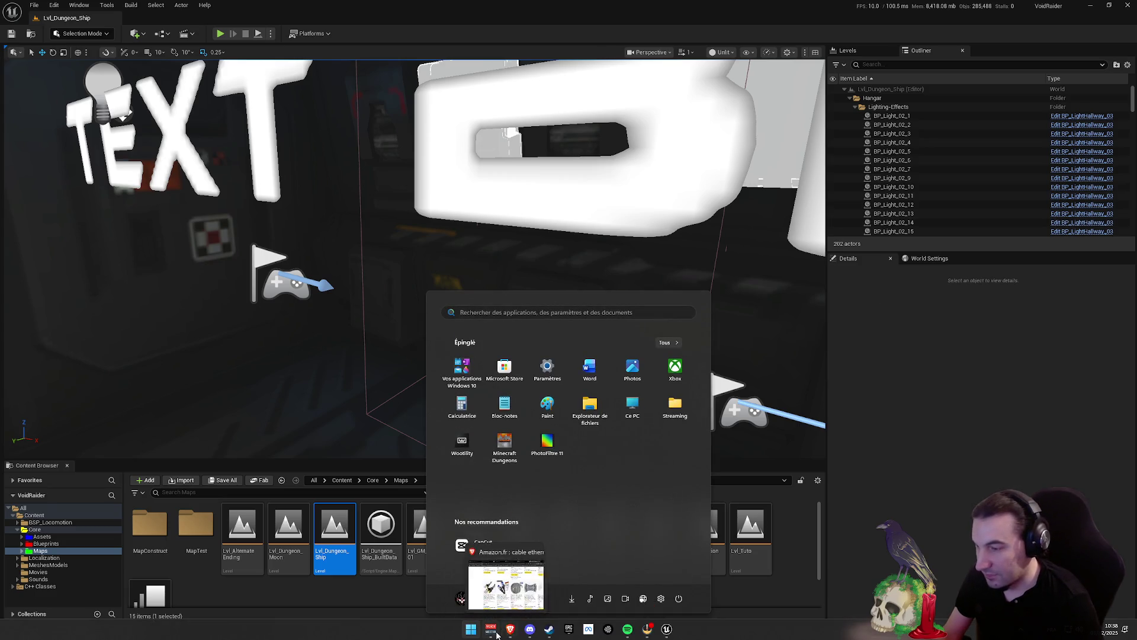
key("super")
key("super")
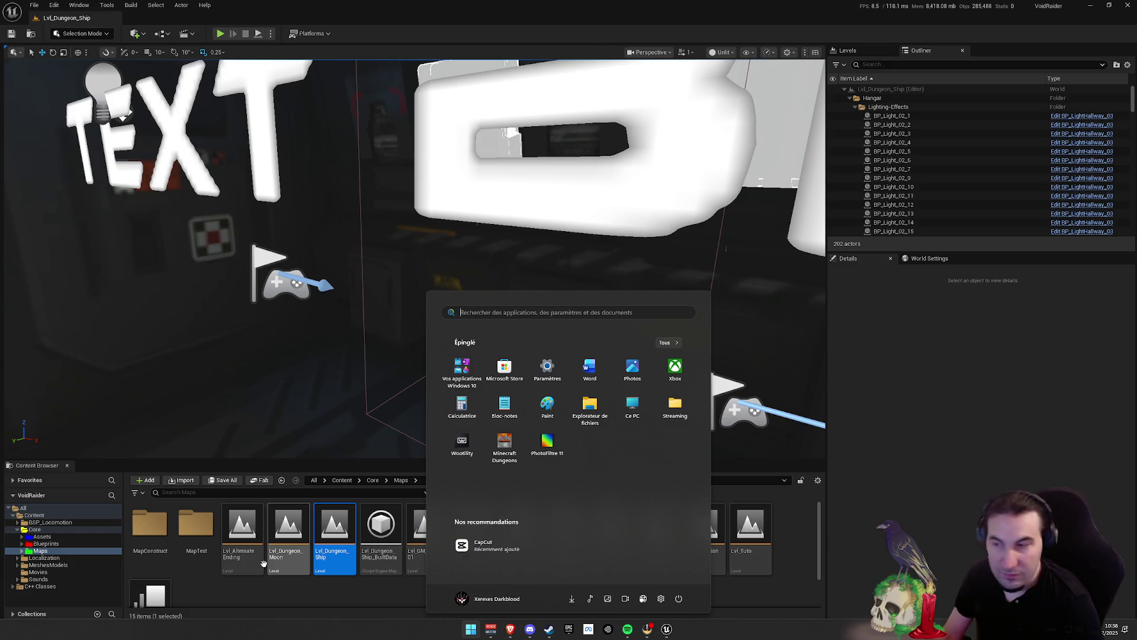
key("super")
left_click(219, 33)
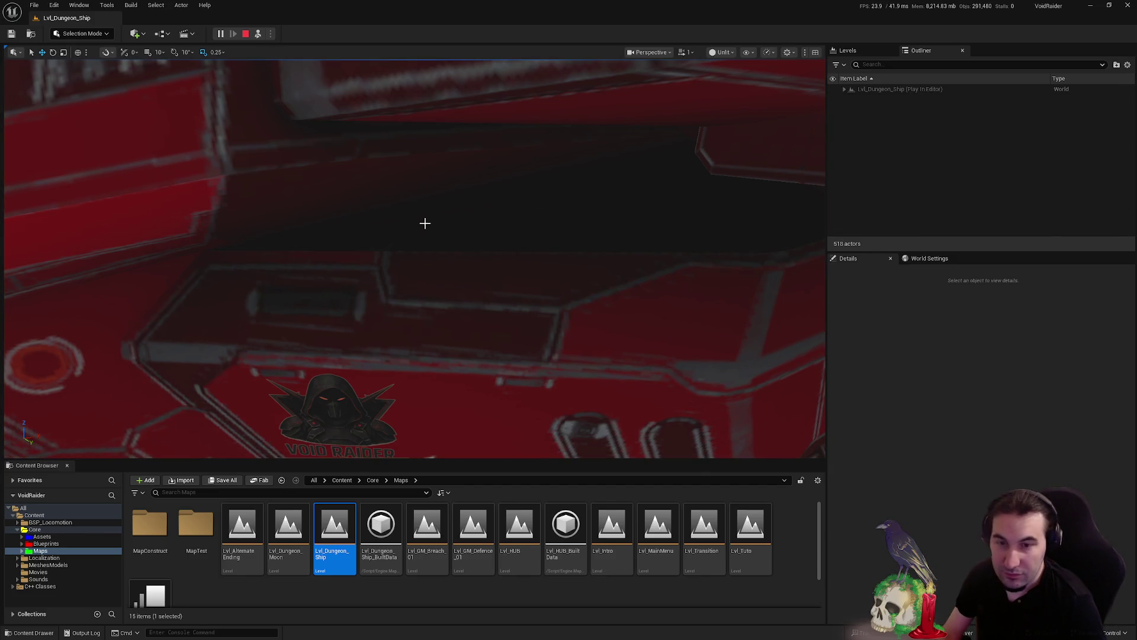
- Eject with F8, select BP_AutoDoor_Ship1, toggle possession, then stop Play In Editor
key("F8")
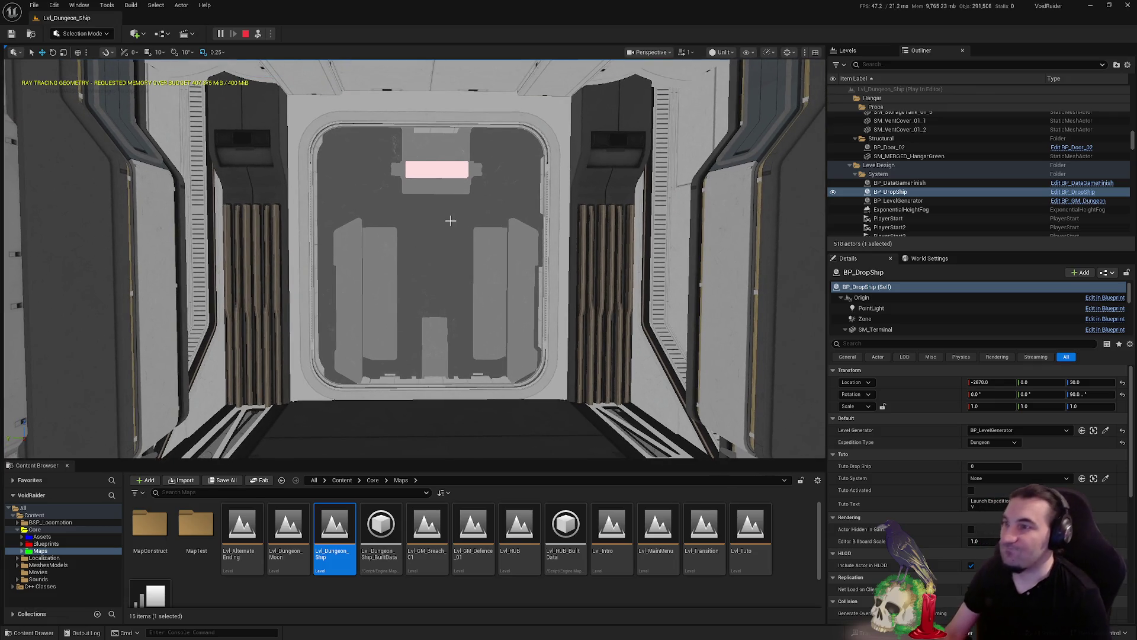
left_click(436, 254)
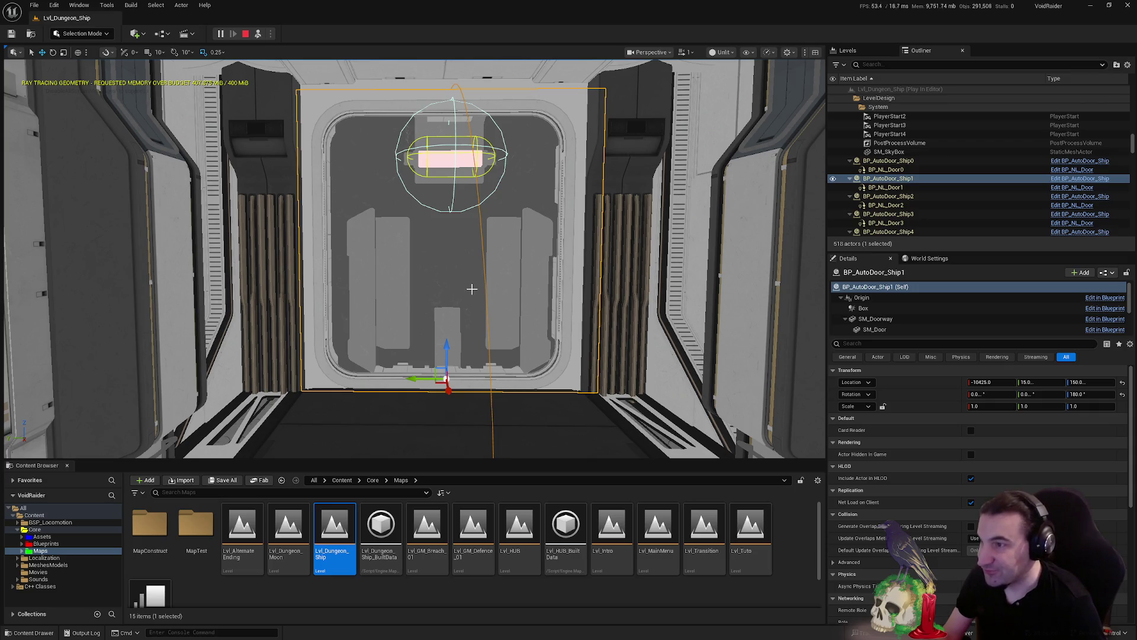
key("F8")
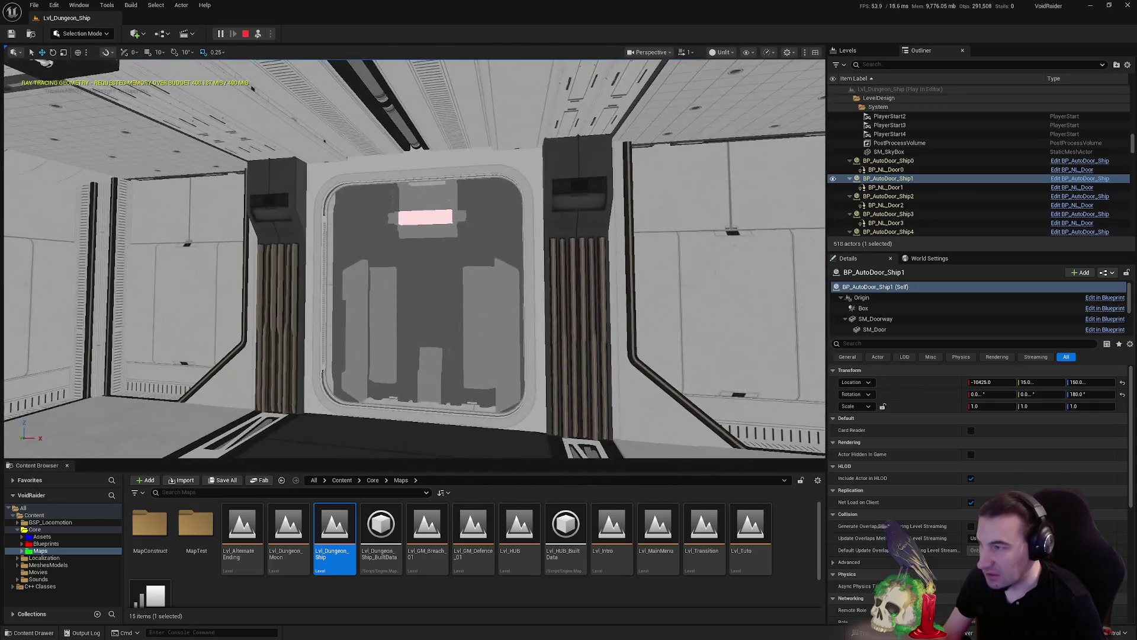
key("F8")
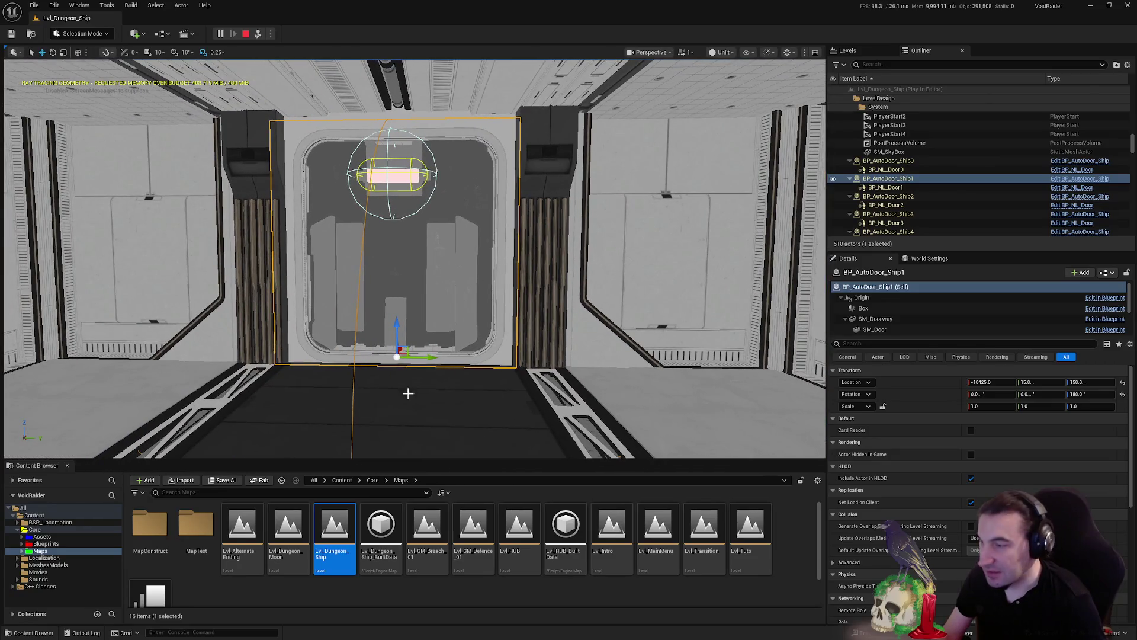
left_click(246, 36)
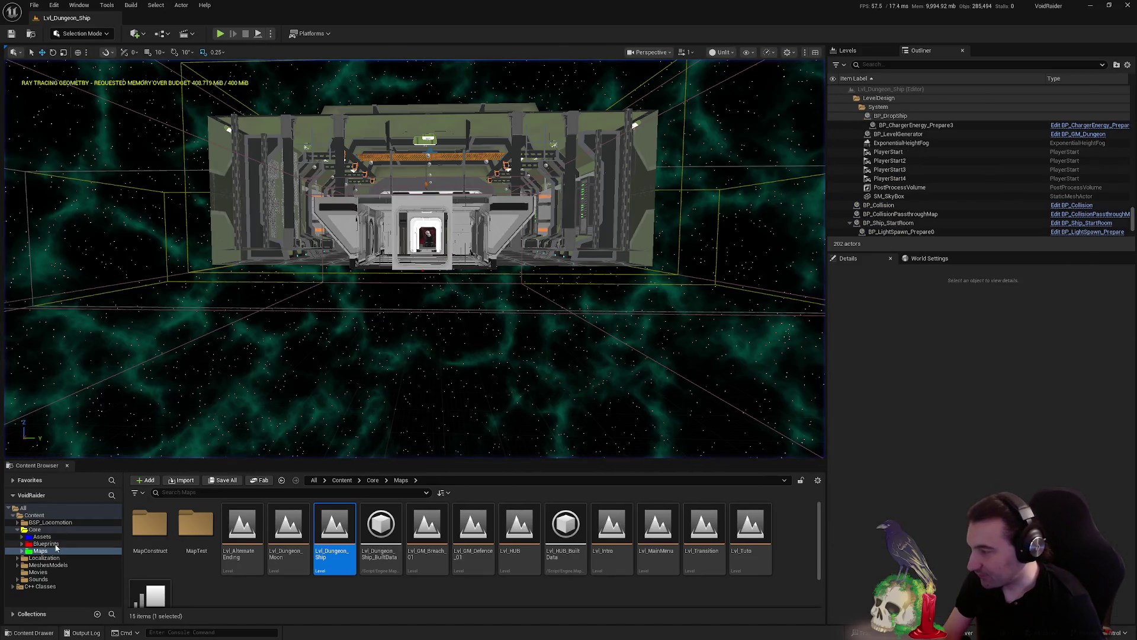
- Browse the Content Browser from Blueprints to the Systems folder, then to Assets
left_click(45, 543)
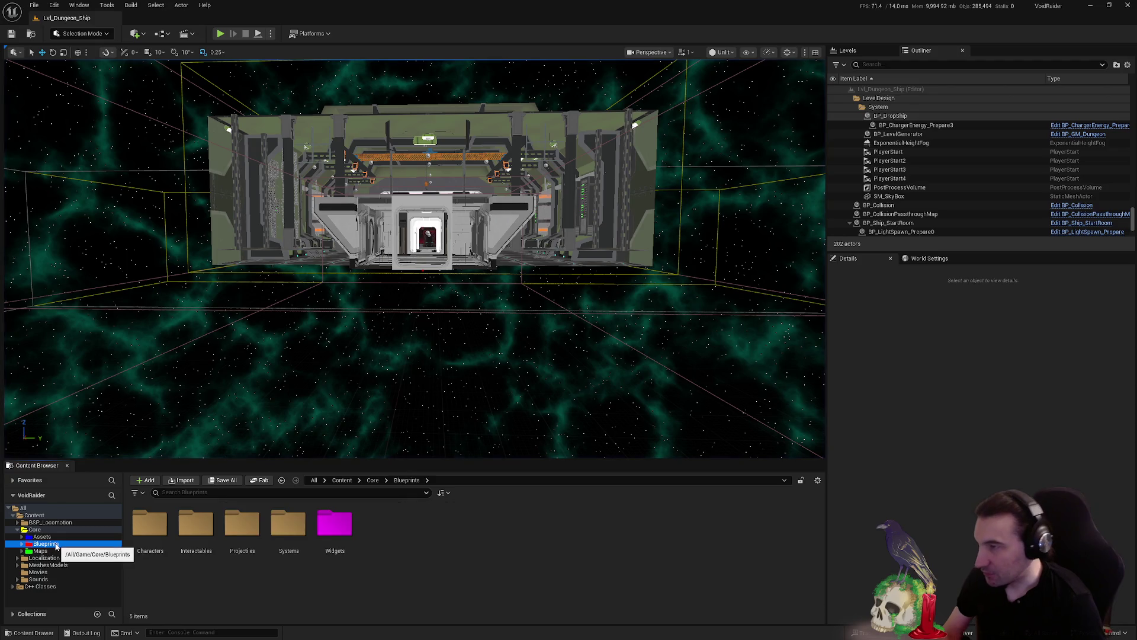
left_click(301, 542)
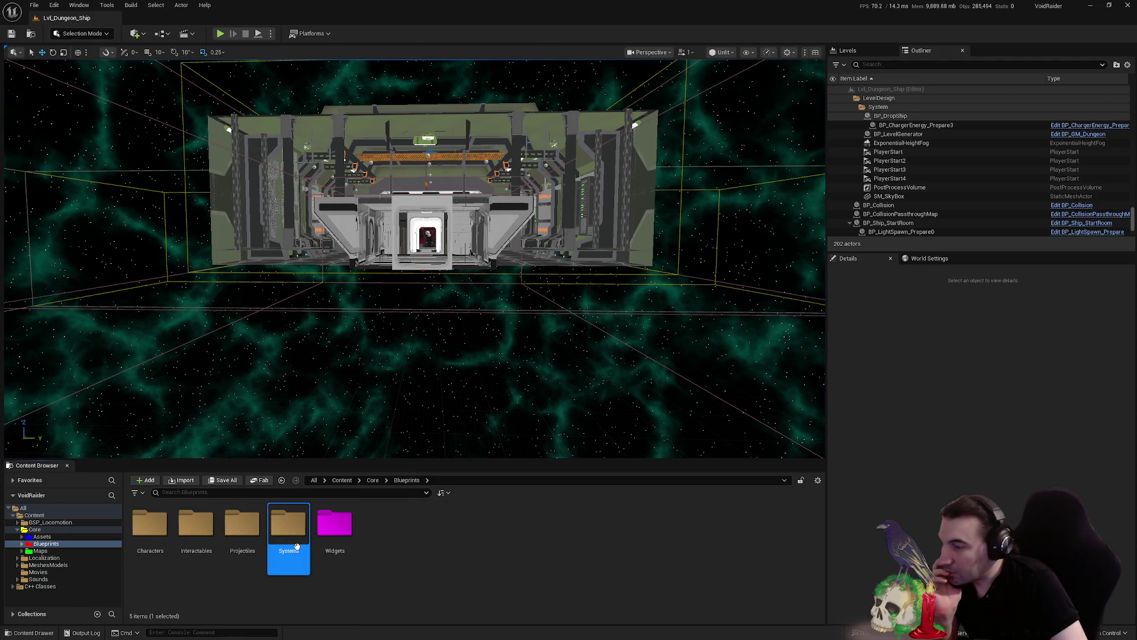
left_click(42, 536)
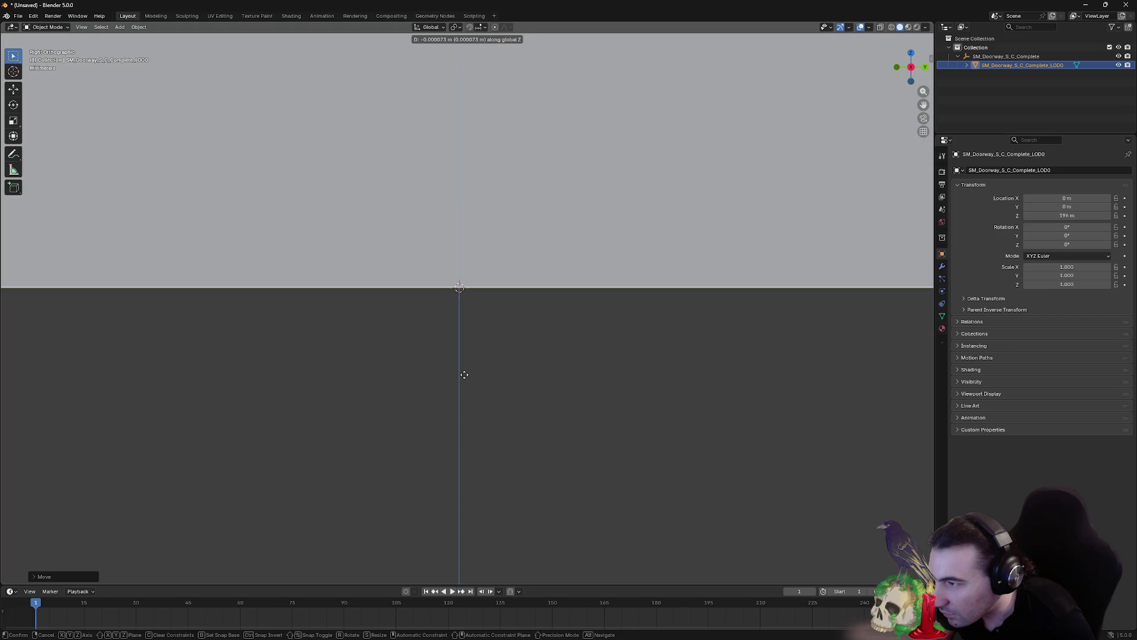
- Test-move the doorway along Z a few times and settle it in place
left_click(465, 374)
key("g")
key("z")
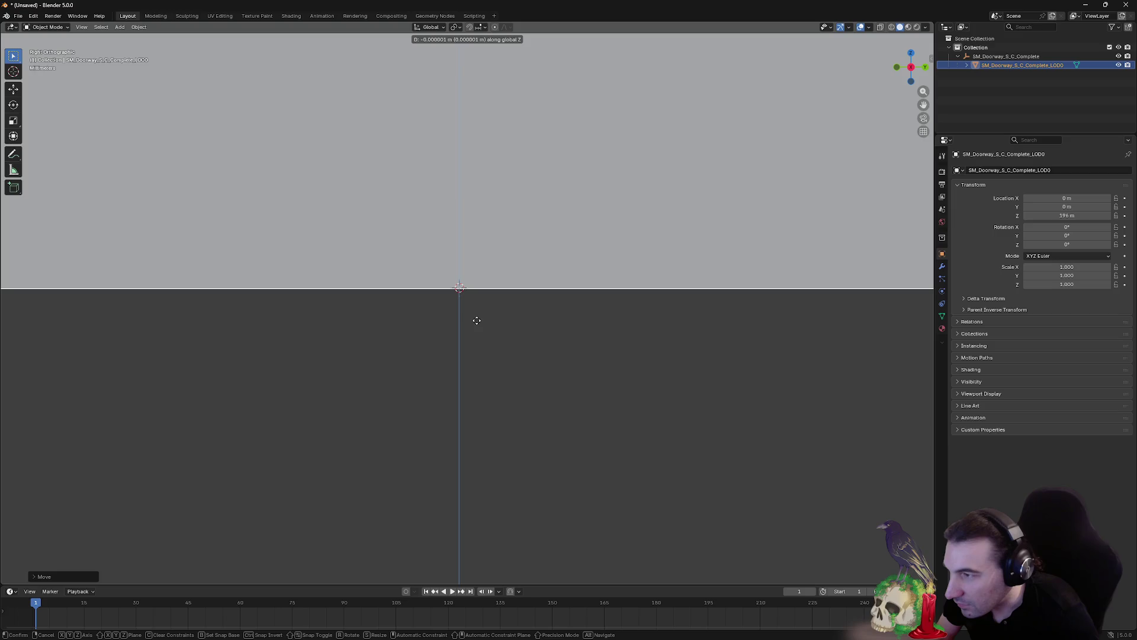
left_click(476, 322)
key("g")
key("z")
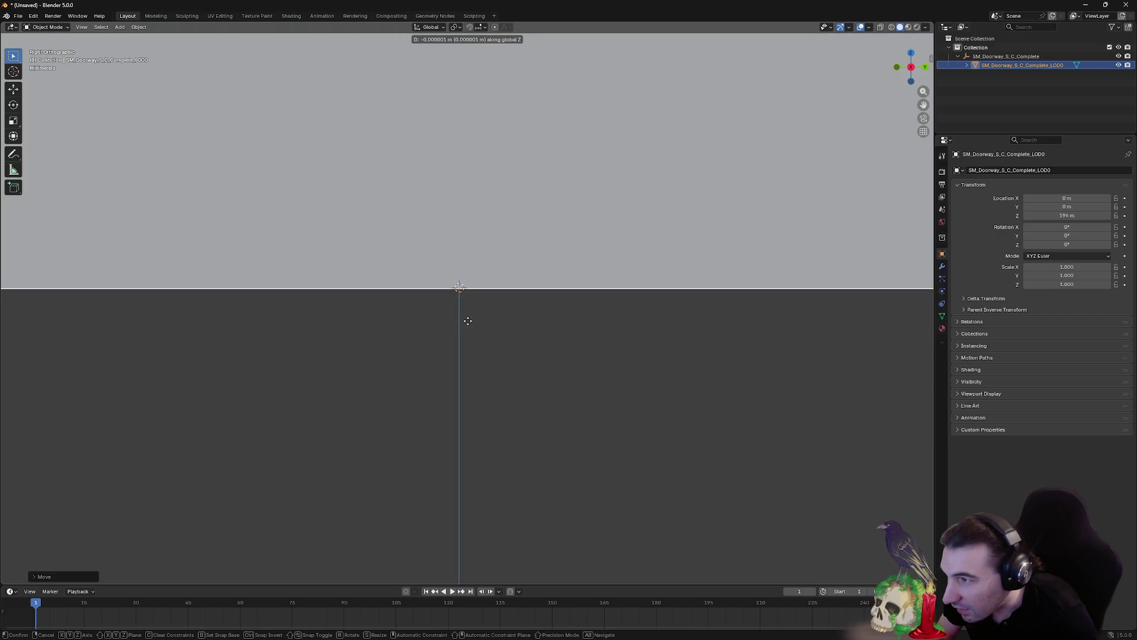
left_click(468, 320)
- Set SM_Doorway_S_C_Complete_LOD0's origin to the 3D cursor, placing it at 0, 0, 0
scroll(478, 314, "down", 8)
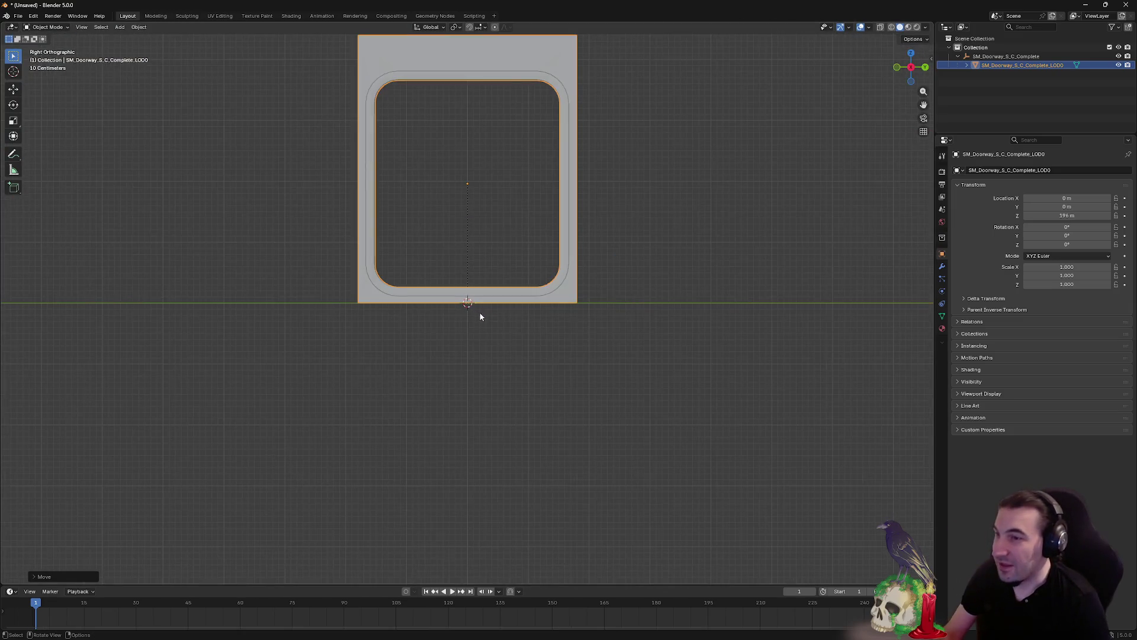
left_click(440, 287)
left_click_drag(440, 287, 501, 301)
left_click(501, 301)
right_click(522, 228)
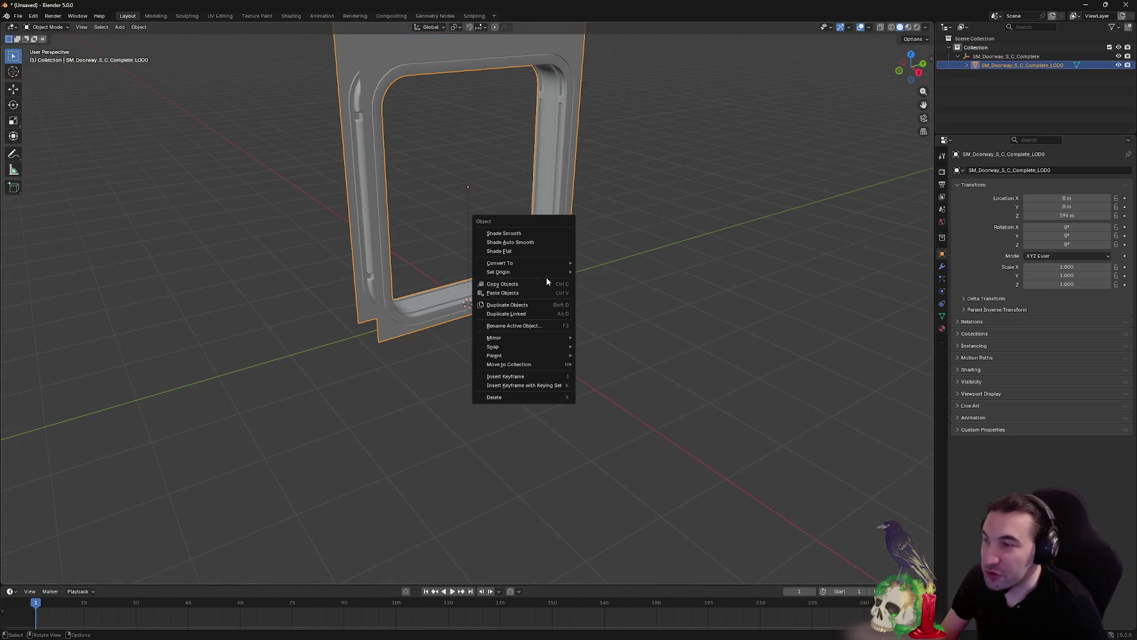
mouse_move(540, 276)
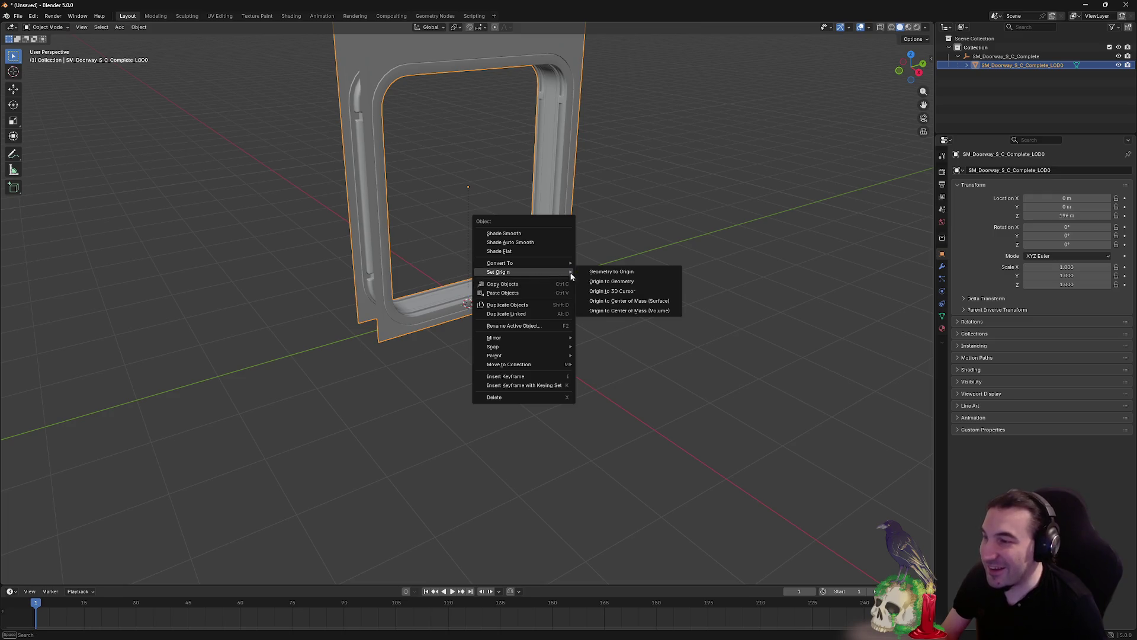
left_click(630, 291)
left_click_drag(583, 285, 602, 287)
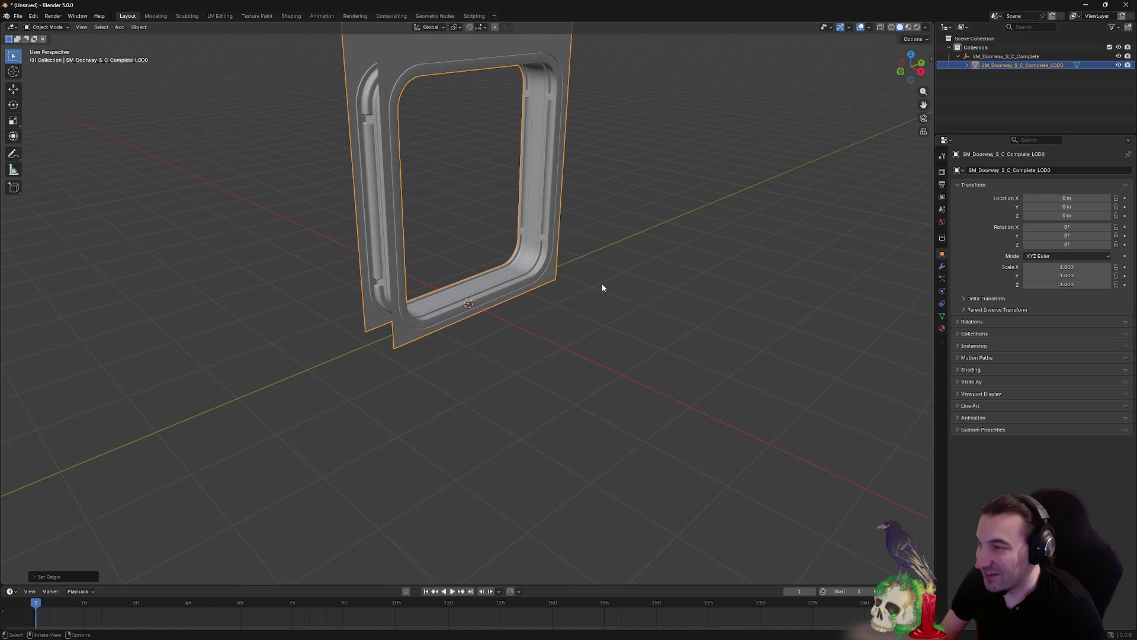
left_click(20, 16)
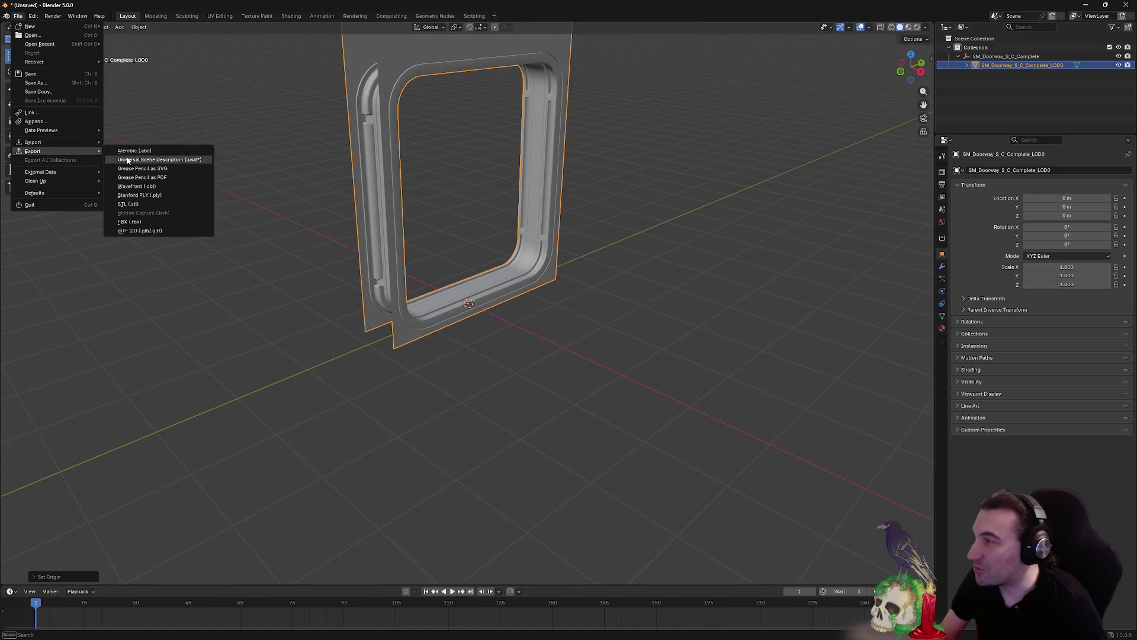
scroll(484, 216, "up", 5)
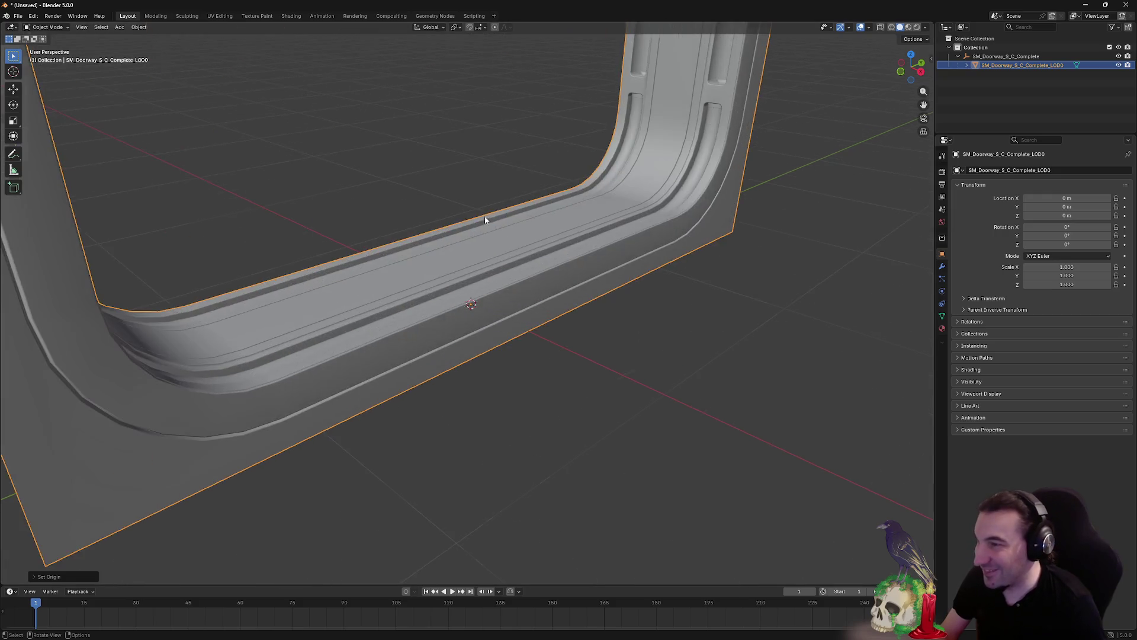
- Select the whole doorway mesh and export it as FBX over SM_Doorway_S_C_Complete.FBX on the Desktop
left_click(155, 16)
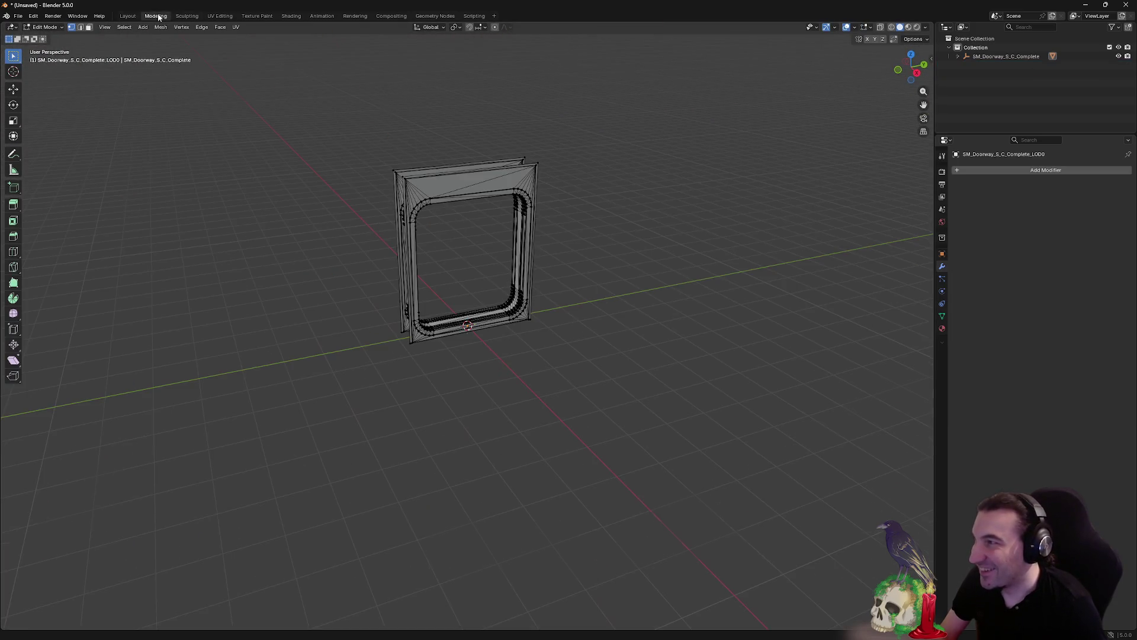
scroll(514, 246, "up", 5)
key("a")
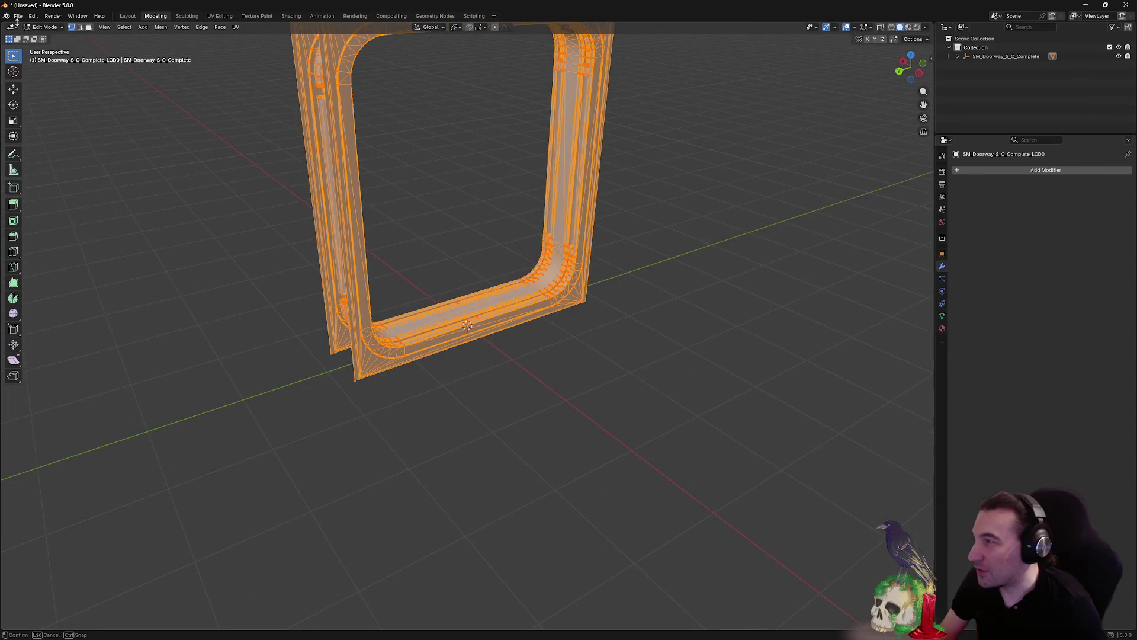
left_click(18, 16)
mouse_move(59, 152)
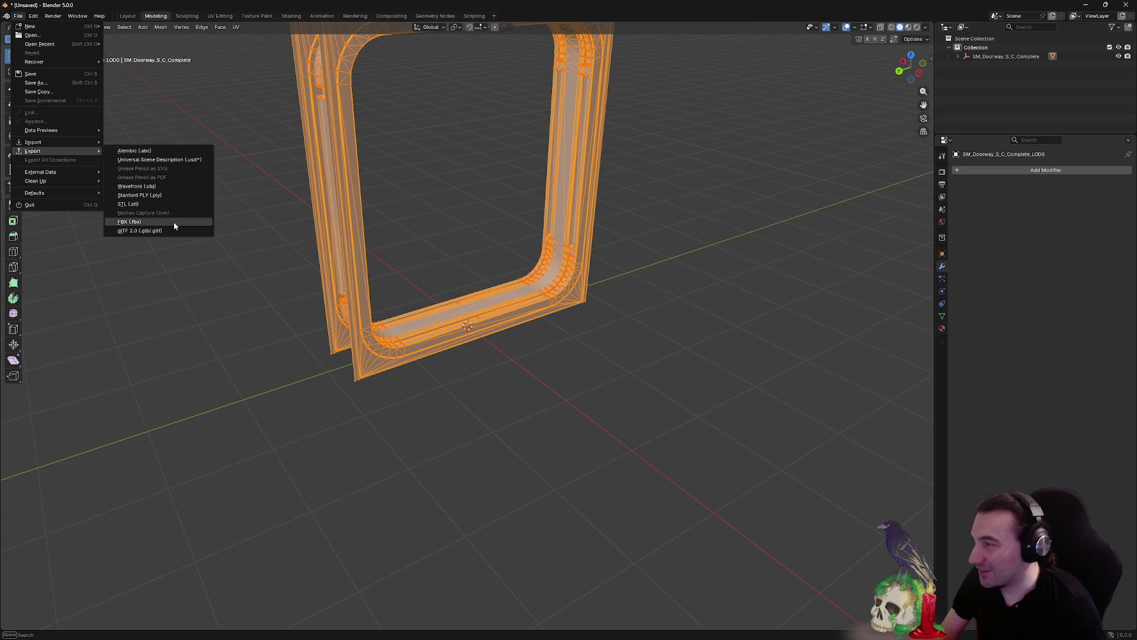
left_click(174, 222)
left_click(80, 276)
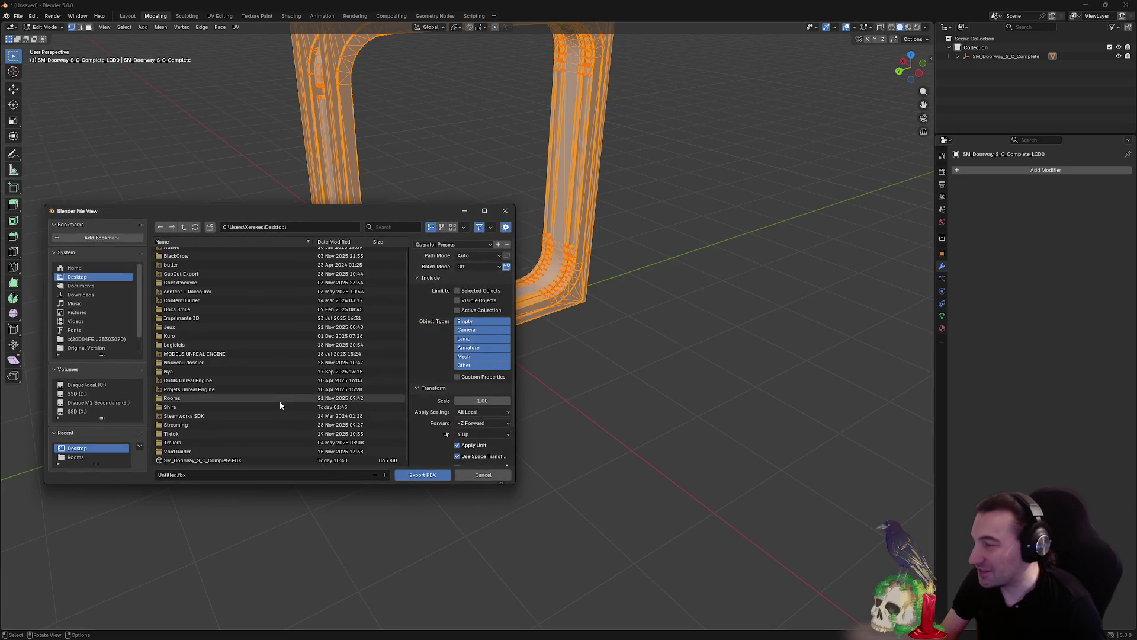
left_click(244, 461)
left_click(444, 476)
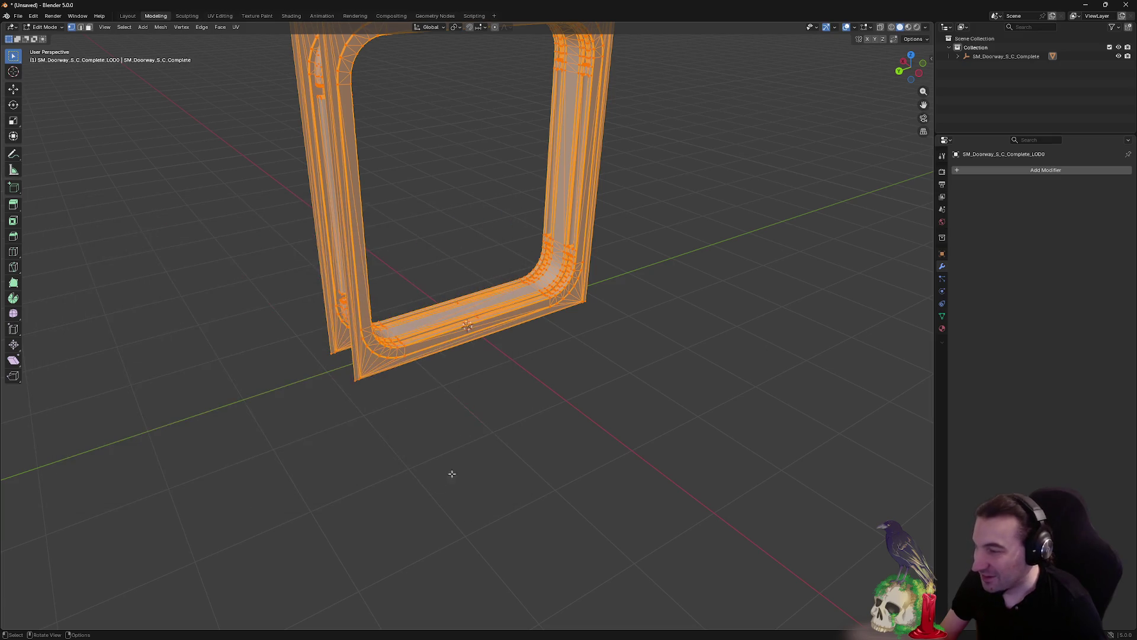
- Minimise Blender to return to Unreal, cancelling the accidental close
left_click(1127, 5)
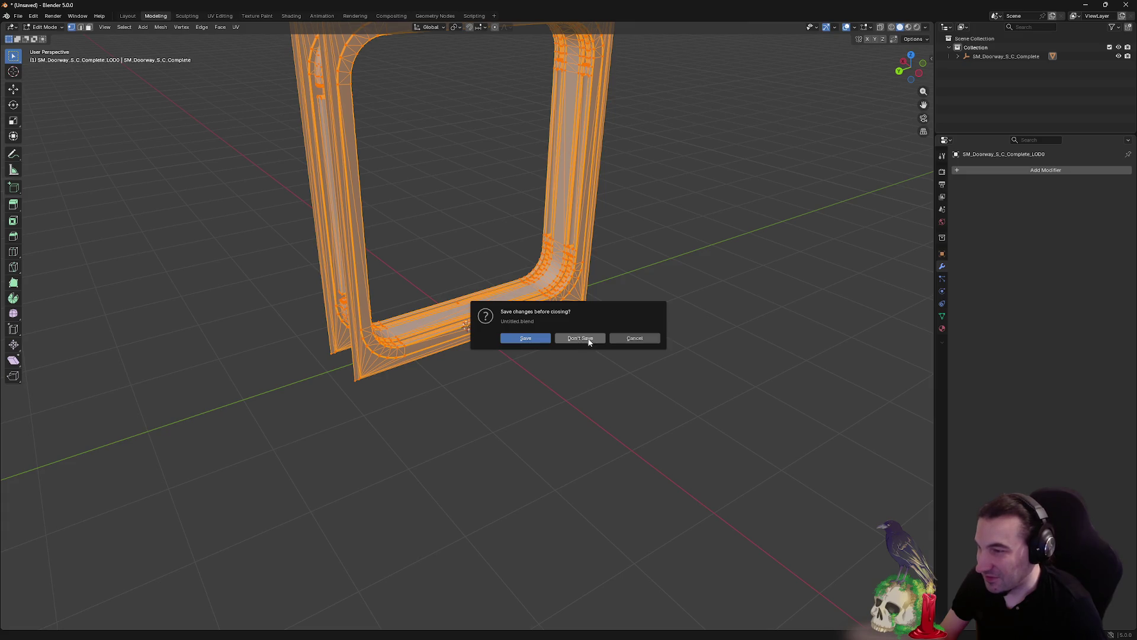
left_click(634, 338)
left_click(1085, 4)
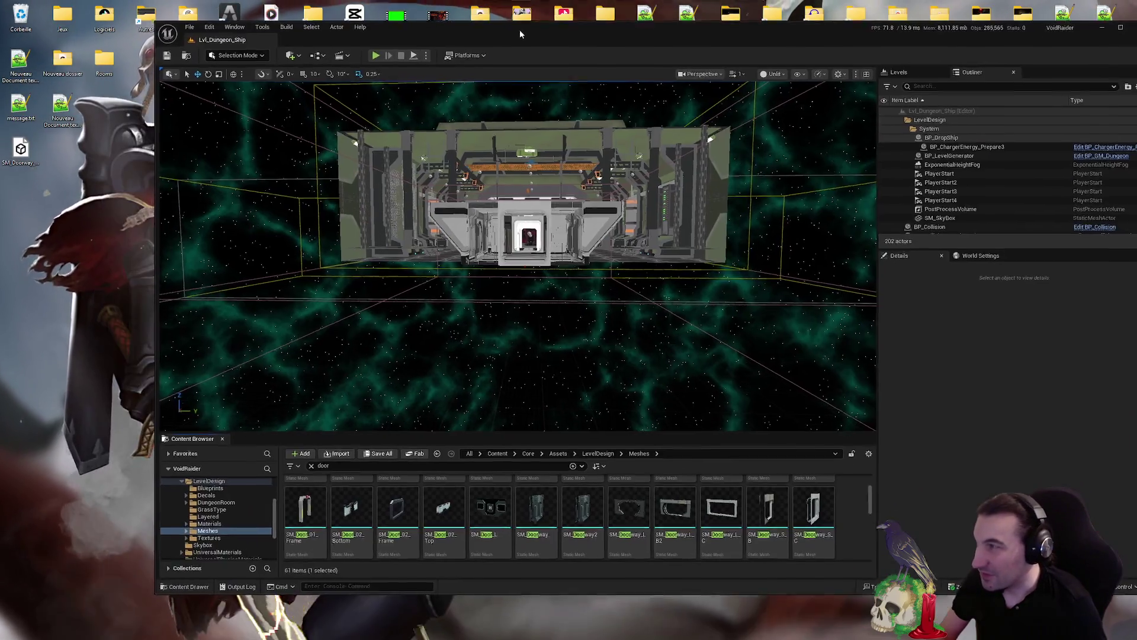
- Reimport the Desktop doorway FBX onto the SM_Doorway_S_C_Complete asset in the Content Browser
left_click_drag(520, 34, 489, 30)
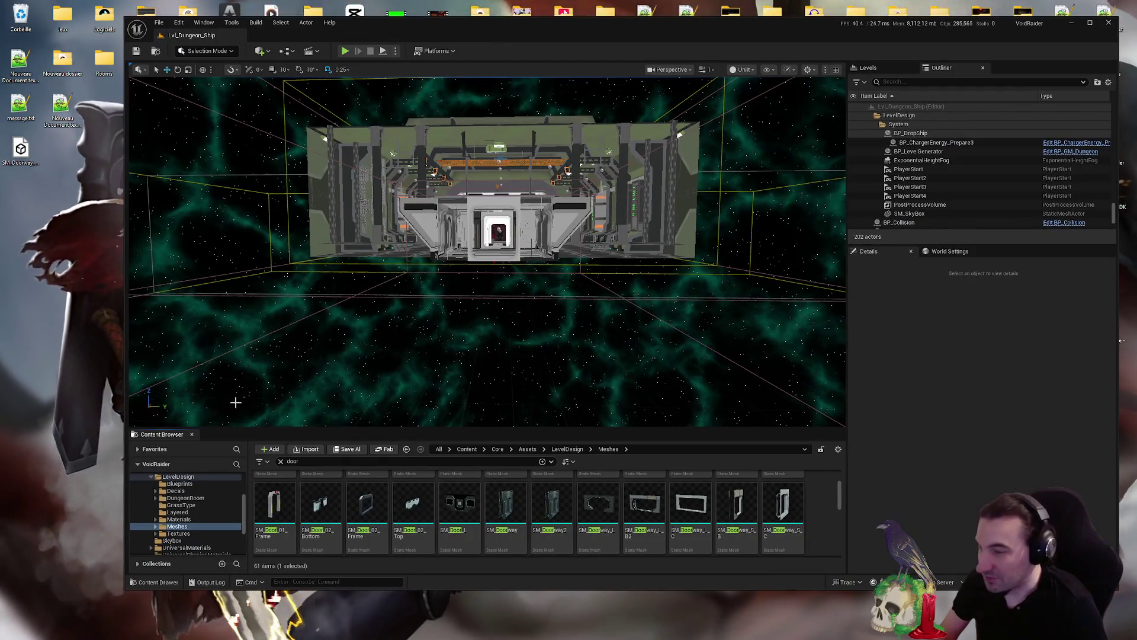
scroll(618, 518, "down", 1)
left_click(274, 509)
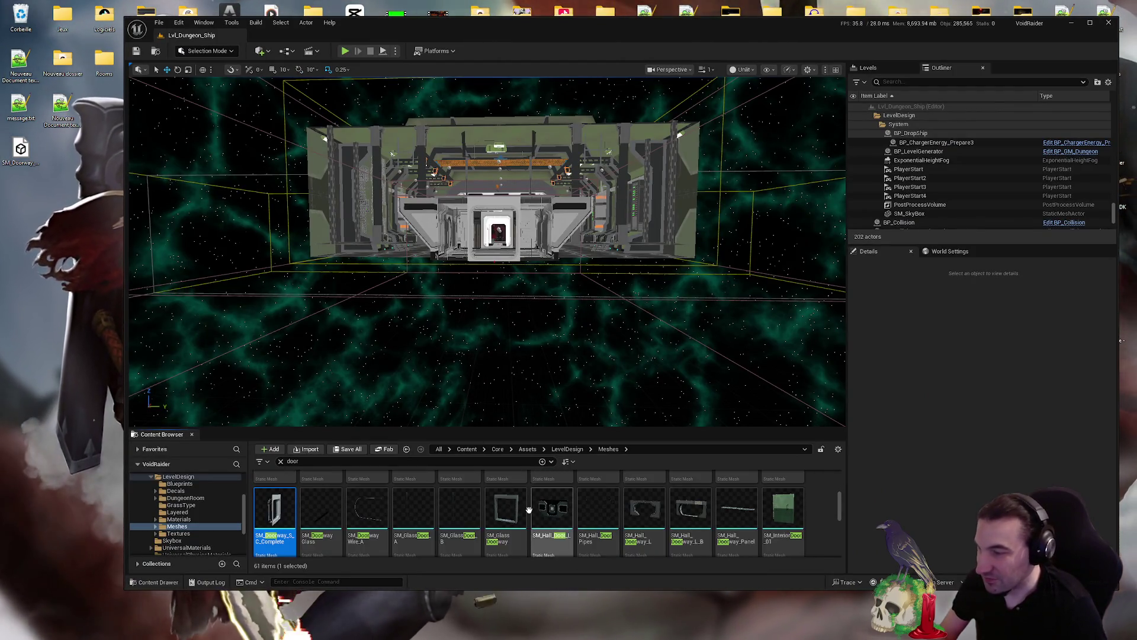
left_click_drag(31, 151, 276, 517)
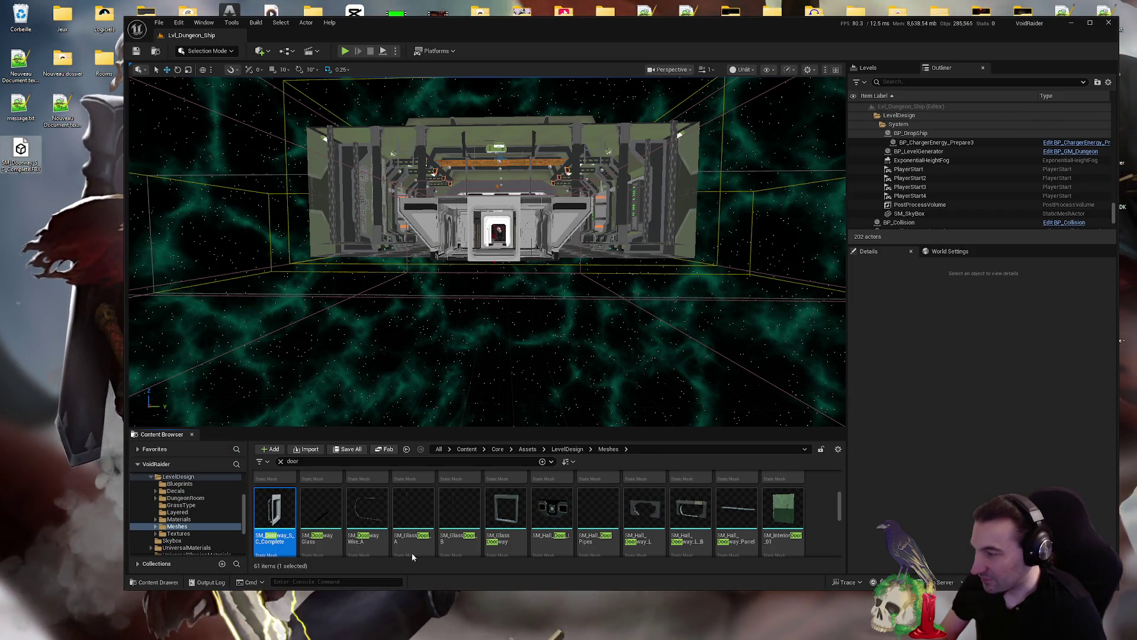
- Save all modified content packages
scroll(321, 522, "down", 1)
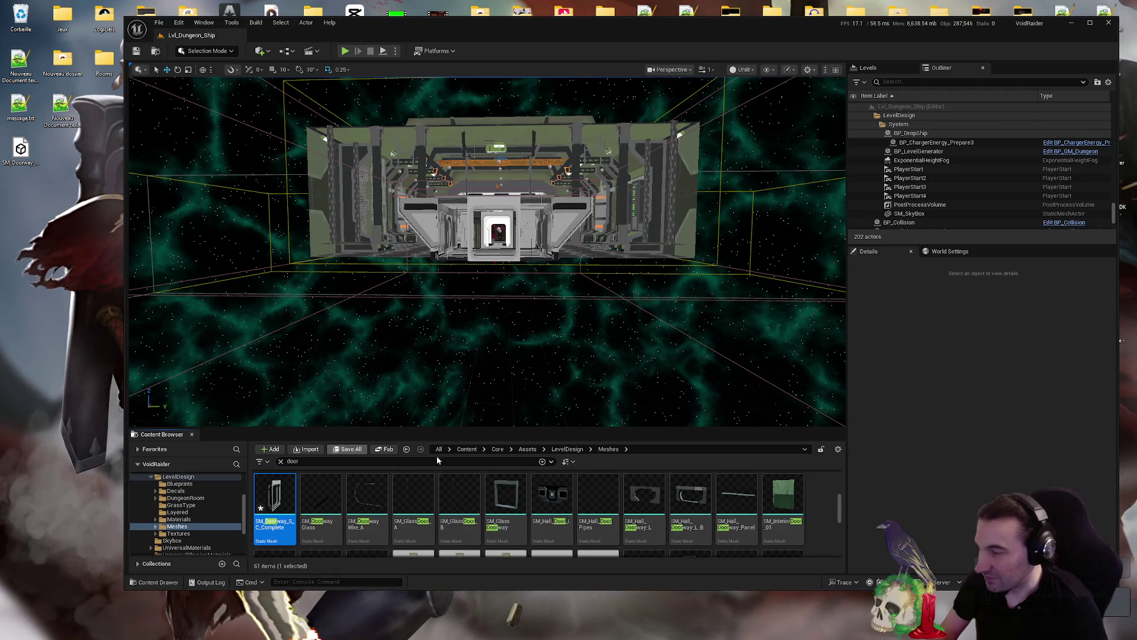
left_click(347, 448)
left_click(638, 422)
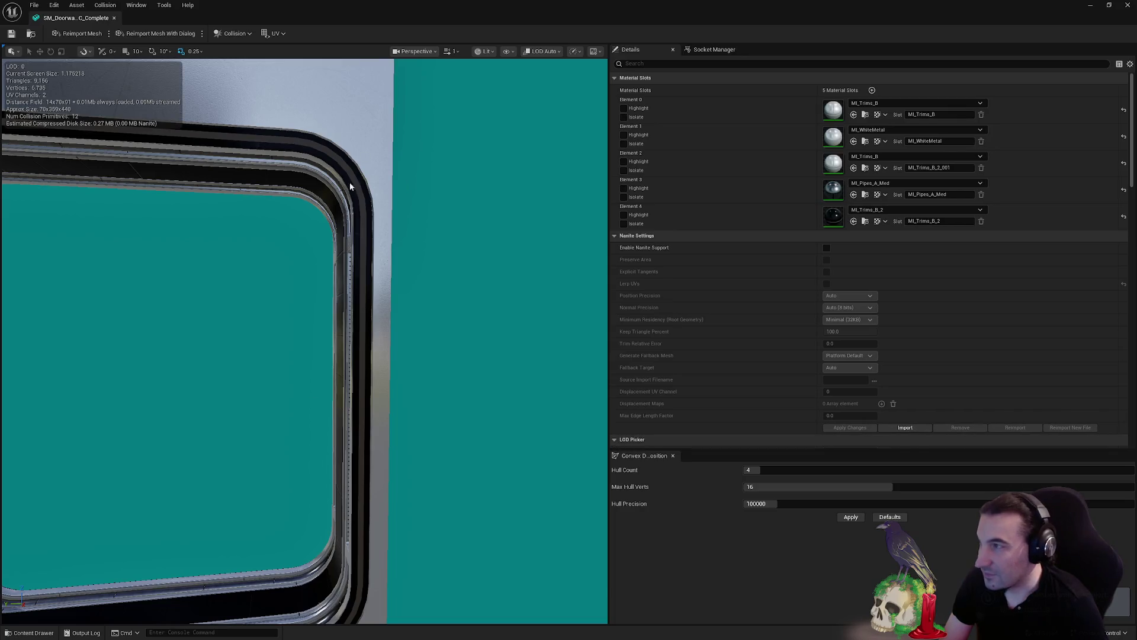
- Tick Enable Collision on mesh sections 1, 2 and 3 of LOD 0
left_click_drag(480, 128, 490, 160)
scroll(812, 269, "down", 5)
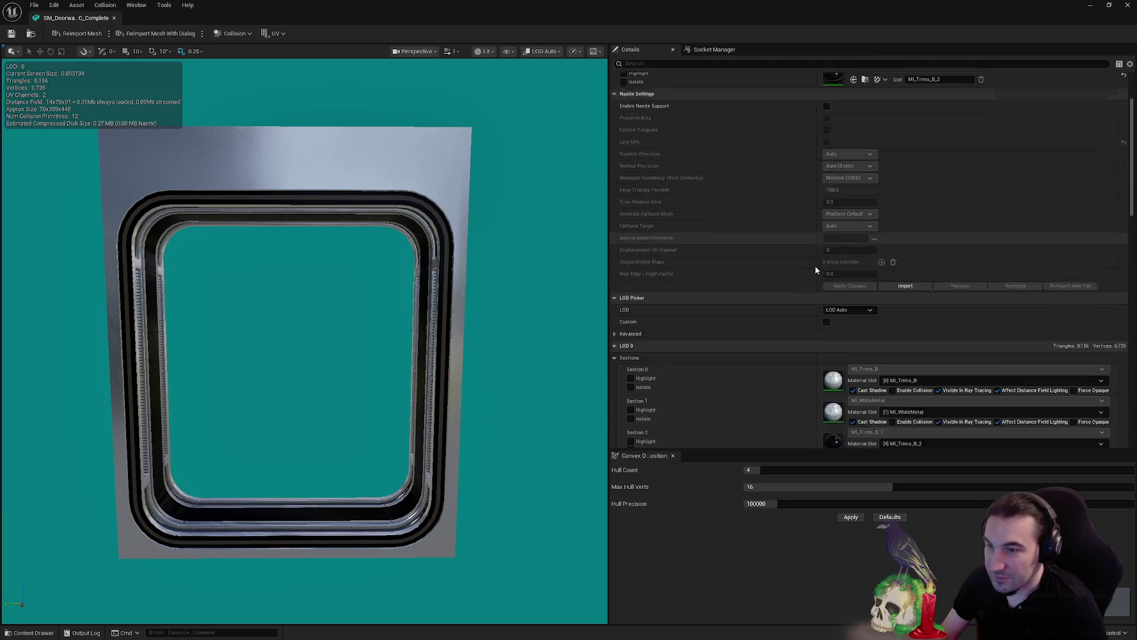
scroll(835, 273, "up", 2)
scroll(848, 290, "down", 8)
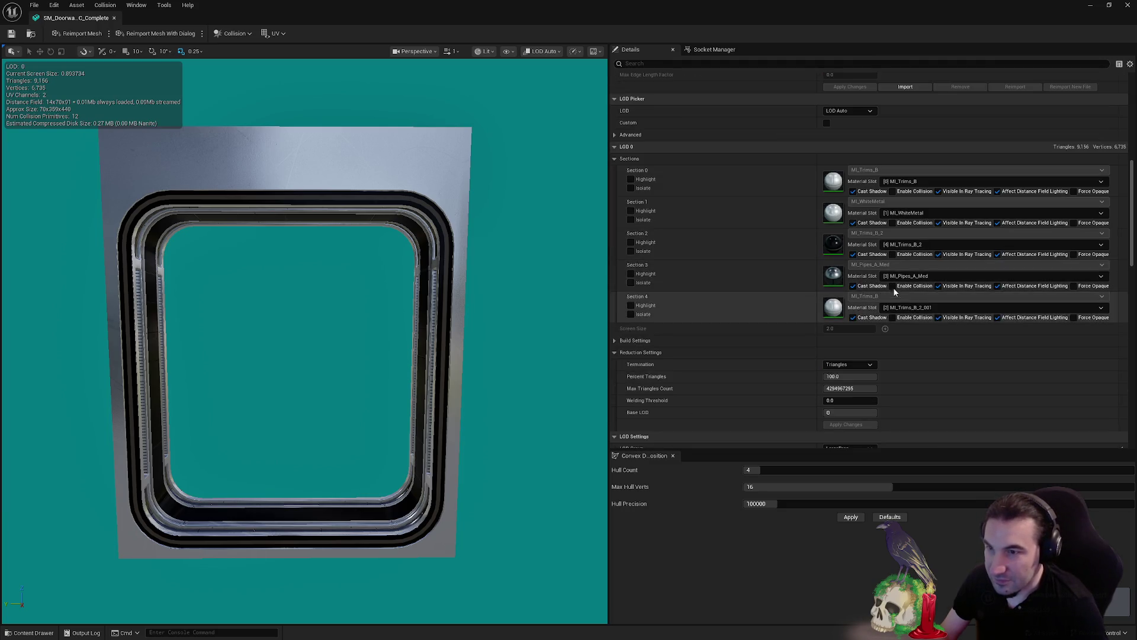
left_click(892, 222)
left_click(893, 254)
left_click(892, 285)
- Expand and collapse Collision > Primitives > Convex Elements to review the 12 hulls
scroll(894, 320, "up", 12)
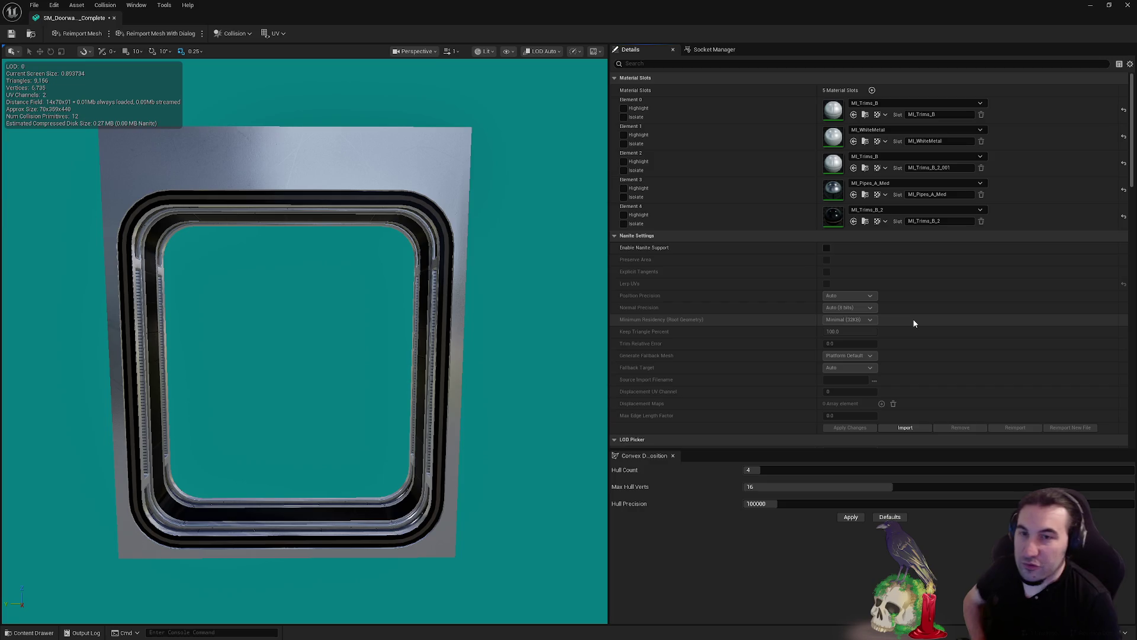
scroll(909, 314, "down", 9)
scroll(850, 279, "down", 10)
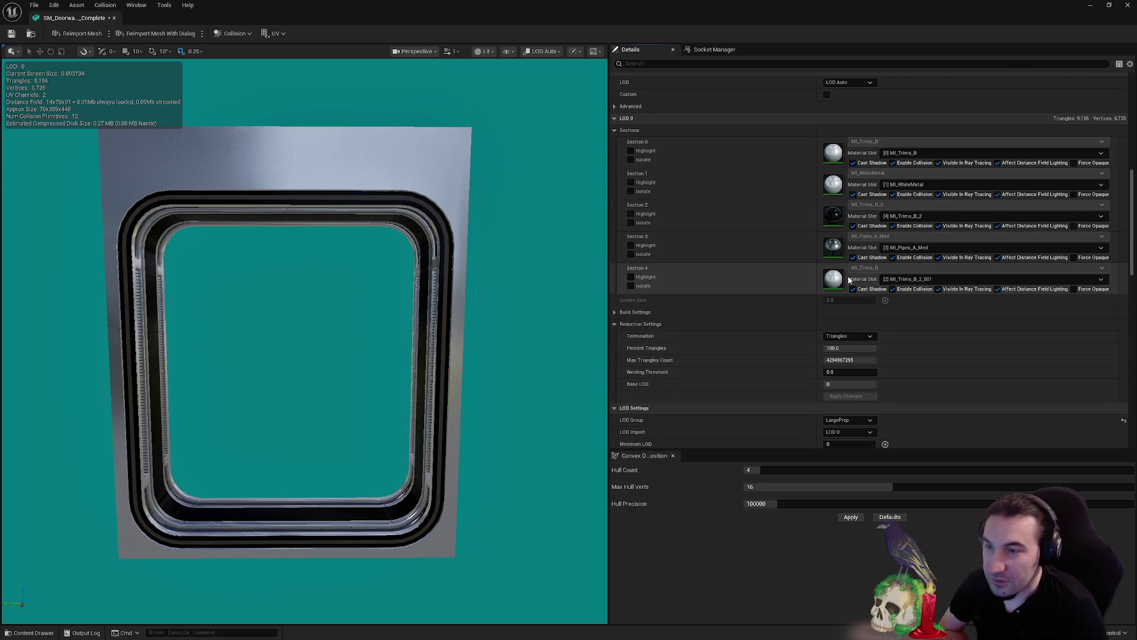
scroll(844, 286, "down", 6)
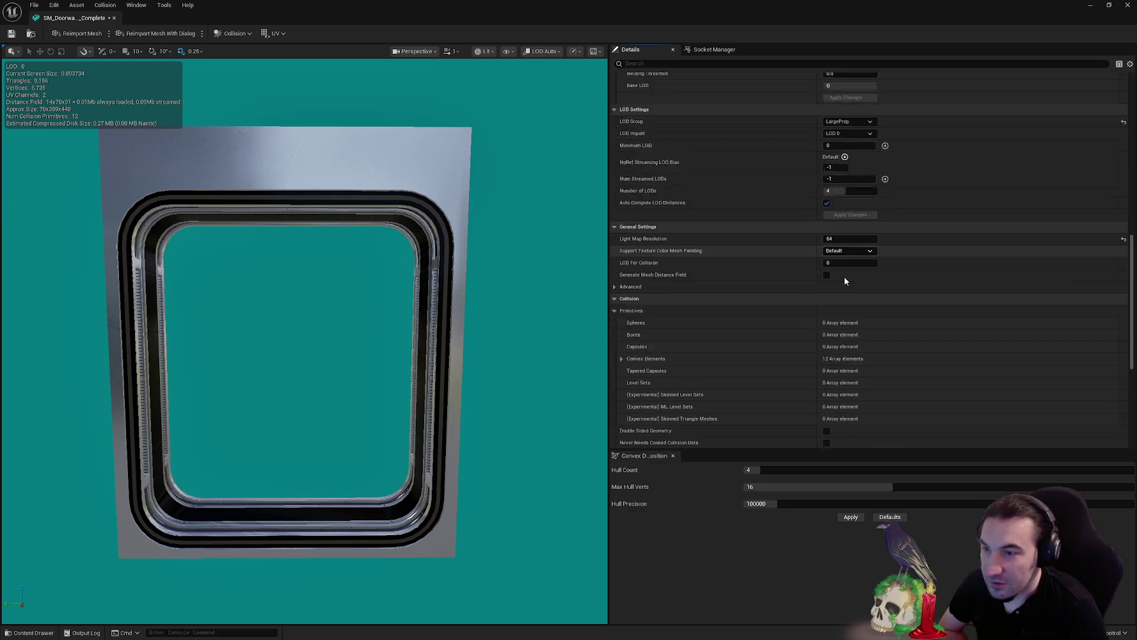
left_click(621, 302)
left_click(622, 302)
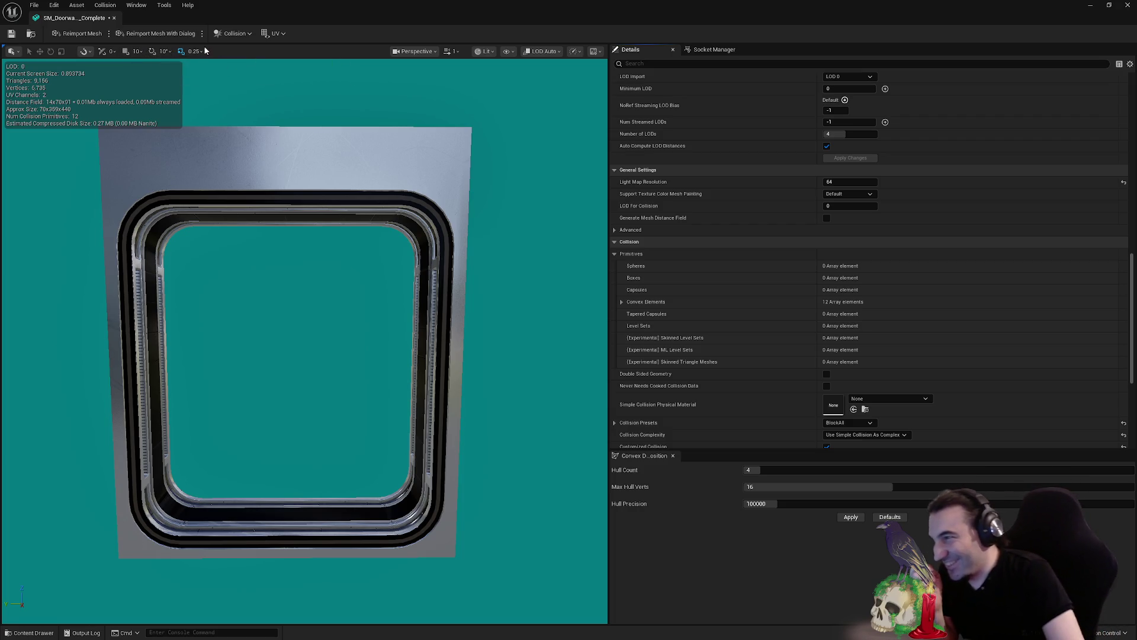
left_click(516, 55)
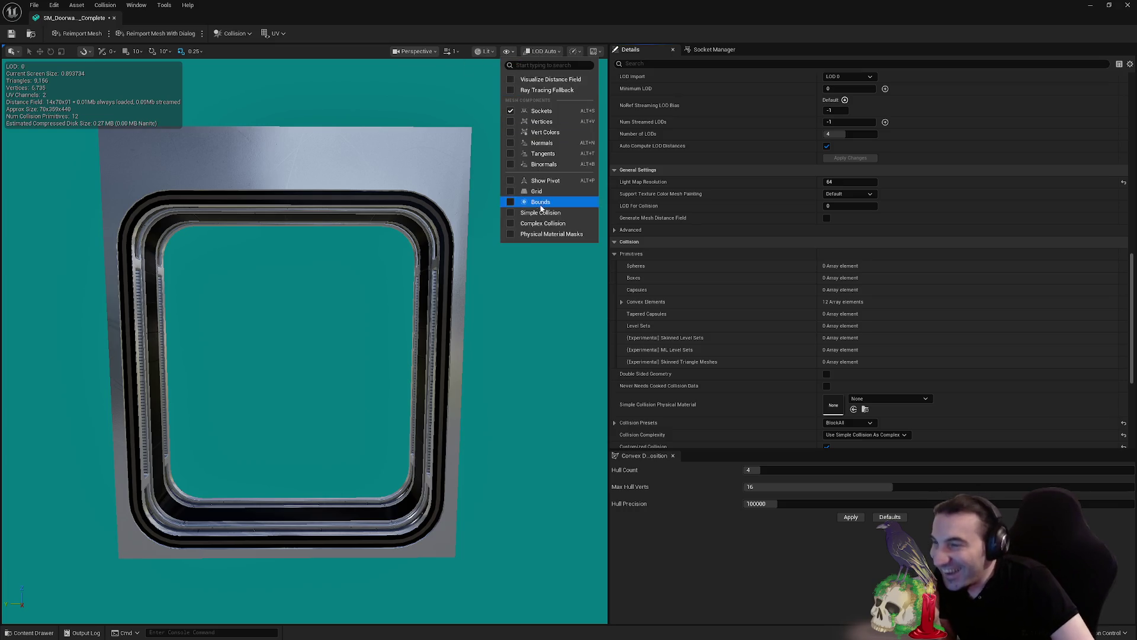
- Show Simple Collision and select several convex hulls around the doorway to inspect them
left_click(511, 213)
left_click_drag(434, 269, 463, 344)
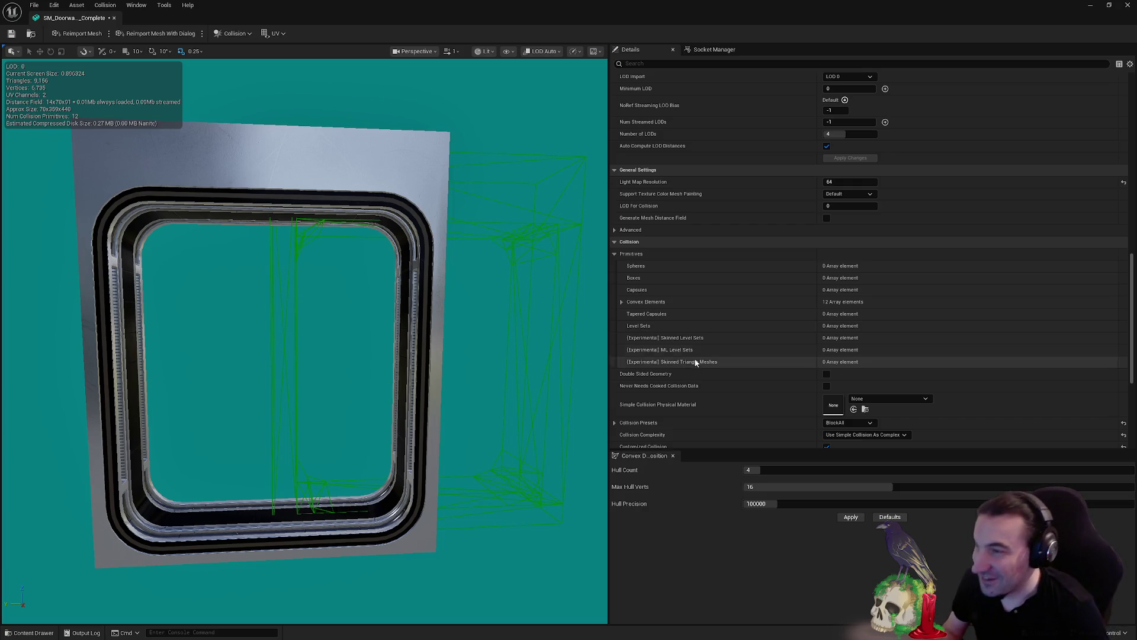
left_click_drag(489, 321, 550, 540)
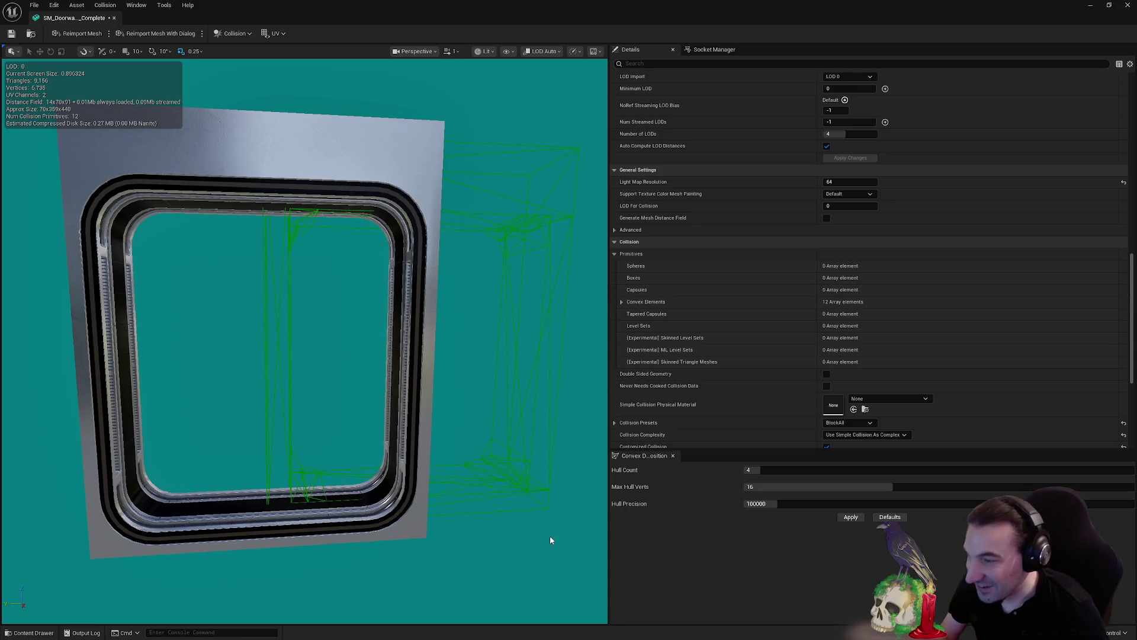
left_click(547, 507)
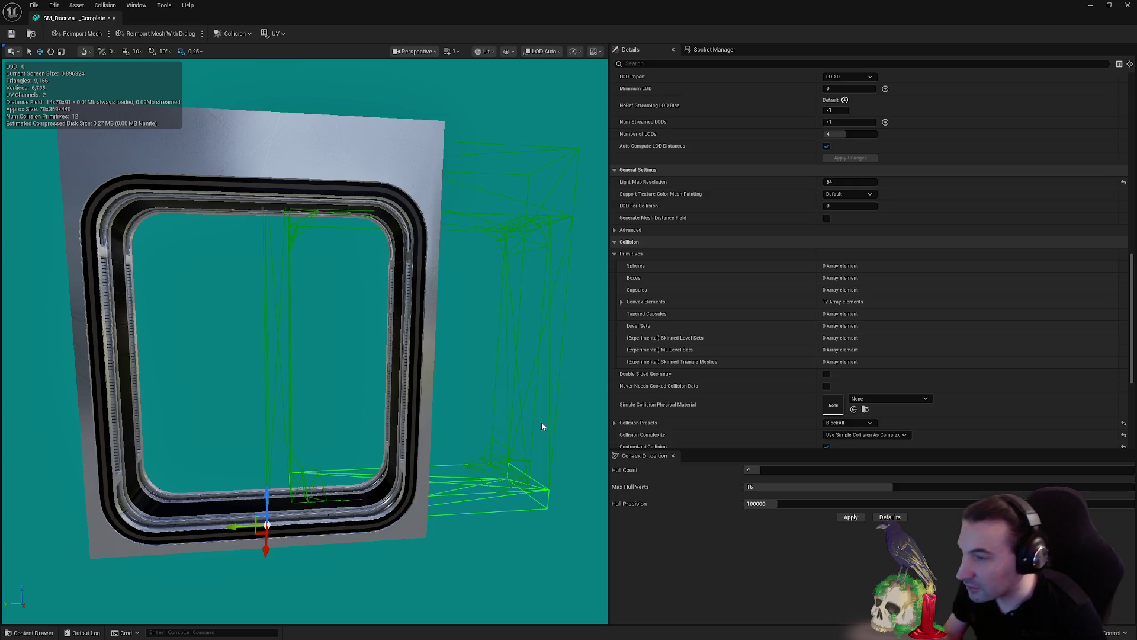
left_click(622, 302)
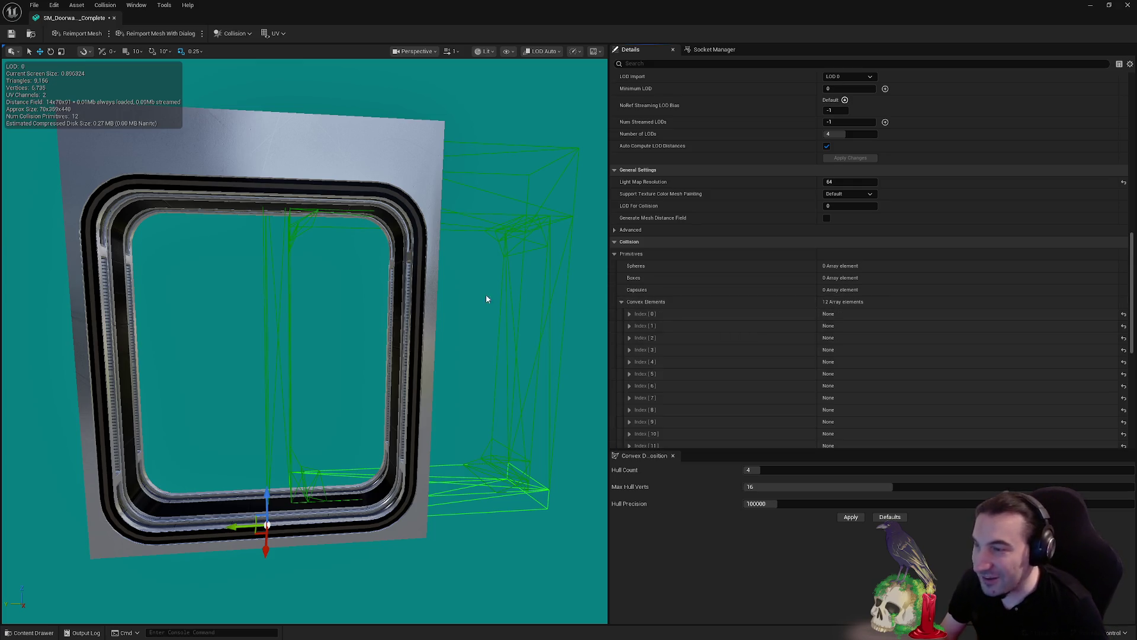
left_click(264, 352)
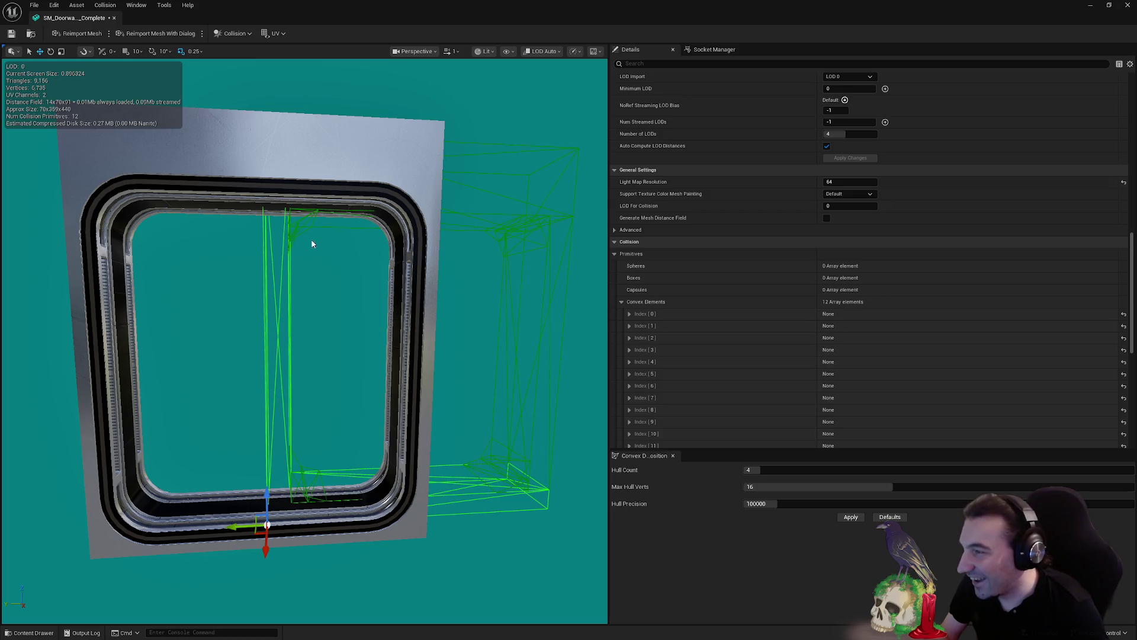
left_click_drag(304, 225, 213, 245)
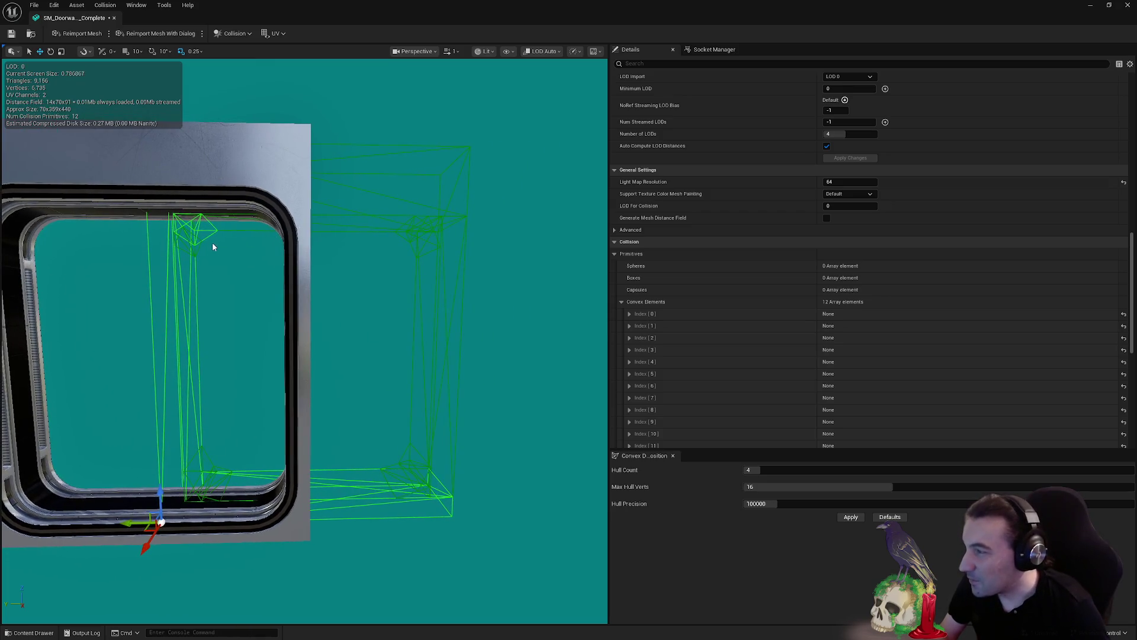
left_click(414, 229, "ctrl")
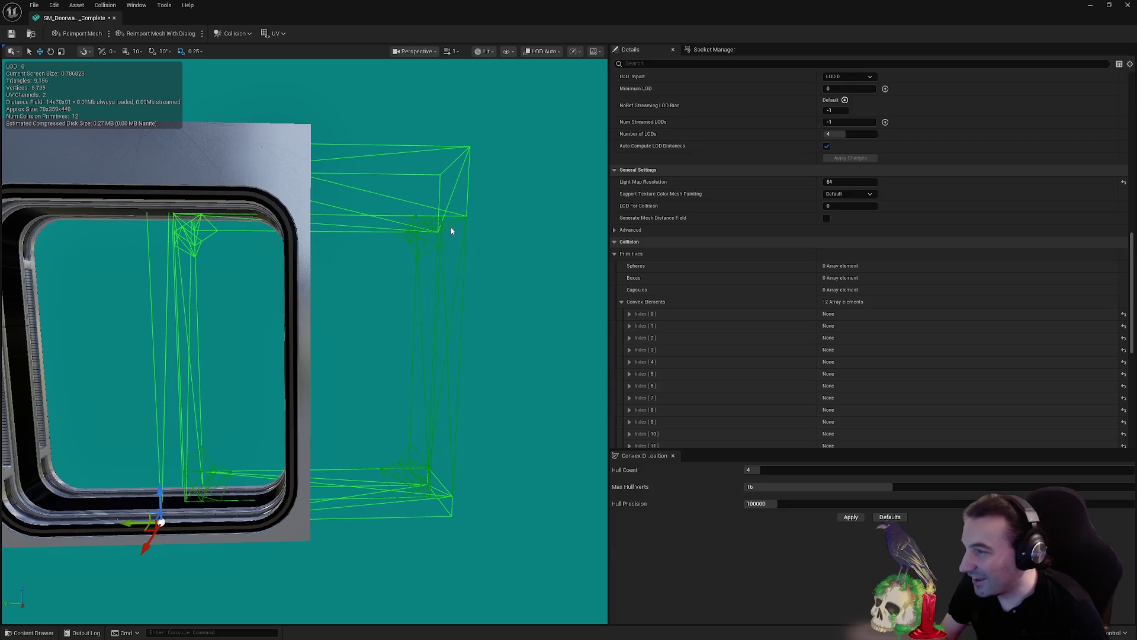
left_click(401, 236, "ctrl")
left_click(441, 292, "ctrl")
- Inspect the hulls along the ledge and frame corners up close, then save the mesh
left_click_drag(438, 374, 431, 375)
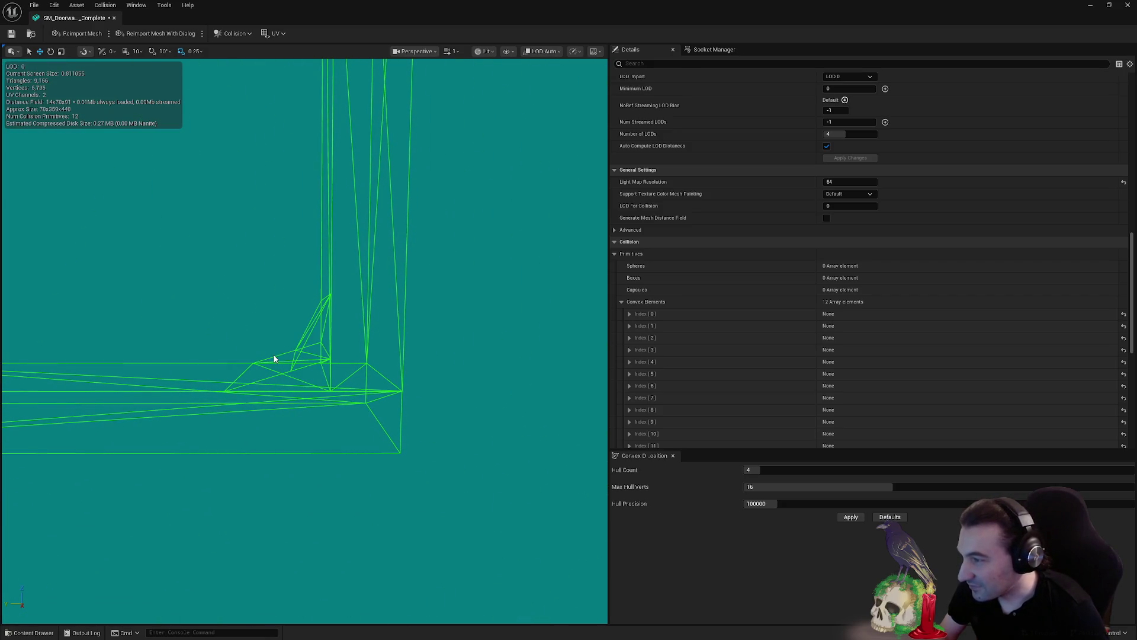
left_click_drag(375, 335, 375, 335)
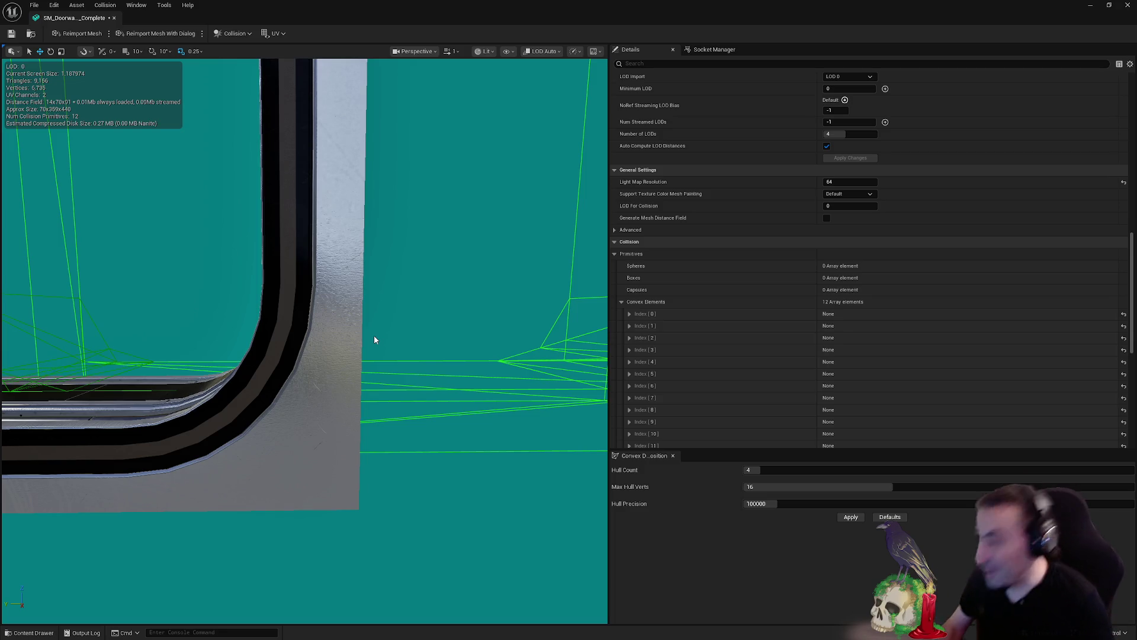
left_click_drag(374, 335, 296, 321)
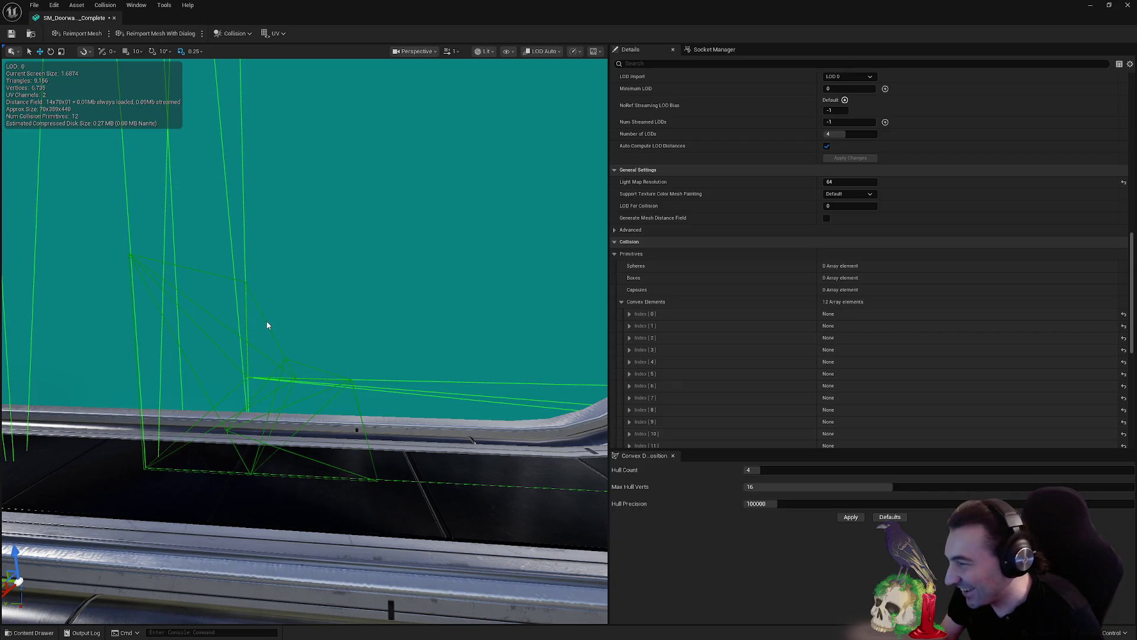
left_click(305, 360)
mouse_move(410, 344)
left_mouse_down()
mouse_move(288, 382)
mouse_move(122, 374)
mouse_move(379, 373)
mouse_move(356, 379)
mouse_move(405, 442)
left_mouse_up()
left_click_drag(282, 405, 281, 404)
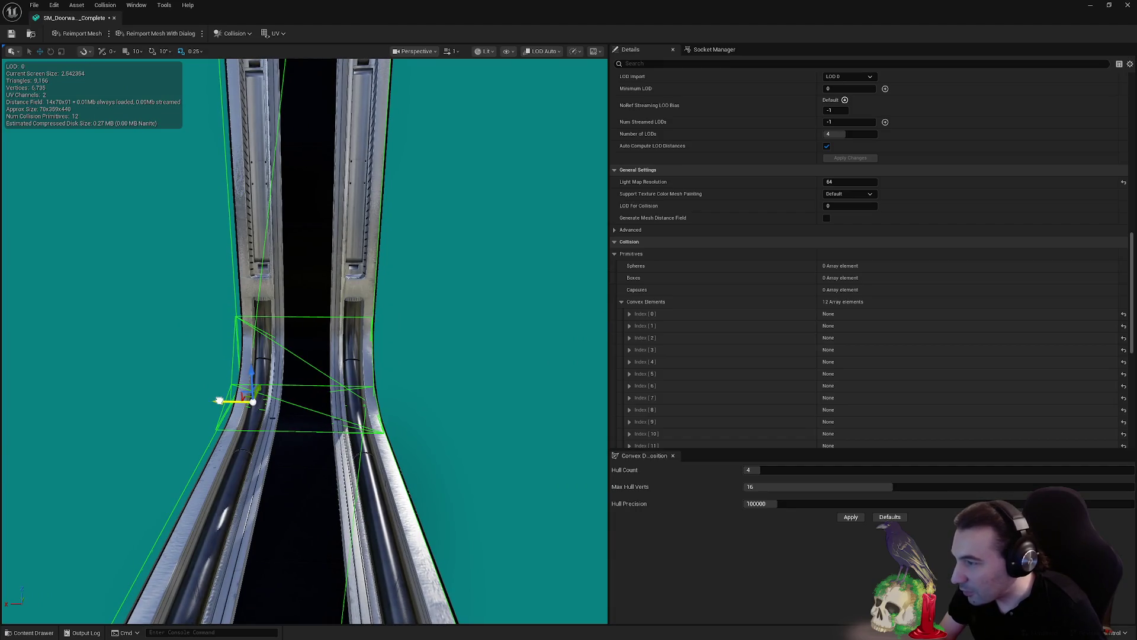
mouse_move(282, 404)
left_mouse_down()
mouse_move(505, 388)
mouse_move(536, 350)
left_mouse_up()
left_click_drag(406, 353, 427, 353)
left_click(12, 35)
- Change Collision Complexity from Use Simple Collision As Complex to Project Default
scroll(836, 181, "up", 6)
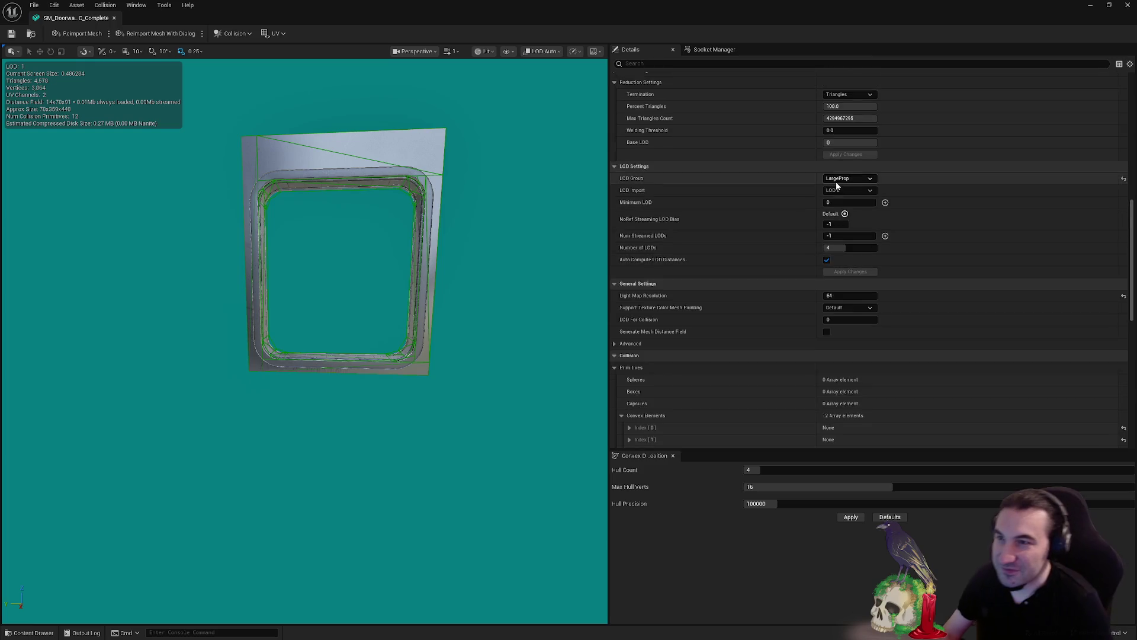
scroll(784, 190, "up", 4)
scroll(791, 199, "down", 5)
scroll(797, 226, "up", 5)
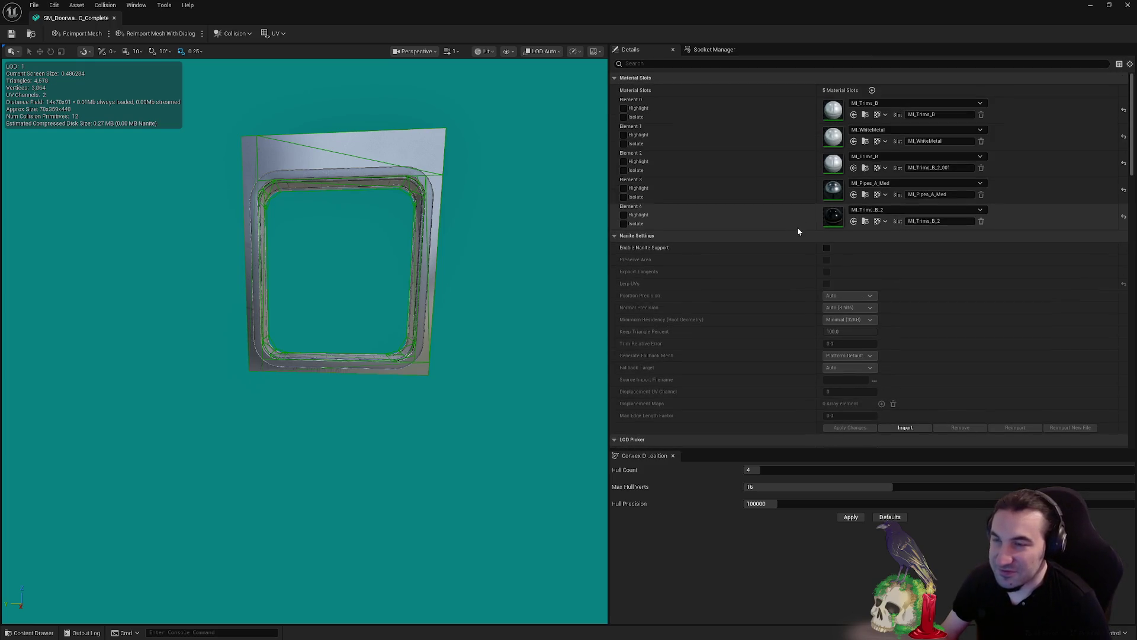
scroll(809, 224, "down", 8)
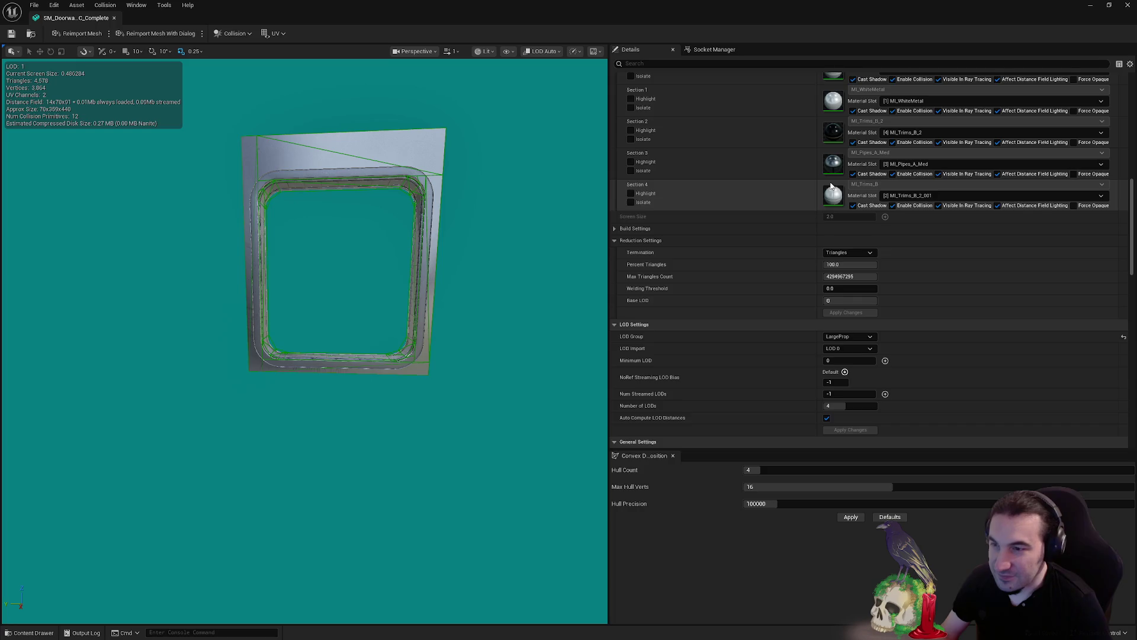
scroll(837, 187, "down", 4)
scroll(845, 190, "down", 14)
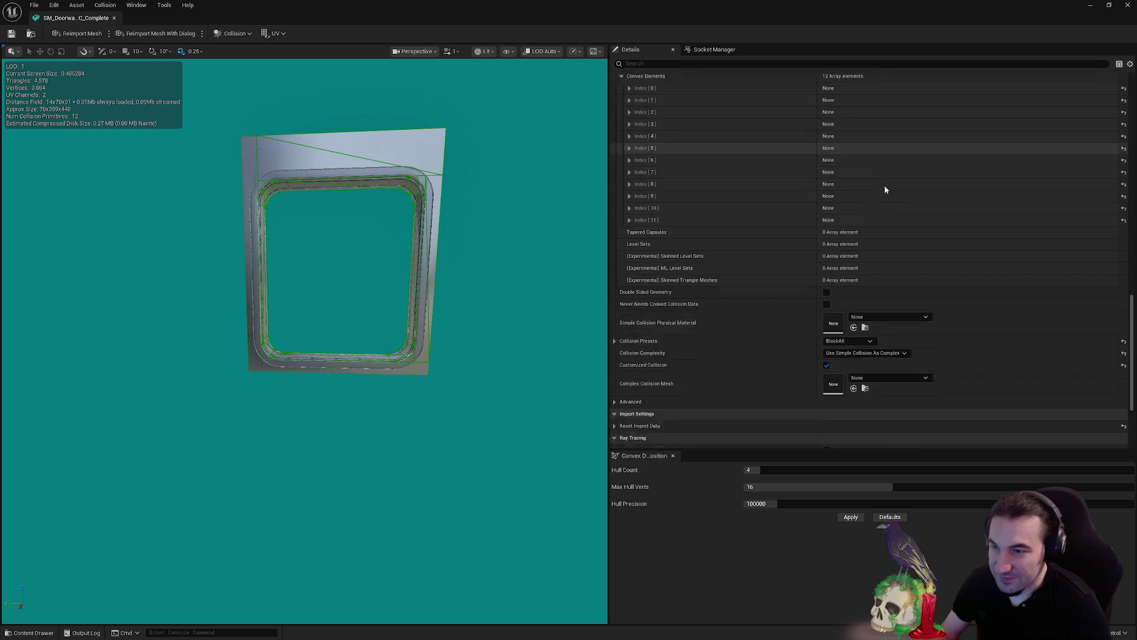
left_click(880, 310)
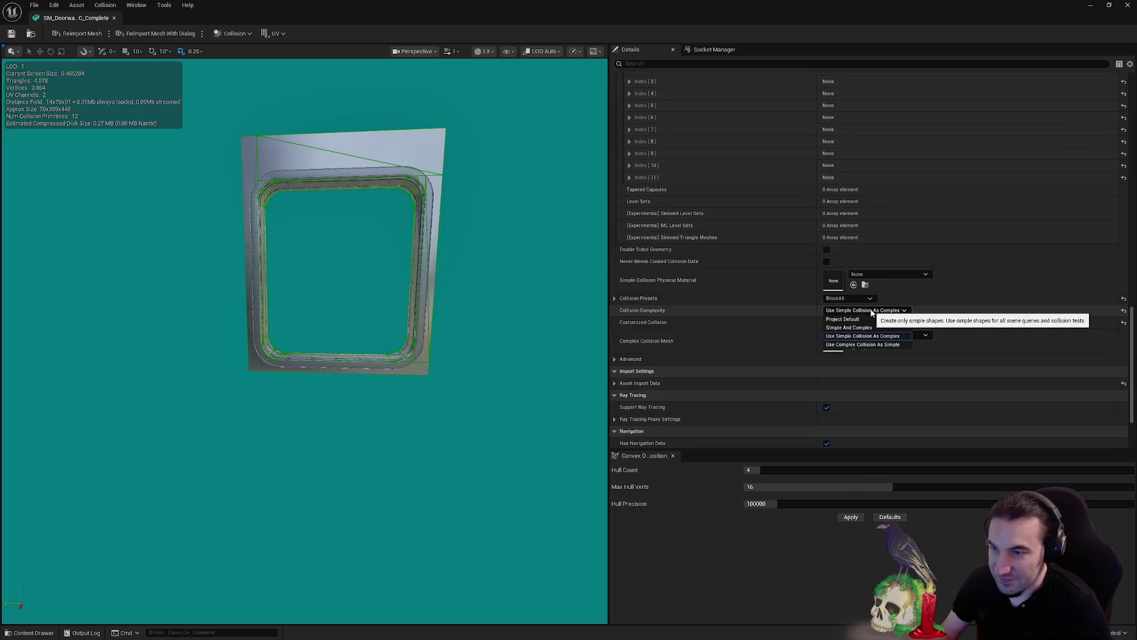
left_click(868, 320)
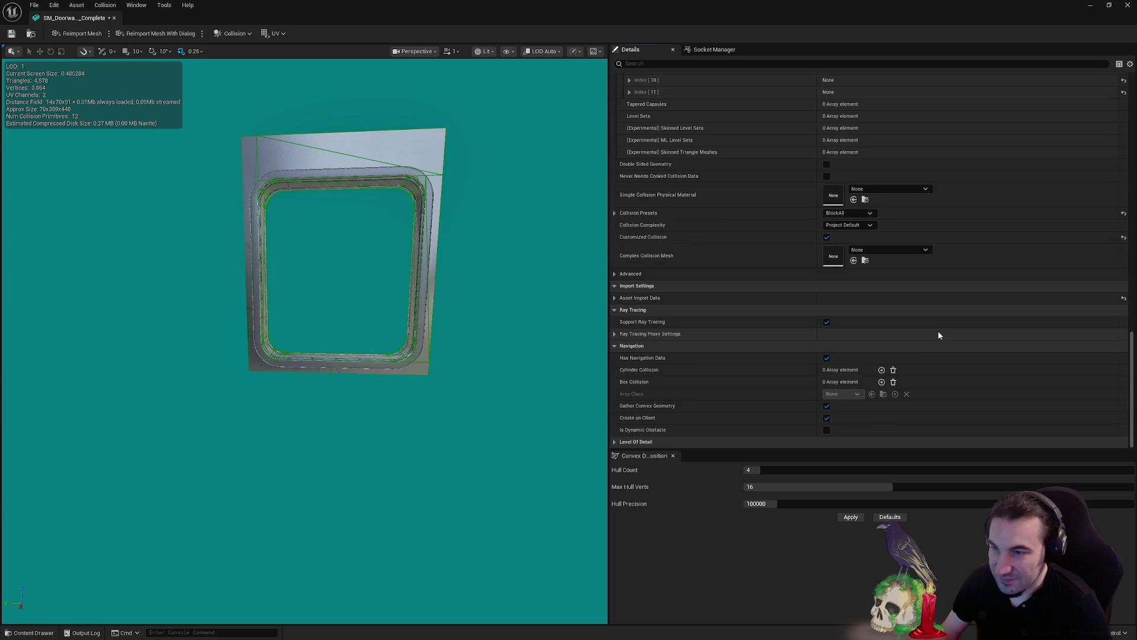
scroll(891, 267, "up", 10)
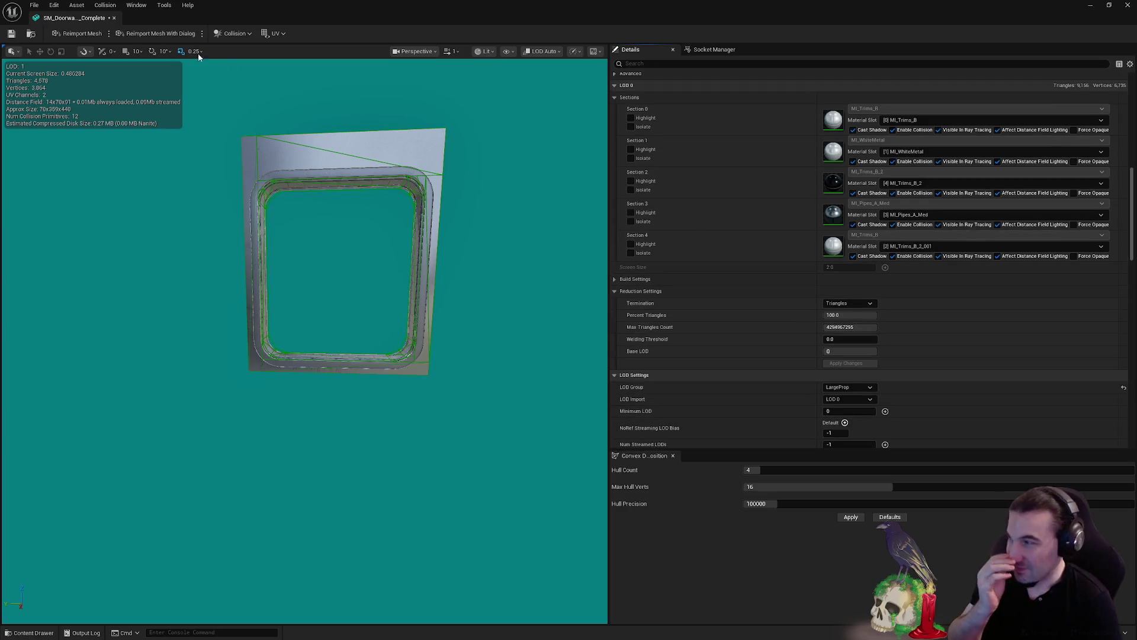
scroll(905, 269, "down", 10)
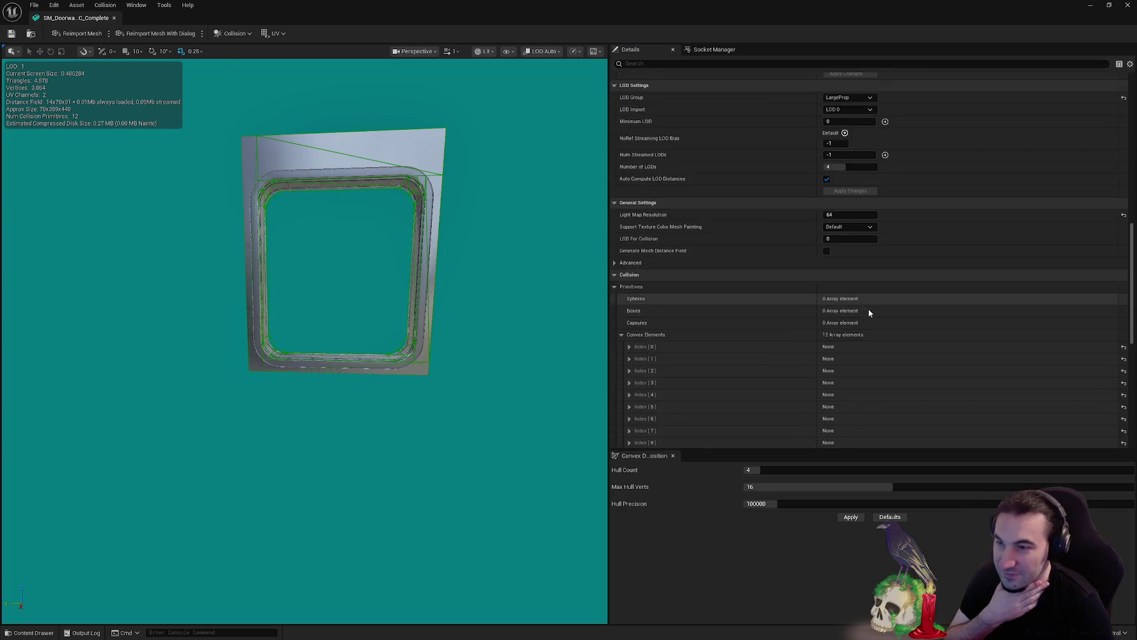
scroll(657, 255, "down", 5)
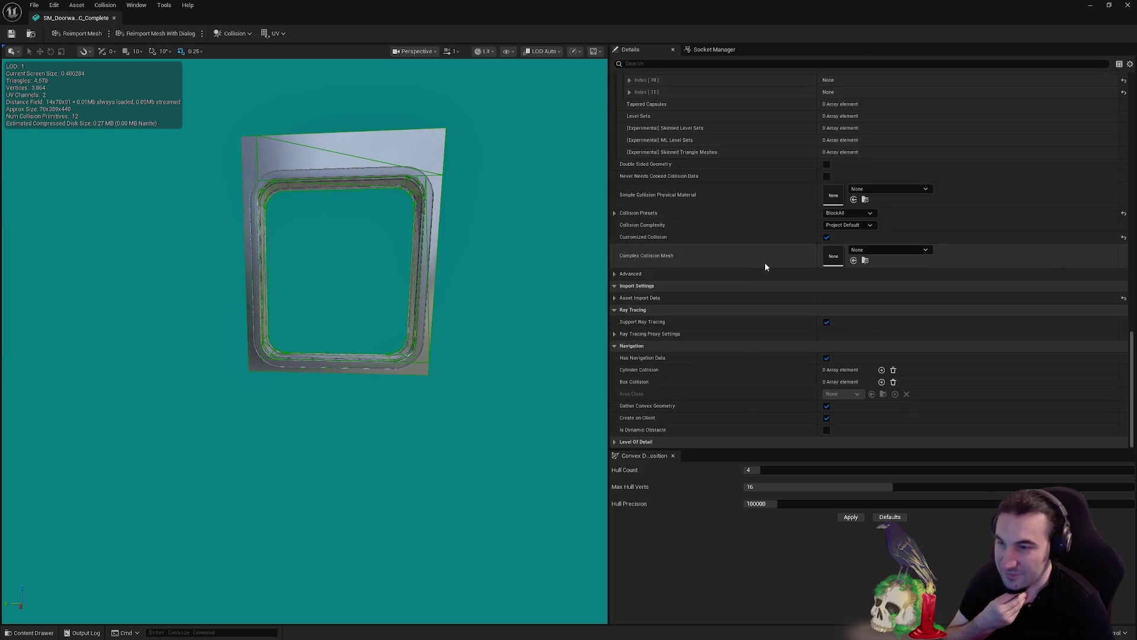
- Close the doorway mesh editor and maximise the level editor, collapsing the LevelDesign and Assets trees
left_click(1126, 5)
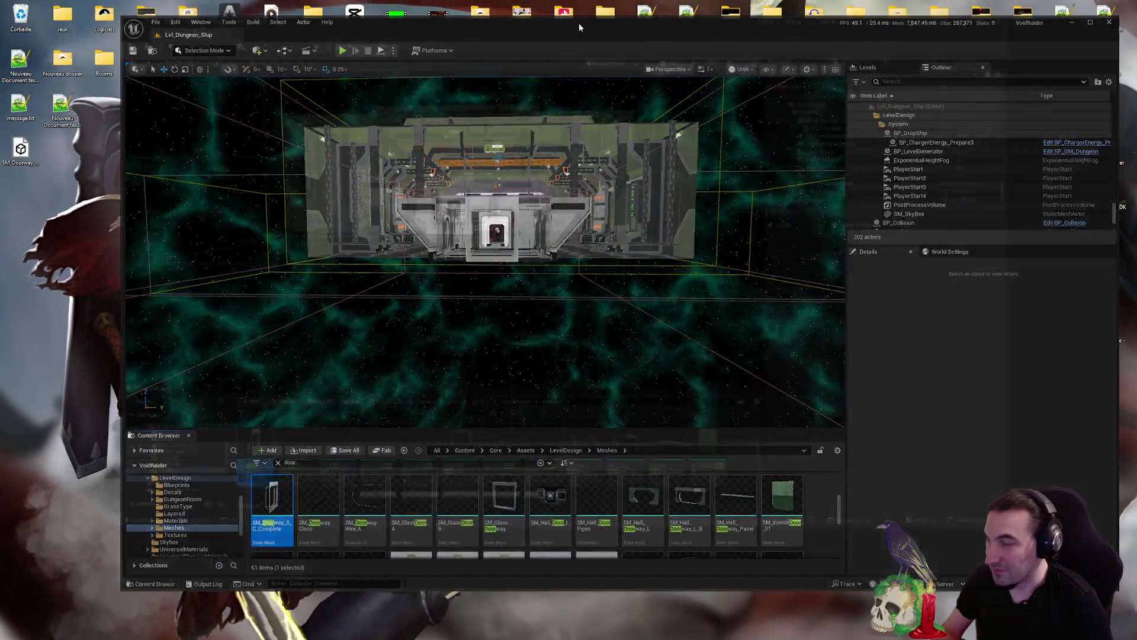
double_click(578, 23)
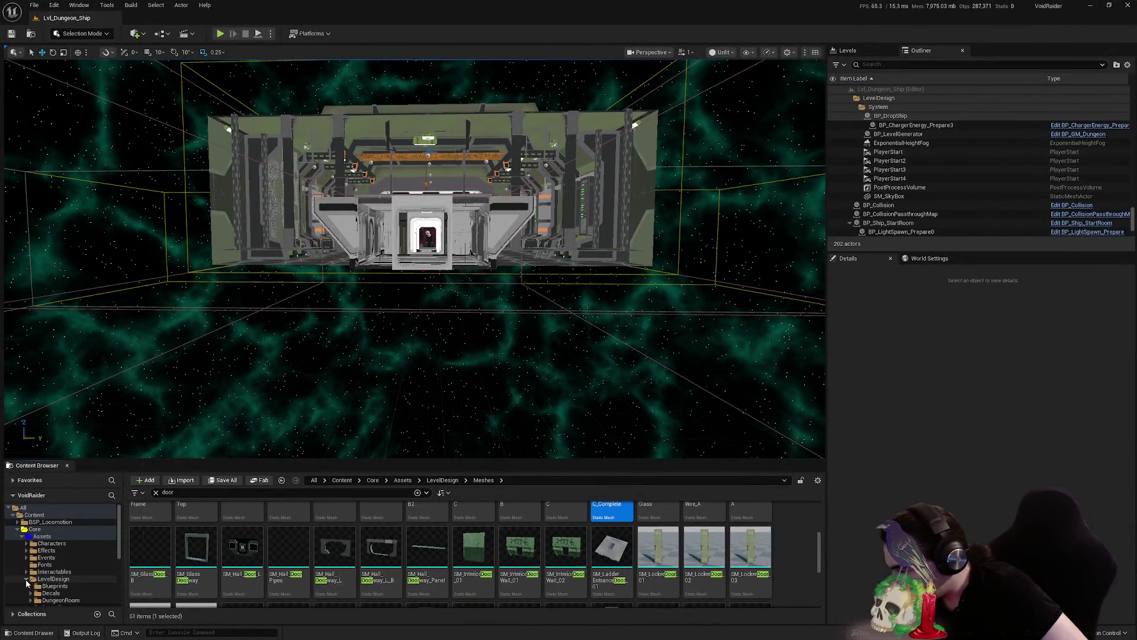
double_click(27, 580)
double_click(23, 537)
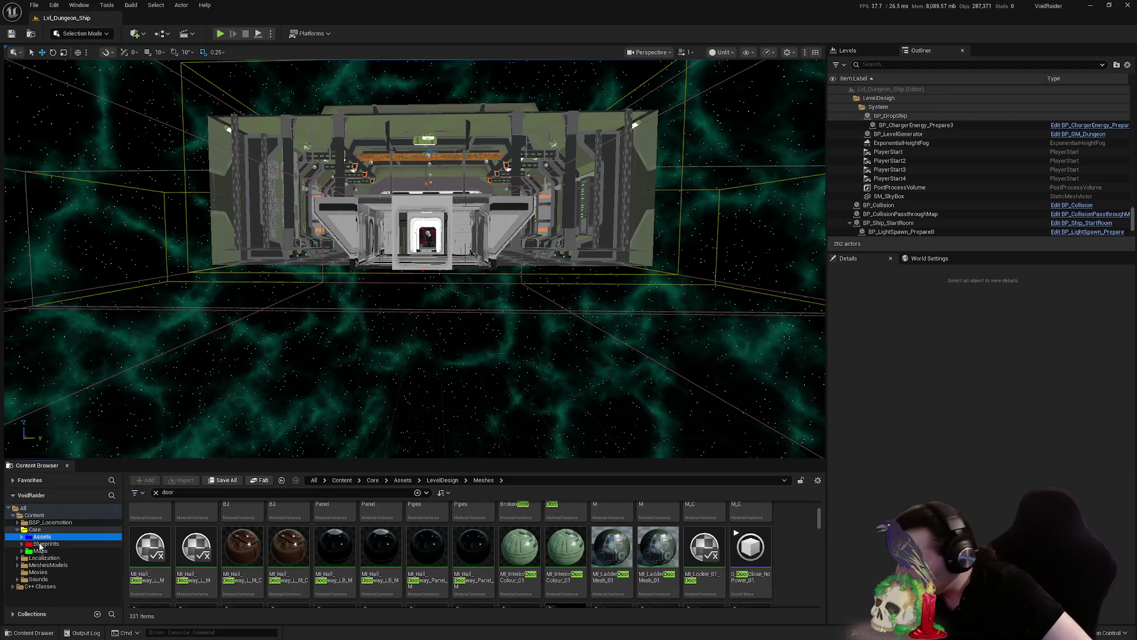
- Clear the 'door' search filter and open the Blueprints > Systems folder
left_click(73, 544)
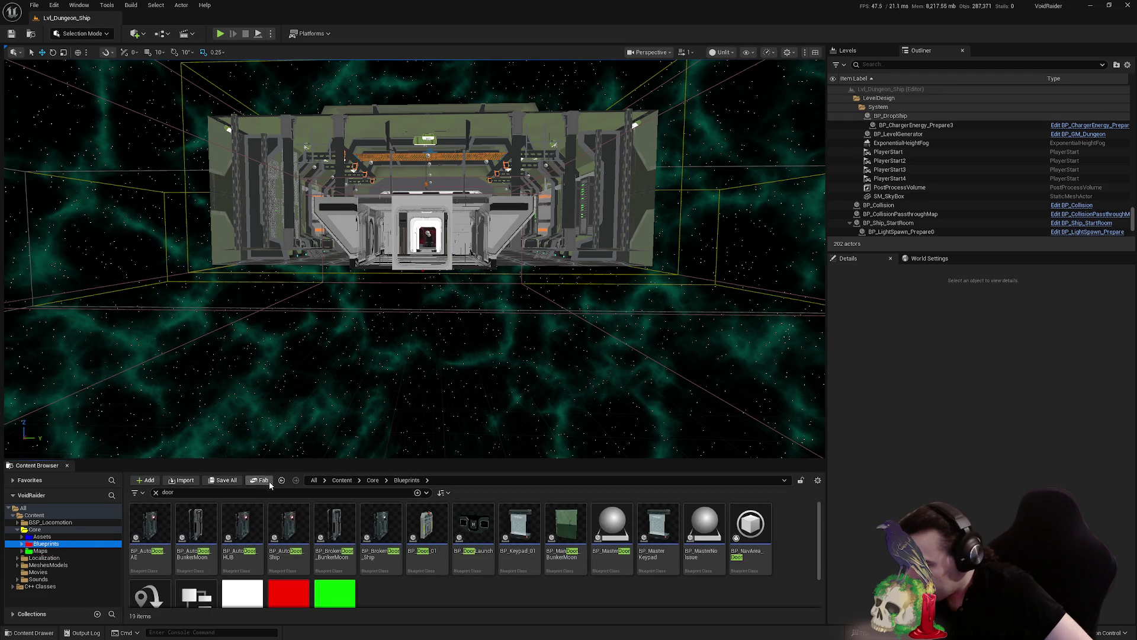
left_click(160, 495)
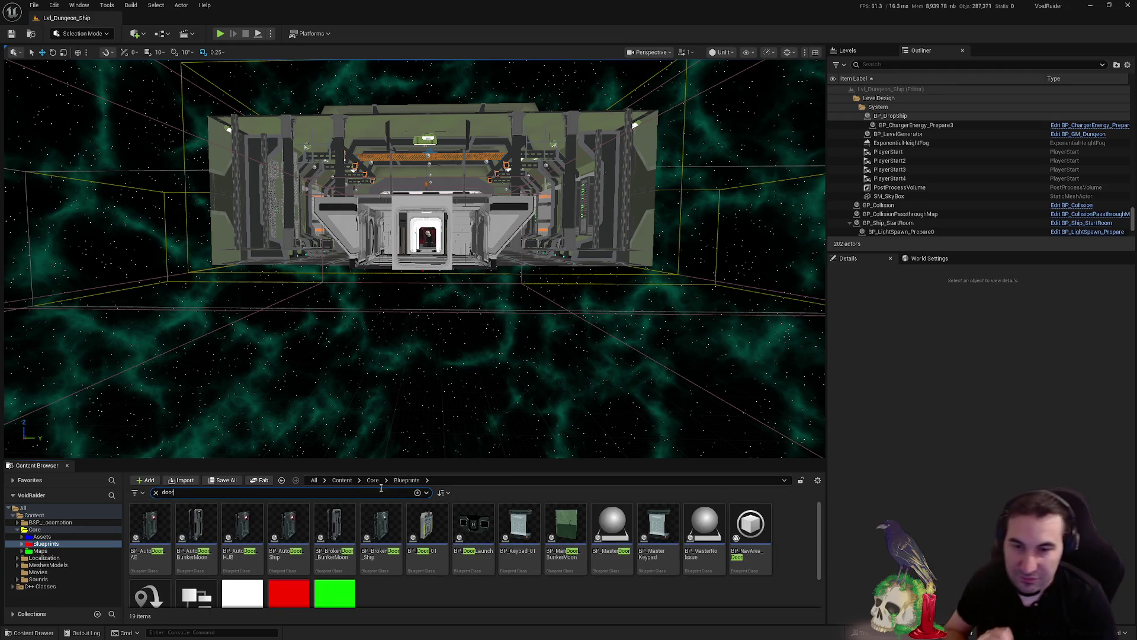
left_click(156, 492)
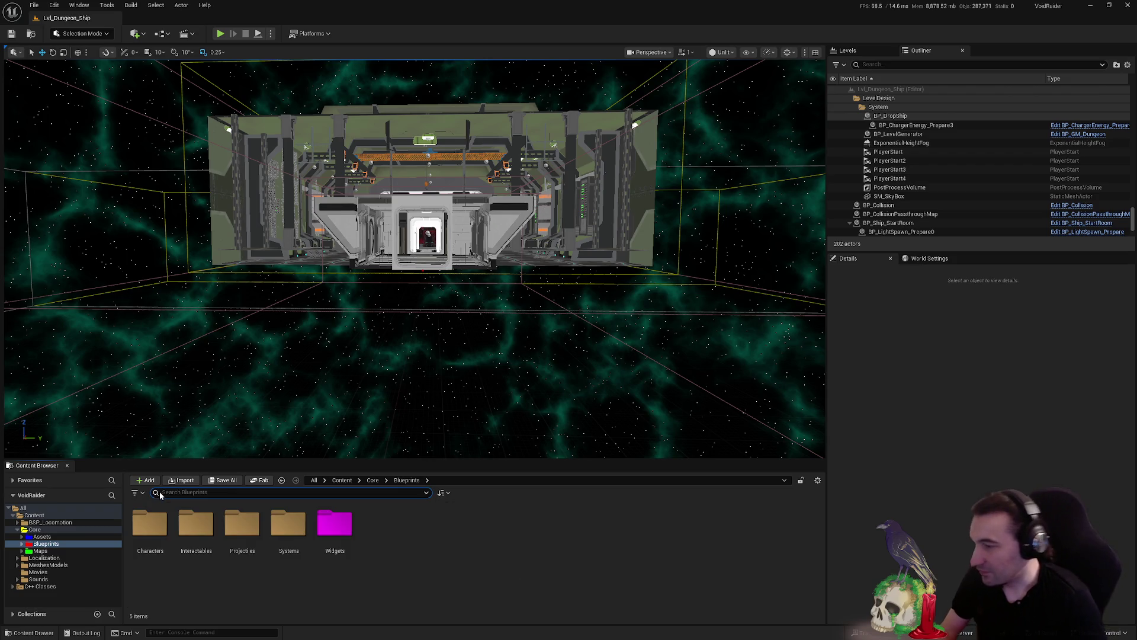
double_click(276, 566)
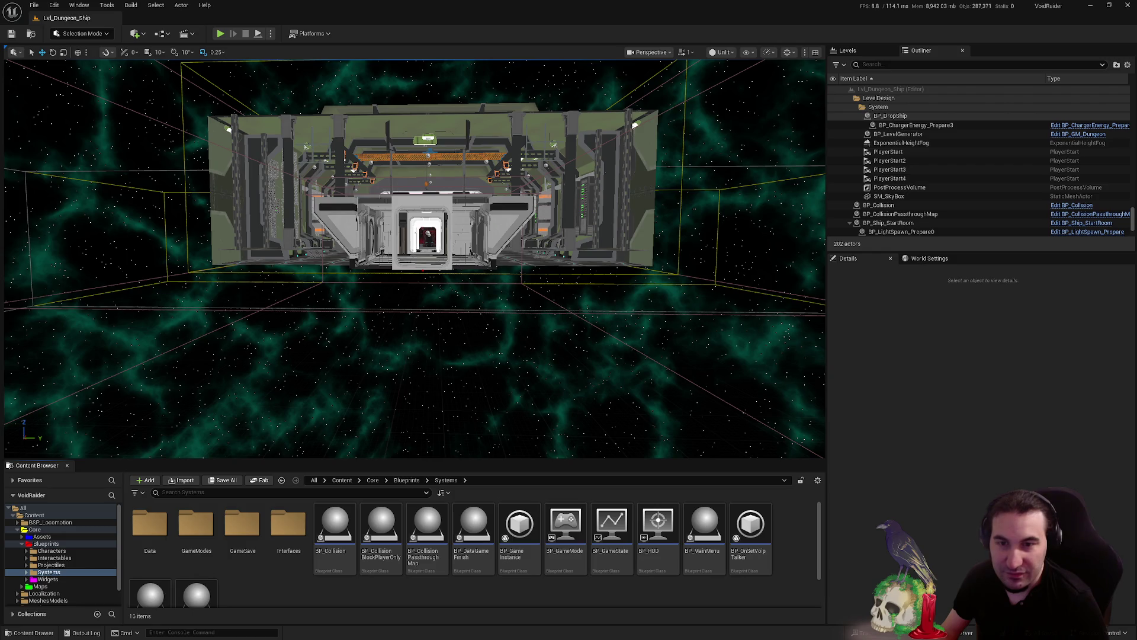
- Bring Blender up from the taskbar and minimise it to return to Unreal
key("super")
key("super")
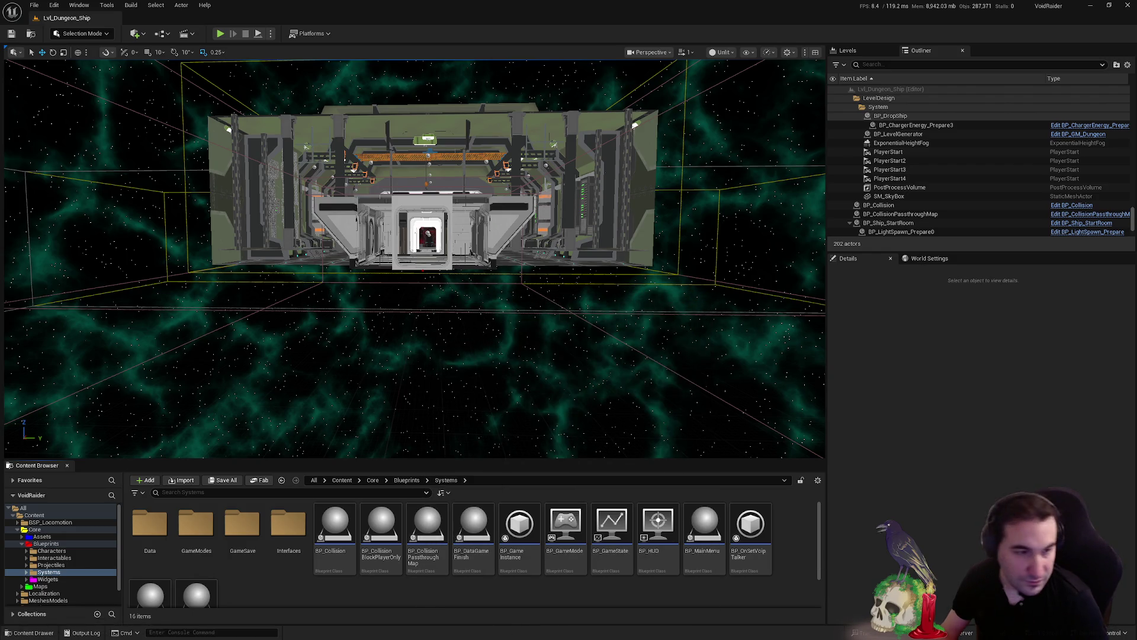
key("super")
mouse_move(676, 633)
left_click(681, 595)
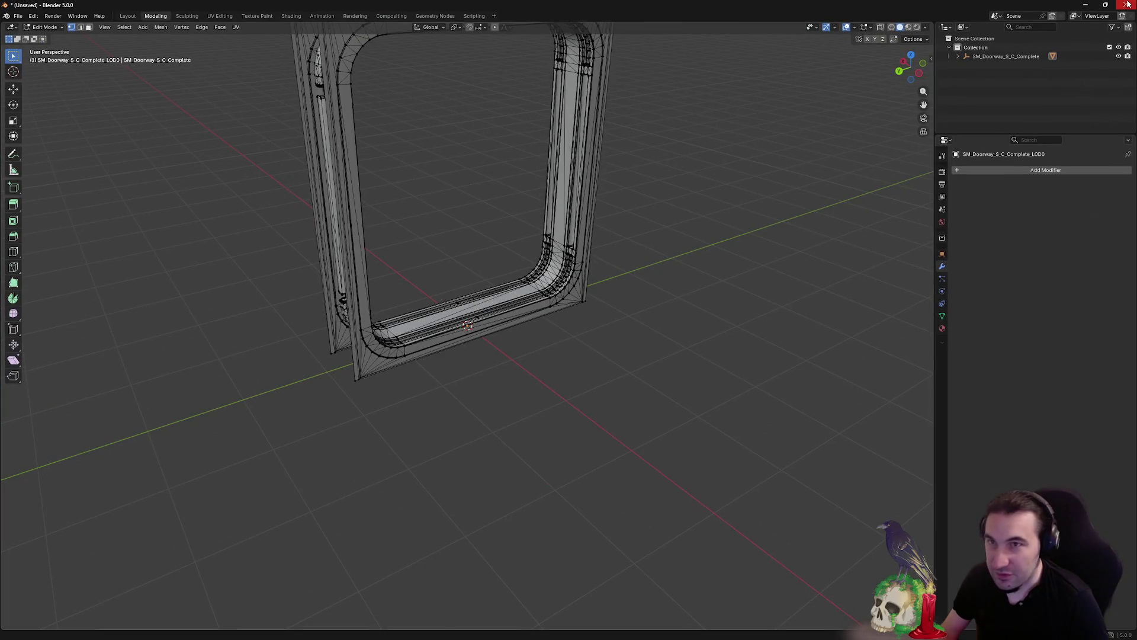
left_click(1086, 7)
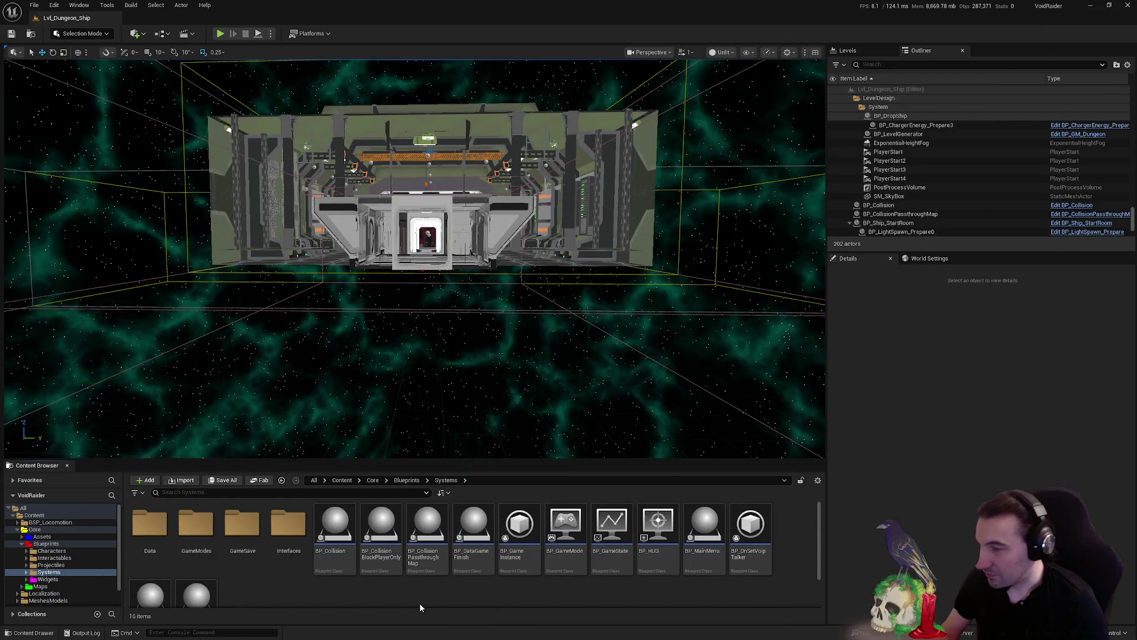
key("super")
mouse_move(497, 632)
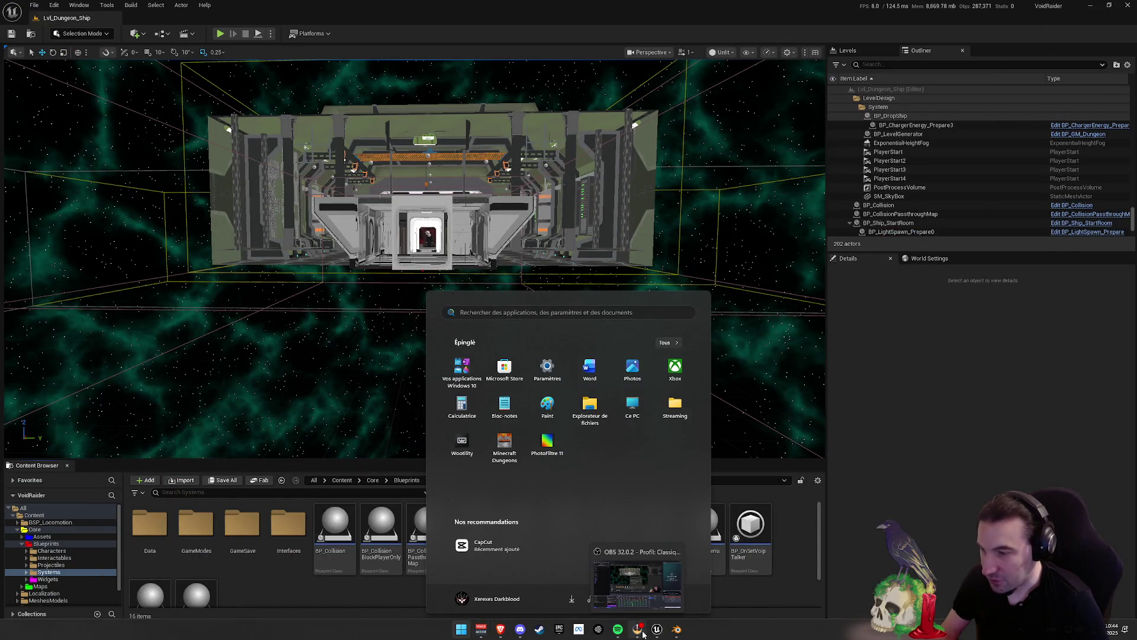
left_click(745, 446)
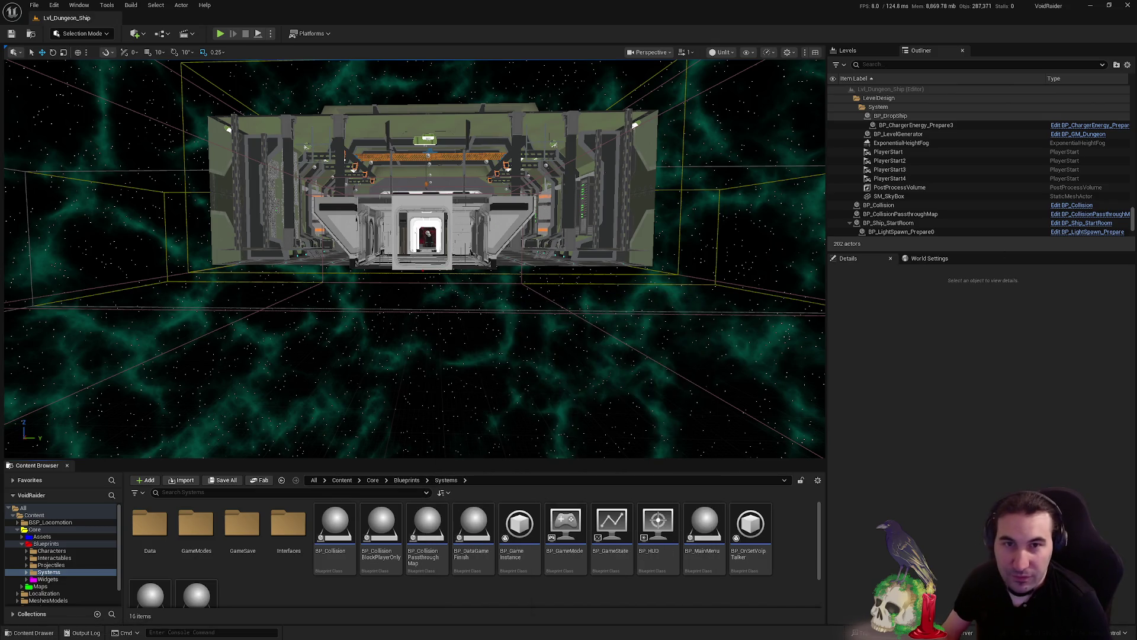
key("super")
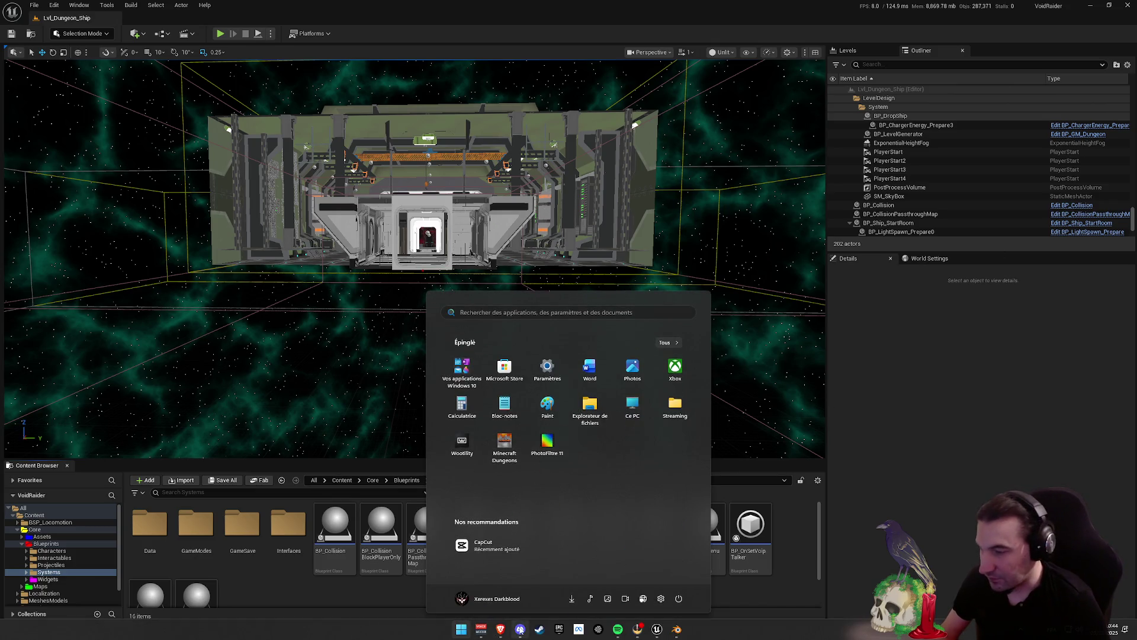
key("super")
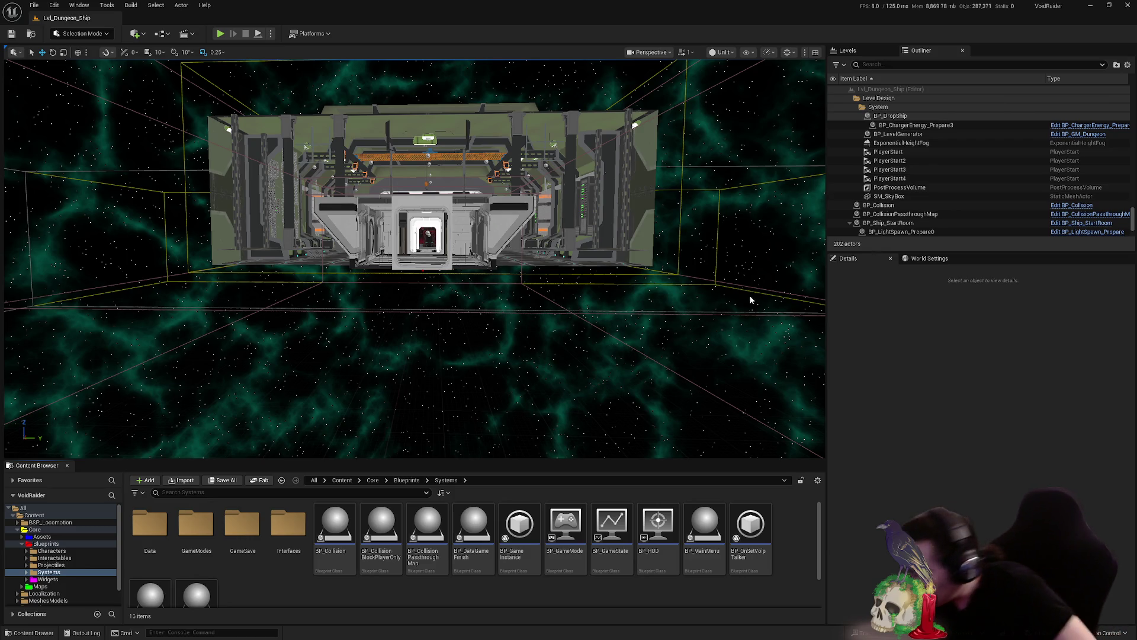
- Open Interactables > PropsUseable and scroll through its 25 prop blueprints
left_click(53, 557)
double_click(277, 530)
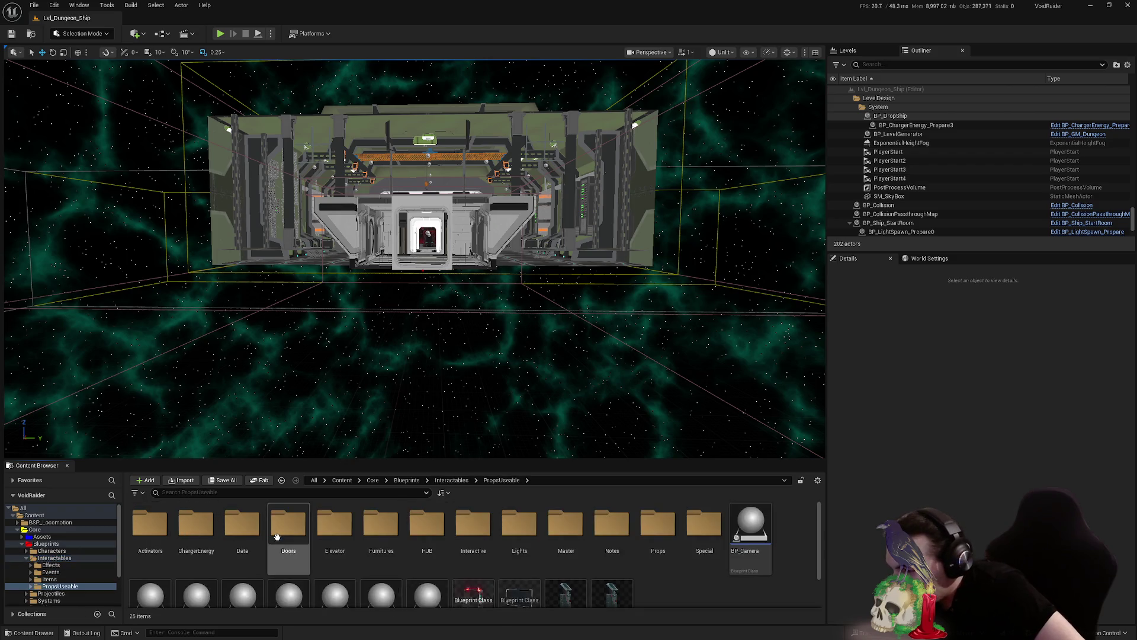
scroll(421, 551, "down", 2)
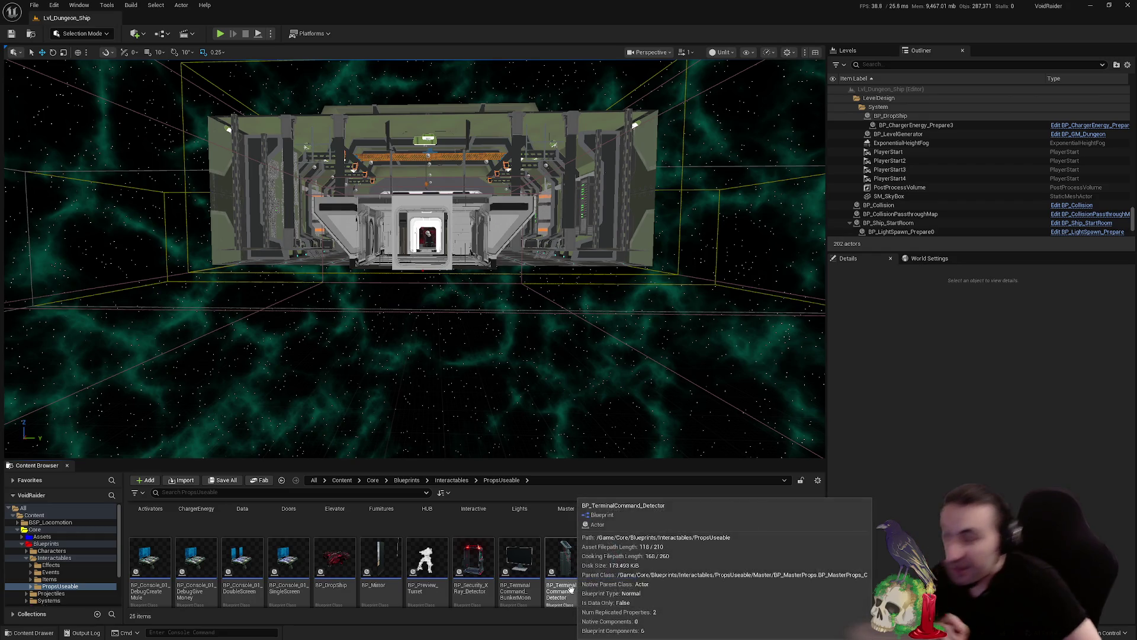
scroll(634, 577, "up", 2)
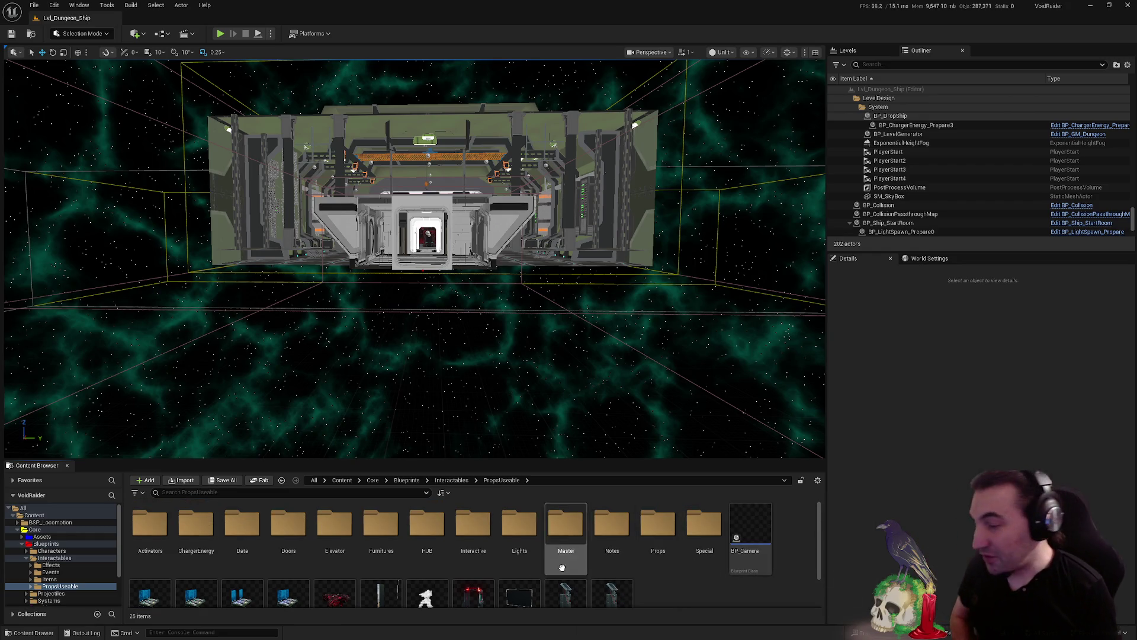
scroll(453, 562, "down", 2)
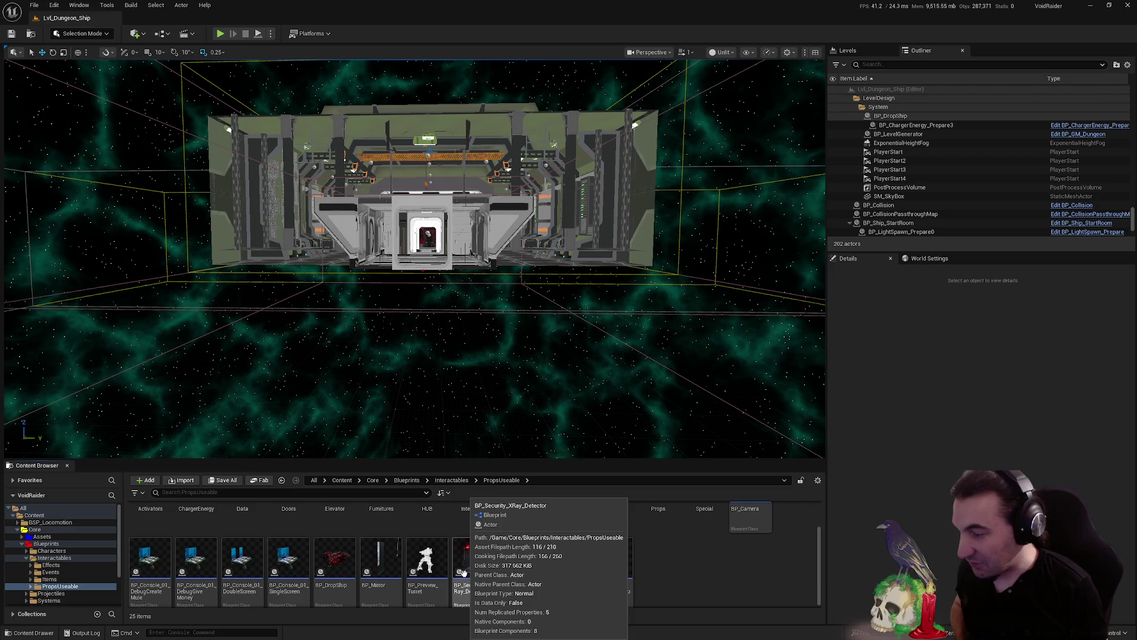
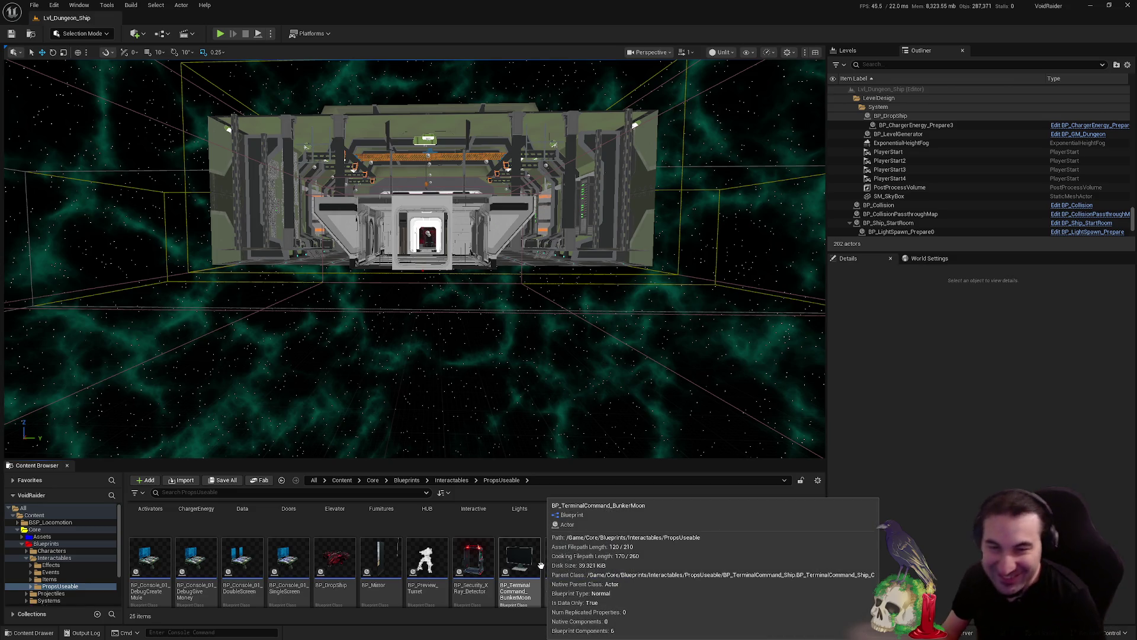
- Fly the viewport camera into the ship's white corridor
scroll(415, 266, "up", 3)
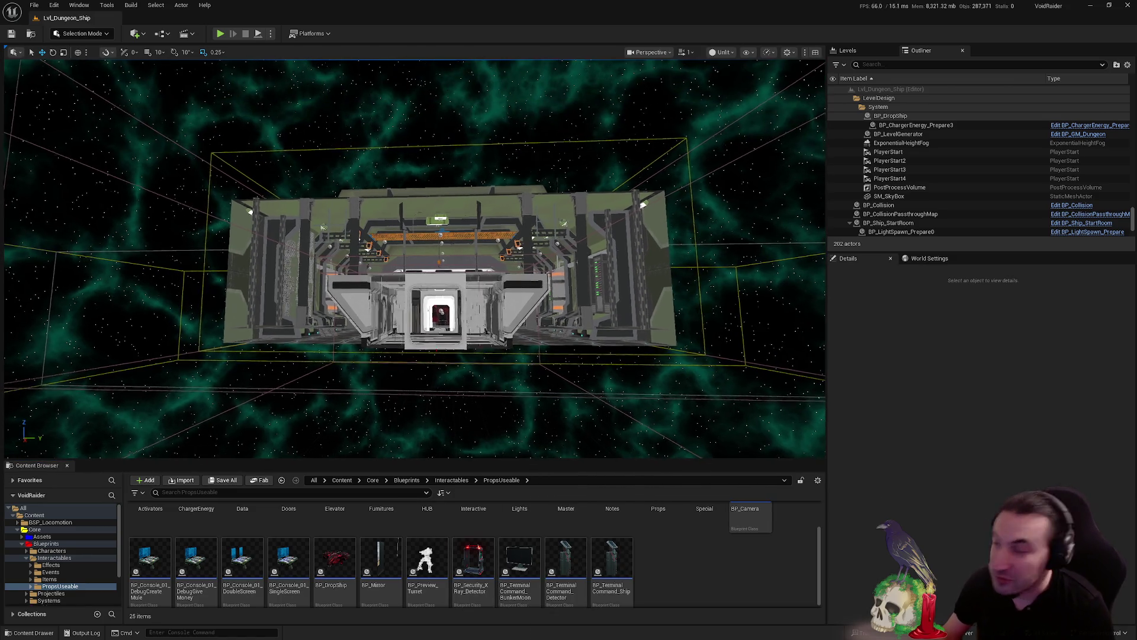
scroll(414, 258, "up", 10)
scroll(415, 259, "up", 10)
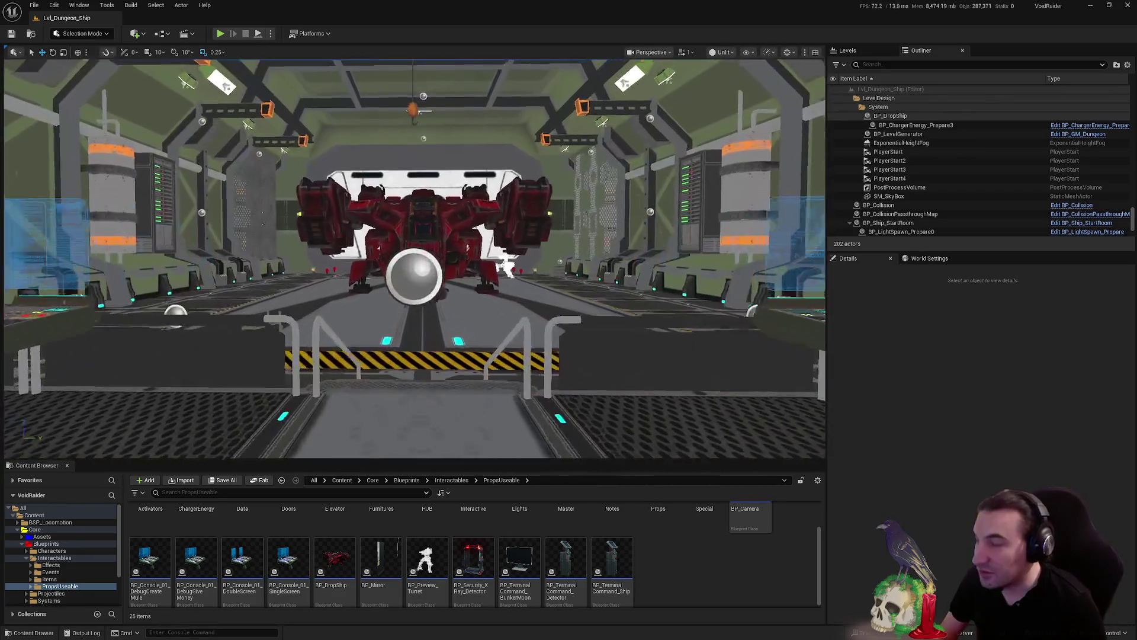
scroll(414, 258, "up", 10)
scroll(415, 258, "up", 8)
scroll(474, 533, "up", 1)
scroll(492, 533, "down", 2)
scroll(510, 533, "up", 2)
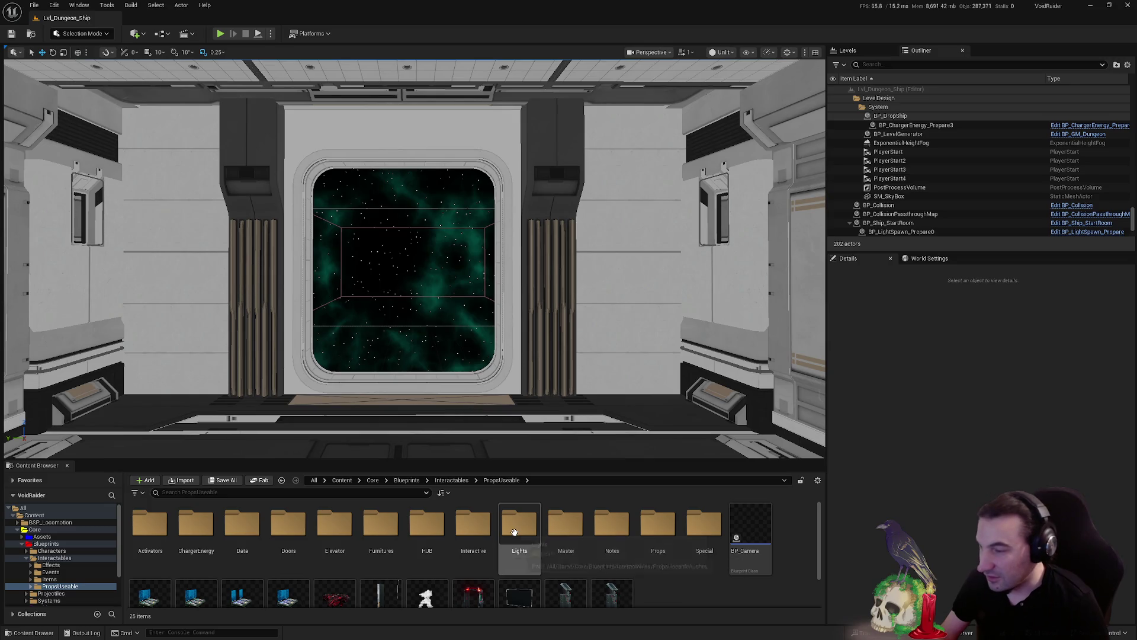
- Show the Interactables folder's contents in the Content Browser, then bring up the Windows Start menu
left_click(474, 524)
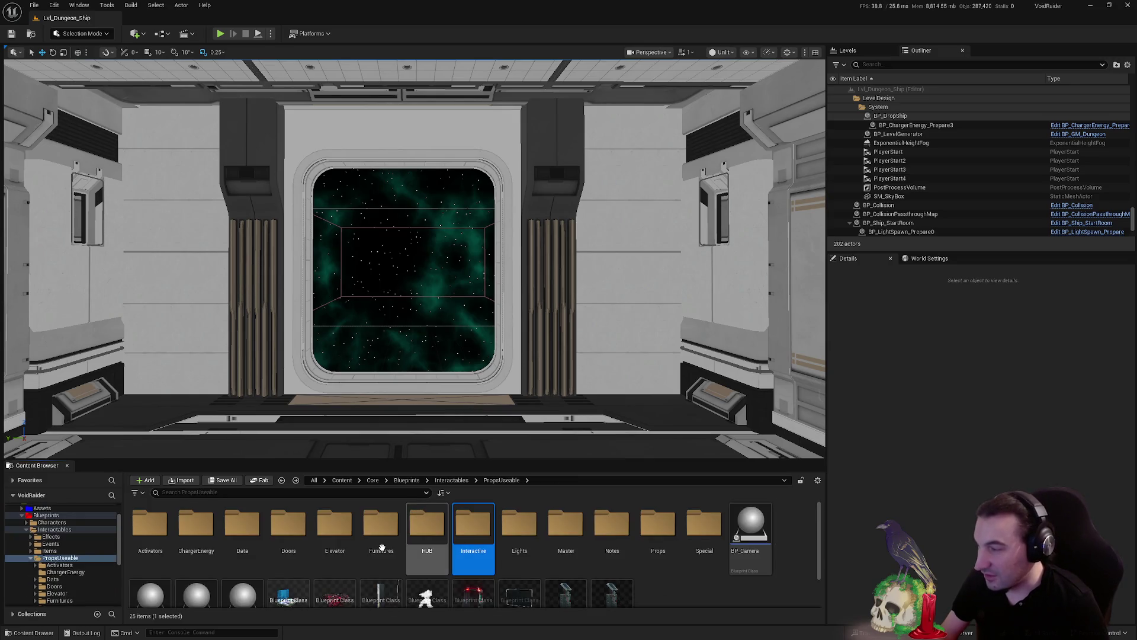
left_click(30, 558)
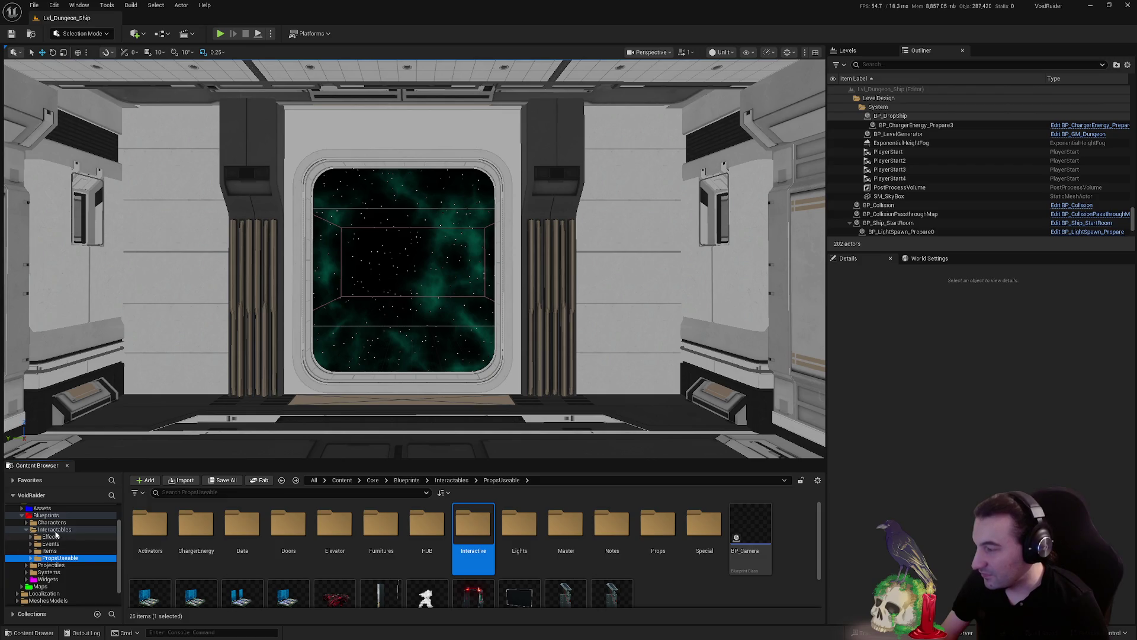
left_click(27, 529)
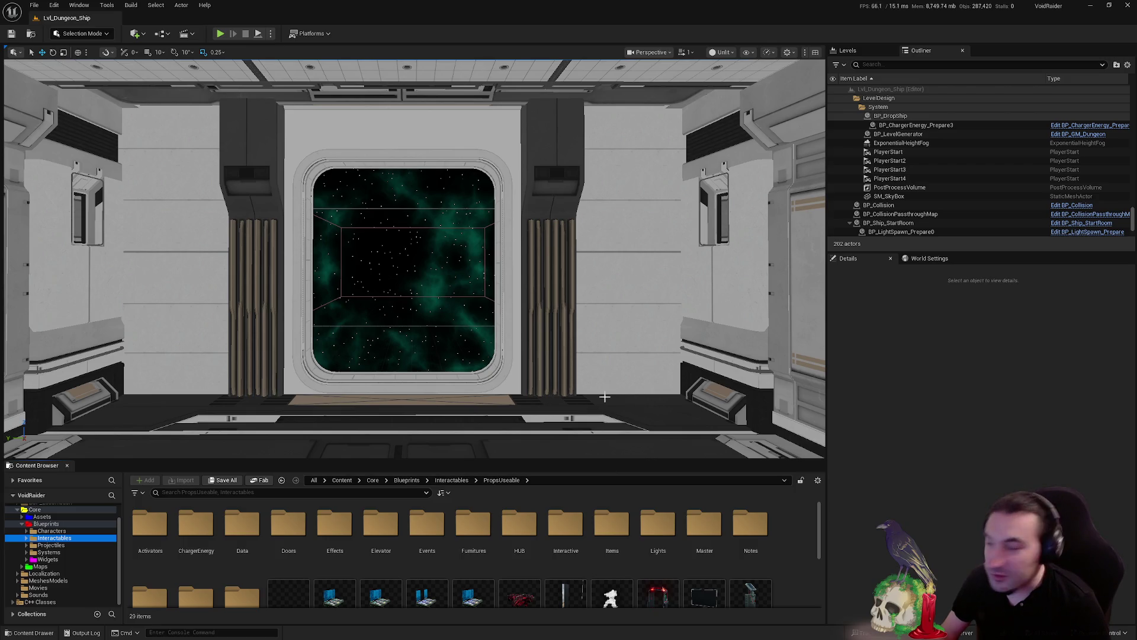
scroll(533, 563, "down", 1)
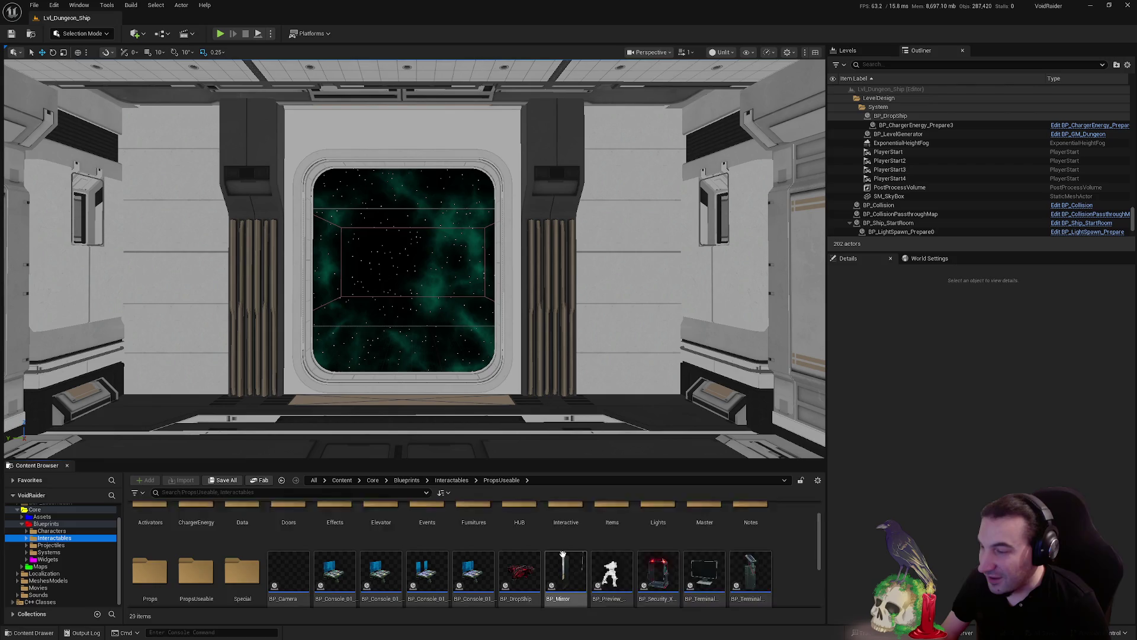
scroll(549, 558, "up", 1)
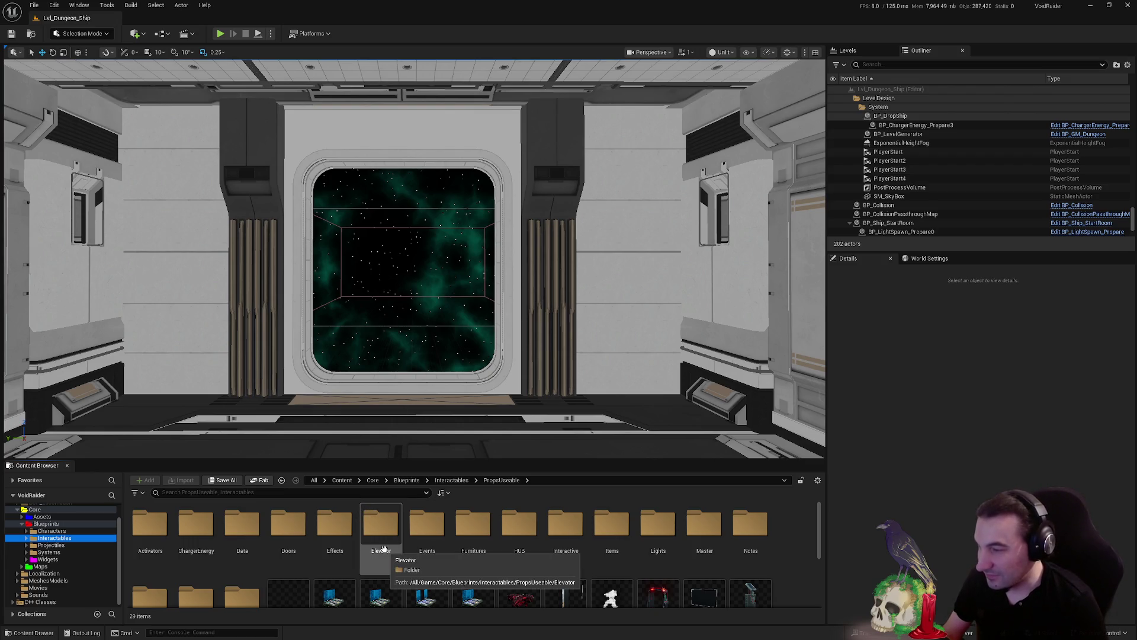
left_click(461, 629)
mouse_move(504, 631)
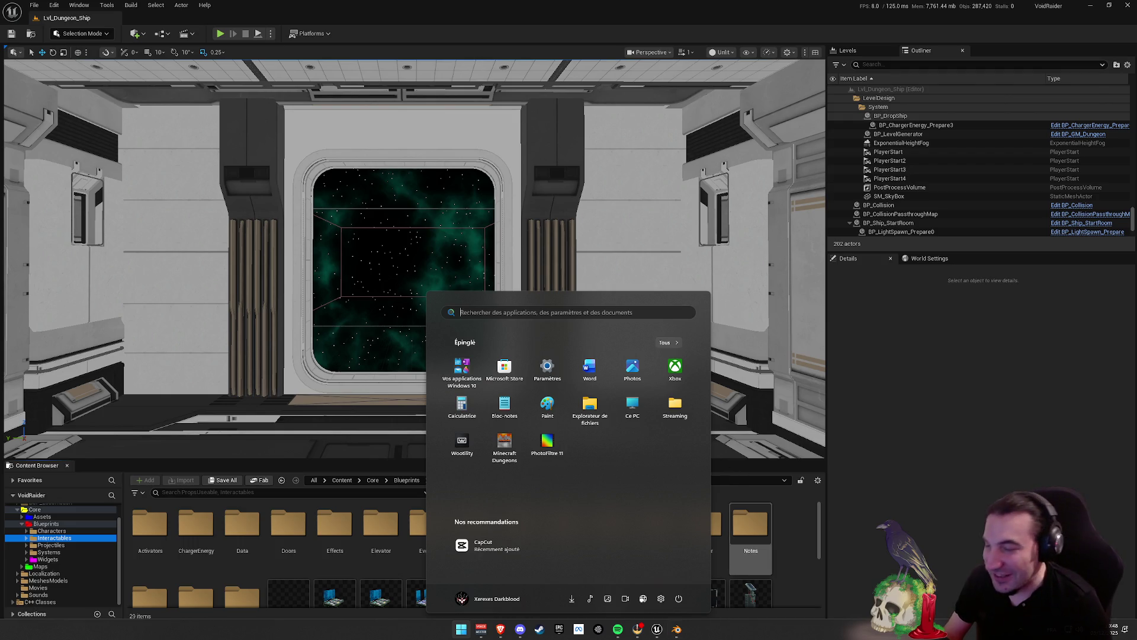
- In Blender, orbit around the doorway mesh in Edit Mode, then return to the Unreal Editor
left_click(676, 629)
right_click(655, 237)
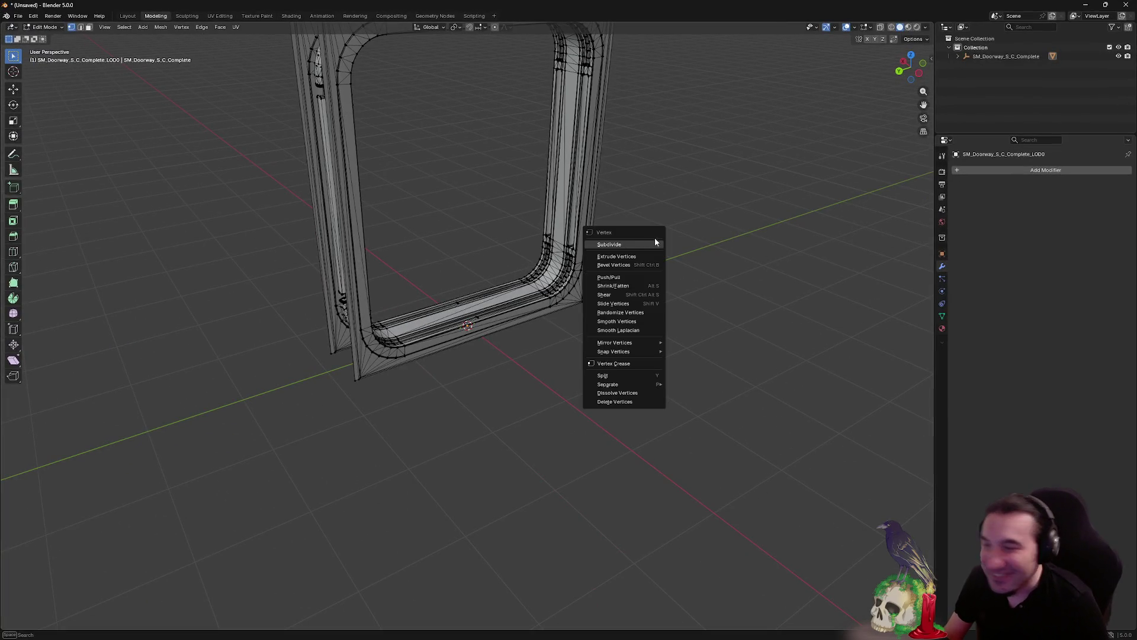
mouse_move(715, 168)
left_mouse_down()
mouse_move(718, 210)
mouse_move(725, 201)
mouse_move(650, 211)
mouse_move(560, 256)
mouse_move(512, 315)
mouse_move(598, 203)
left_mouse_up()
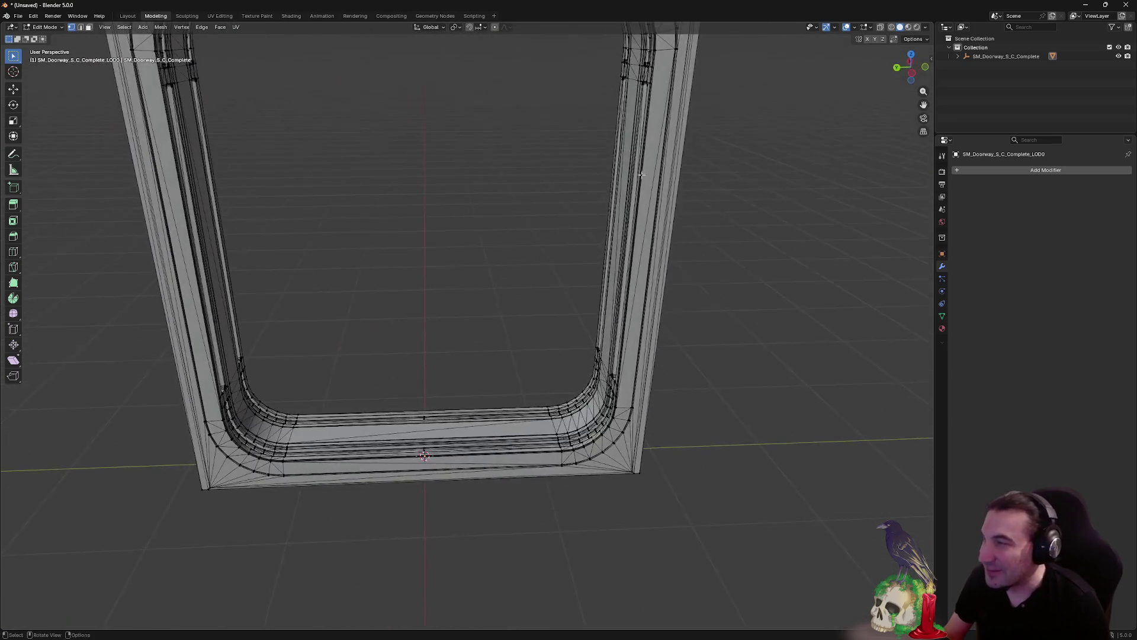
key("alt+Tab")
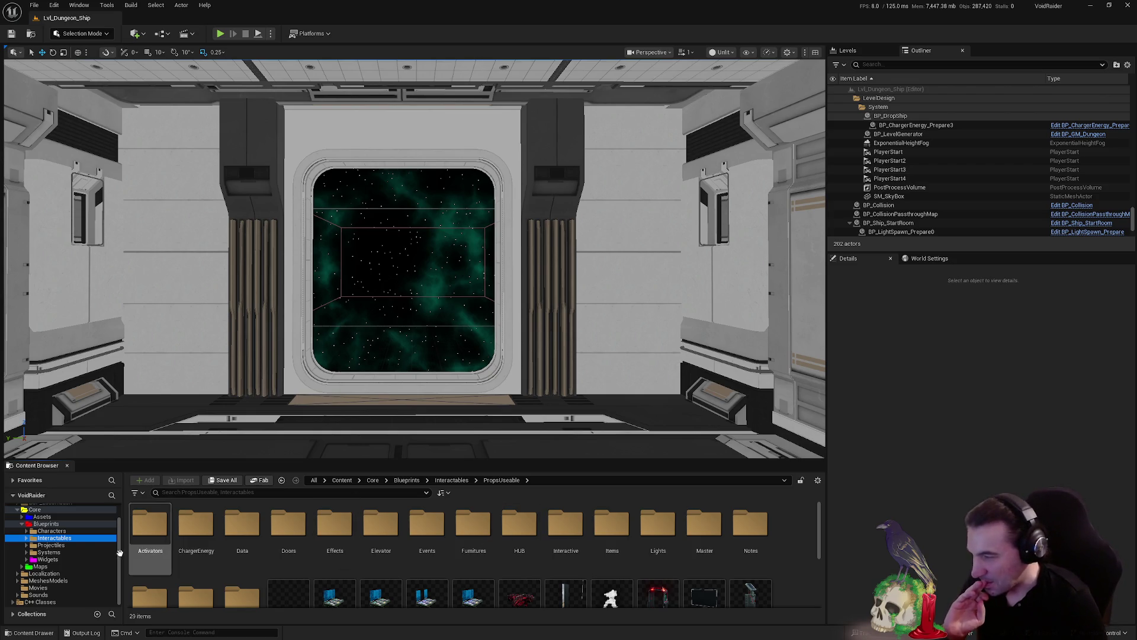
- Browse Systems > GameModes through the Dungeon subfolders back to AlternateEnding
left_click(66, 531)
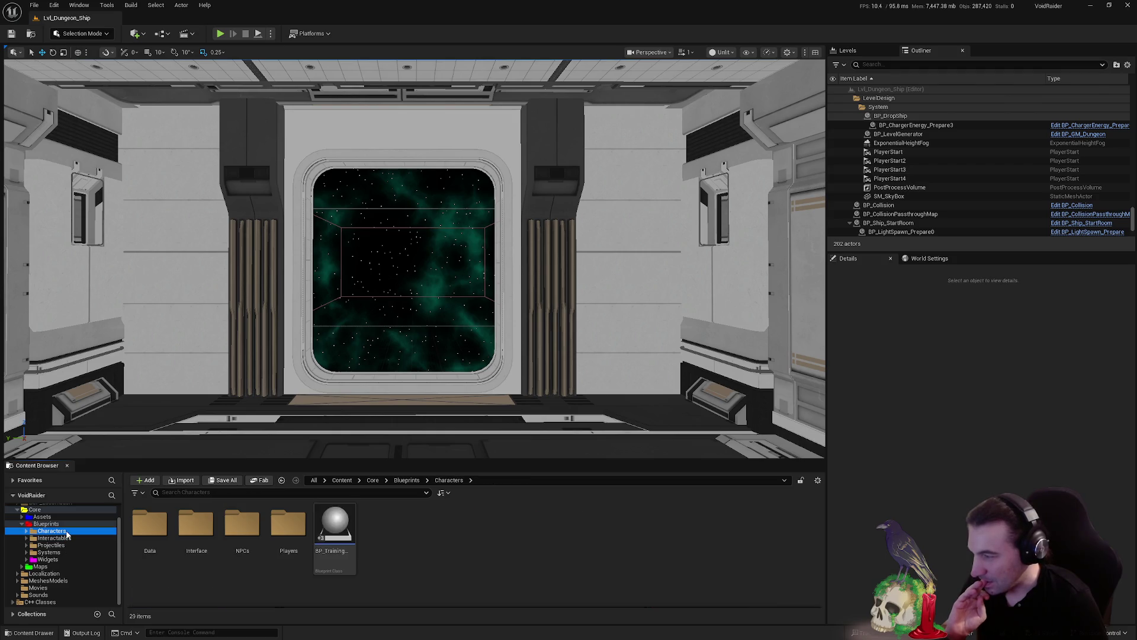
left_click(49, 552)
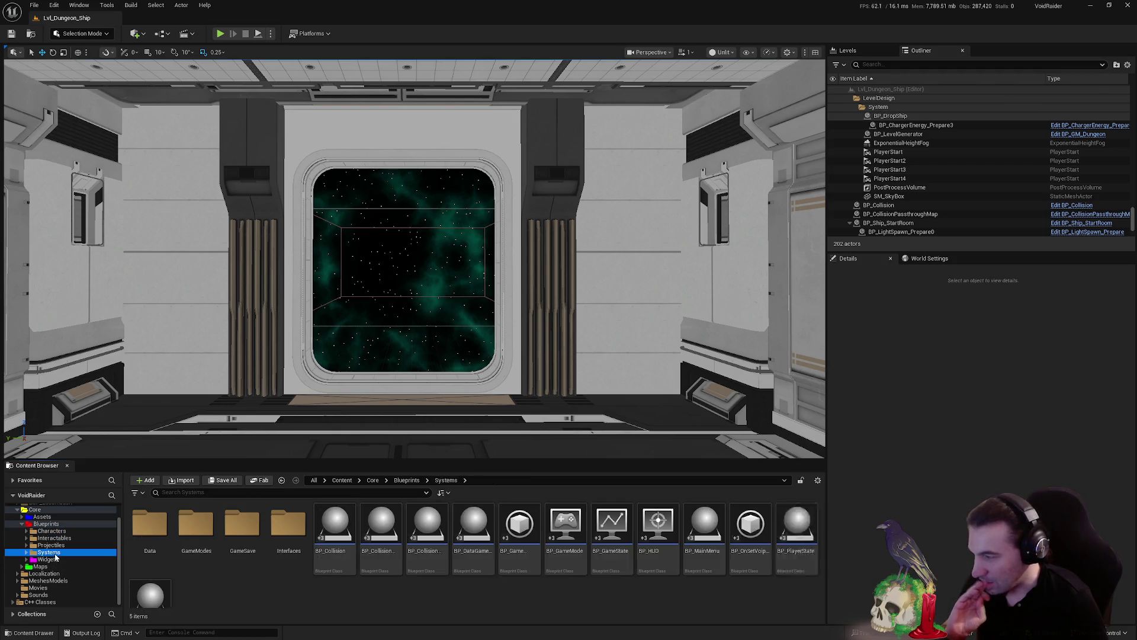
double_click(196, 528)
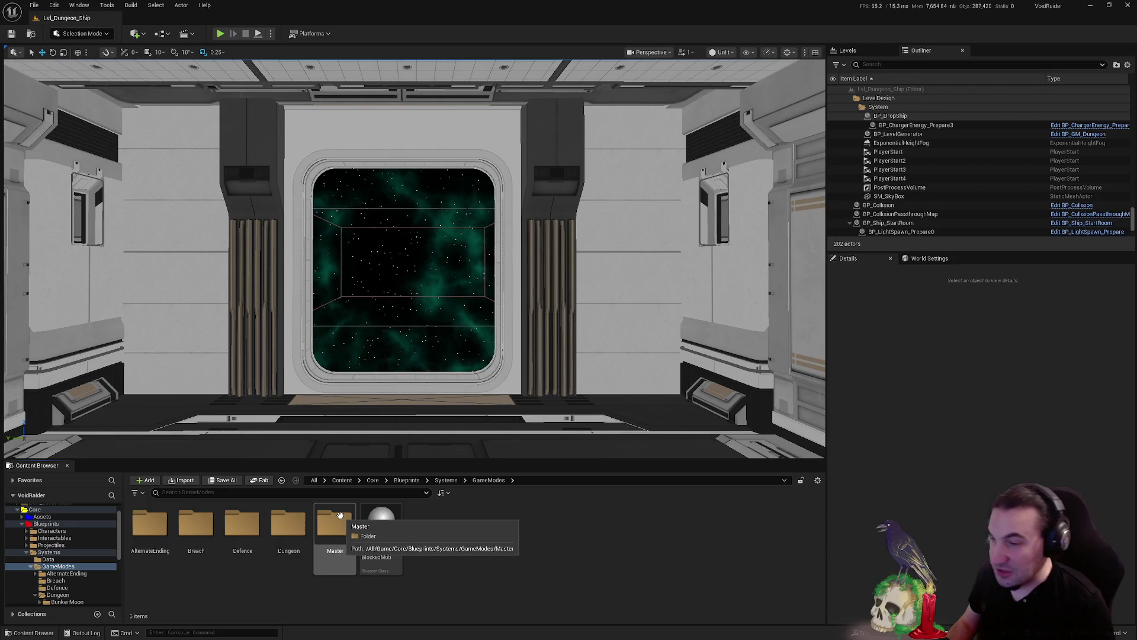
double_click(294, 526)
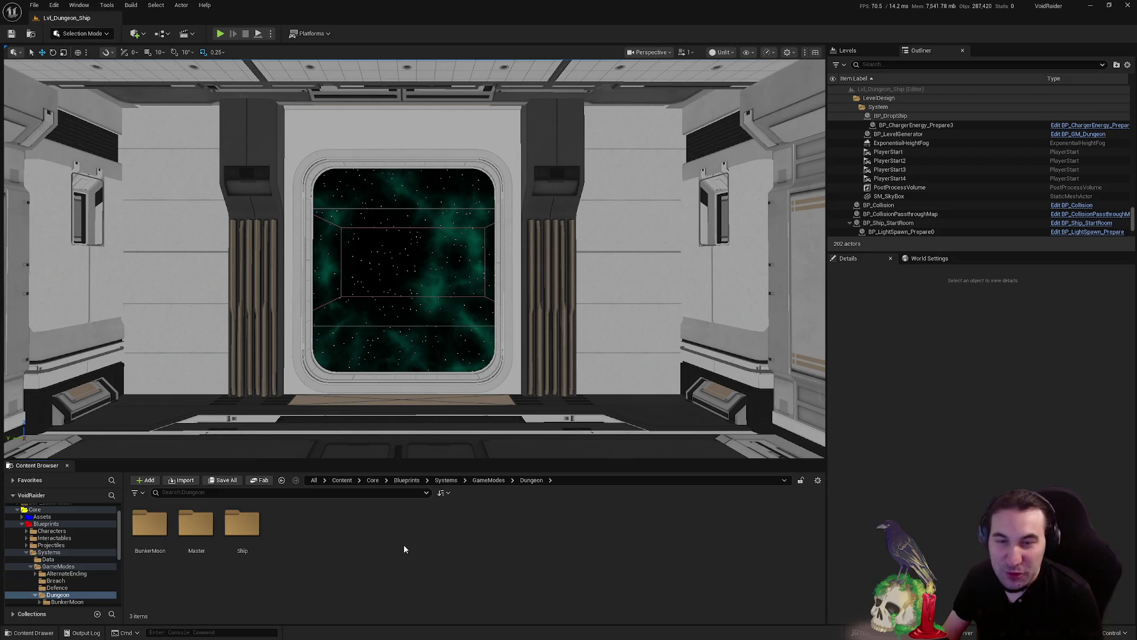
double_click(202, 530)
key("alt+Left")
left_click(259, 543)
double_click(259, 543)
key("alt+Left")
left_click(148, 533)
left_click(246, 533)
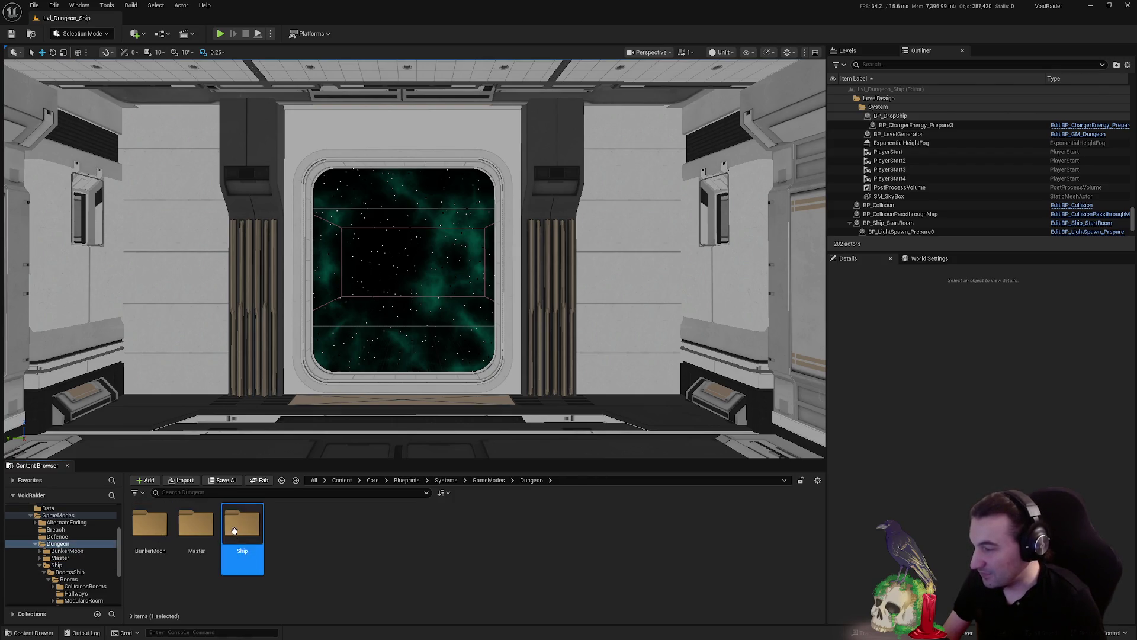
key("alt+Left")
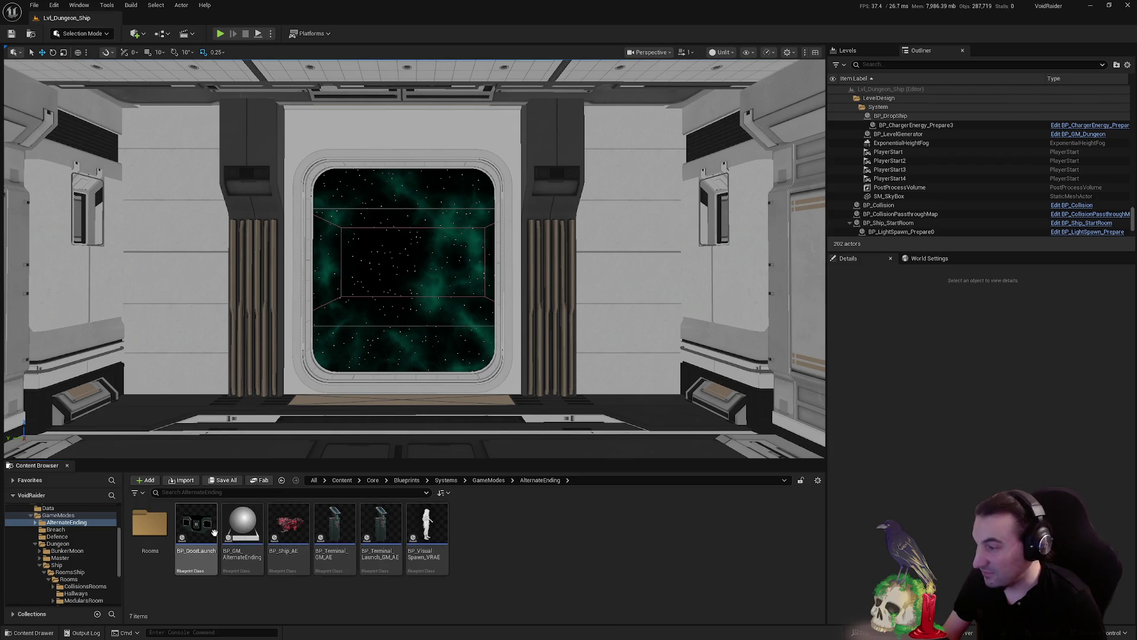
- Go into AlternateEnding > Rooms > ModularsRoom and open BP_Construct_AE_GeneratorRoom
mouse_move(214, 538)
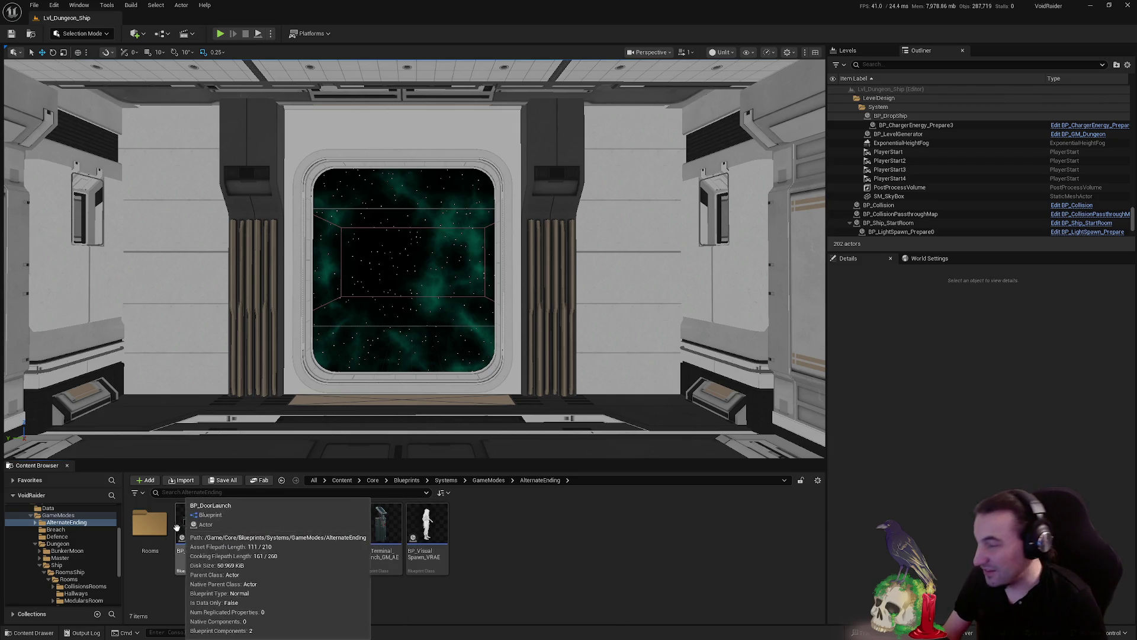
double_click(149, 524)
left_click(195, 524)
left_click(247, 528)
double_click(150, 524)
double_click(150, 524)
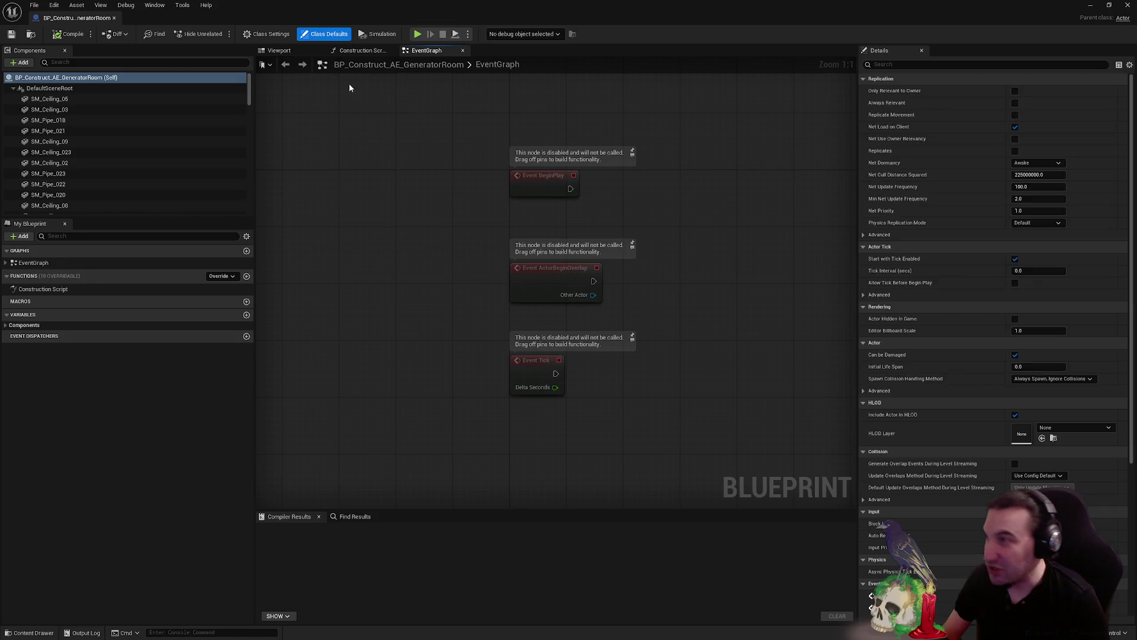
- Position the doorway component at location X 40, Y 0 in the blueprint Viewport
left_click(279, 50)
mouse_move(609, 267)
left_mouse_down()
mouse_move(592, 296)
mouse_move(545, 329)
mouse_move(576, 363)
left_mouse_up()
left_click(576, 363)
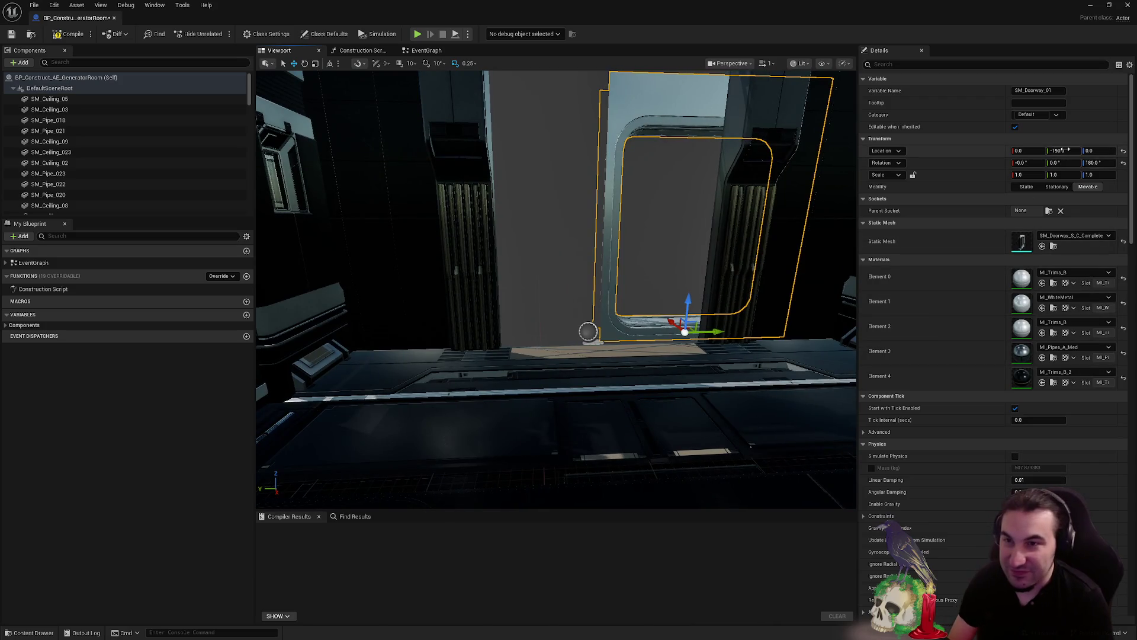
type("0")
key("Return")
mouse_move(704, 211)
left_mouse_down()
mouse_move(593, 267)
mouse_move(560, 325)
left_mouse_up()
left_click_drag(413, 467, 500, 468)
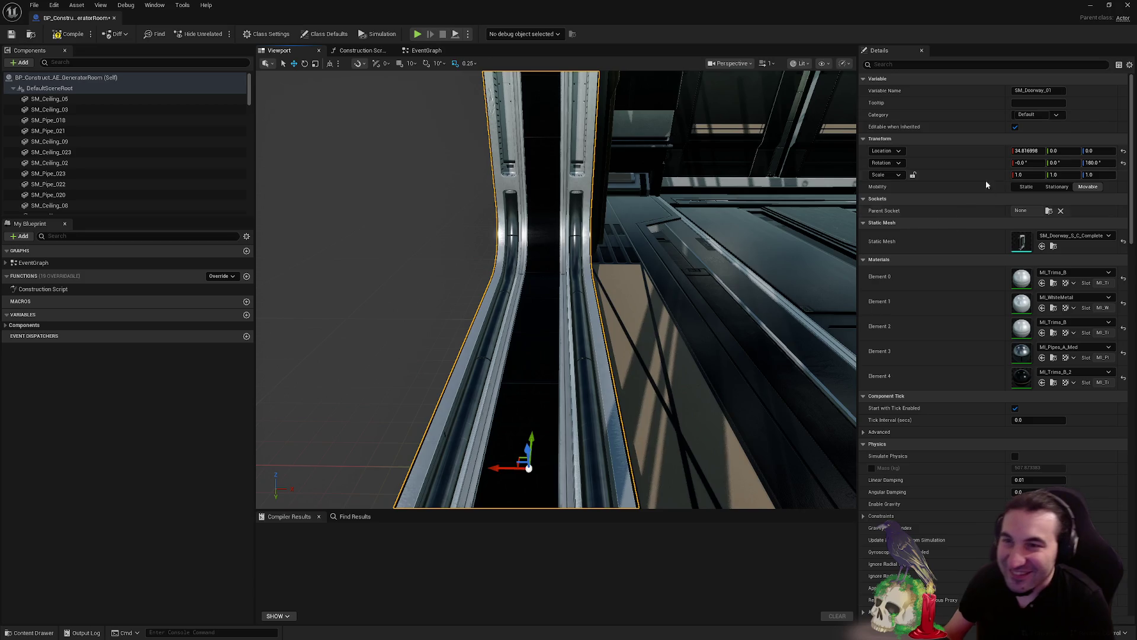
type("40")
key("Return")
- Inspect the placed doorway and open its SM_Doorway_S_C_Complete static mesh
mouse_move(823, 148)
left_mouse_down()
mouse_move(716, 201)
mouse_move(657, 212)
mouse_move(706, 172)
left_mouse_up()
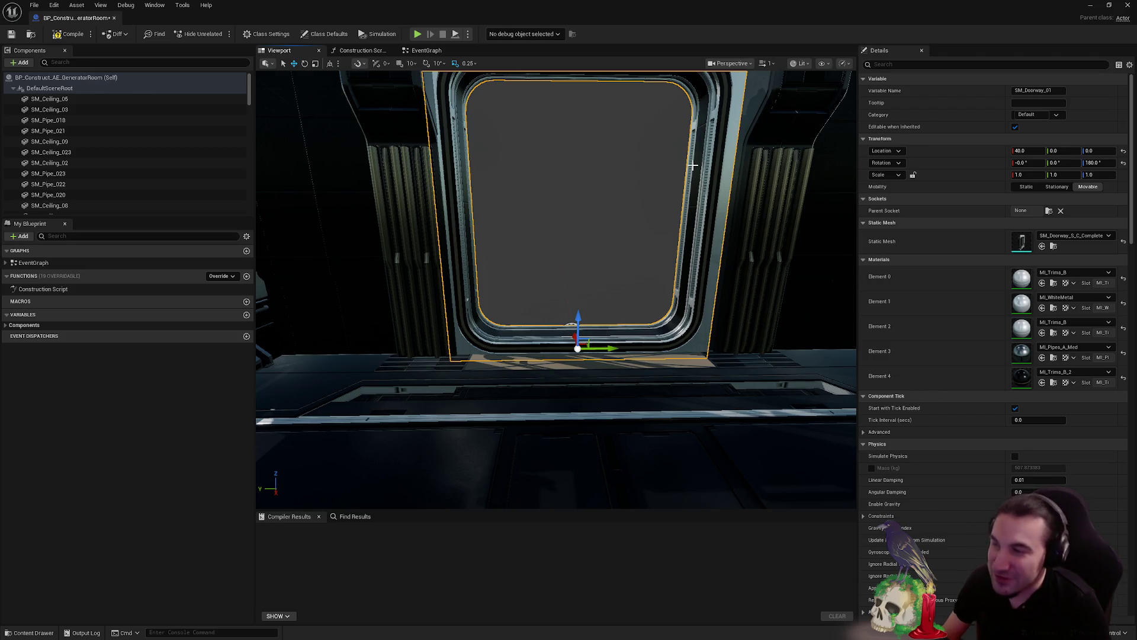
mouse_move(706, 173)
left_mouse_down()
mouse_move(675, 182)
mouse_move(684, 179)
mouse_move(765, 313)
left_mouse_up()
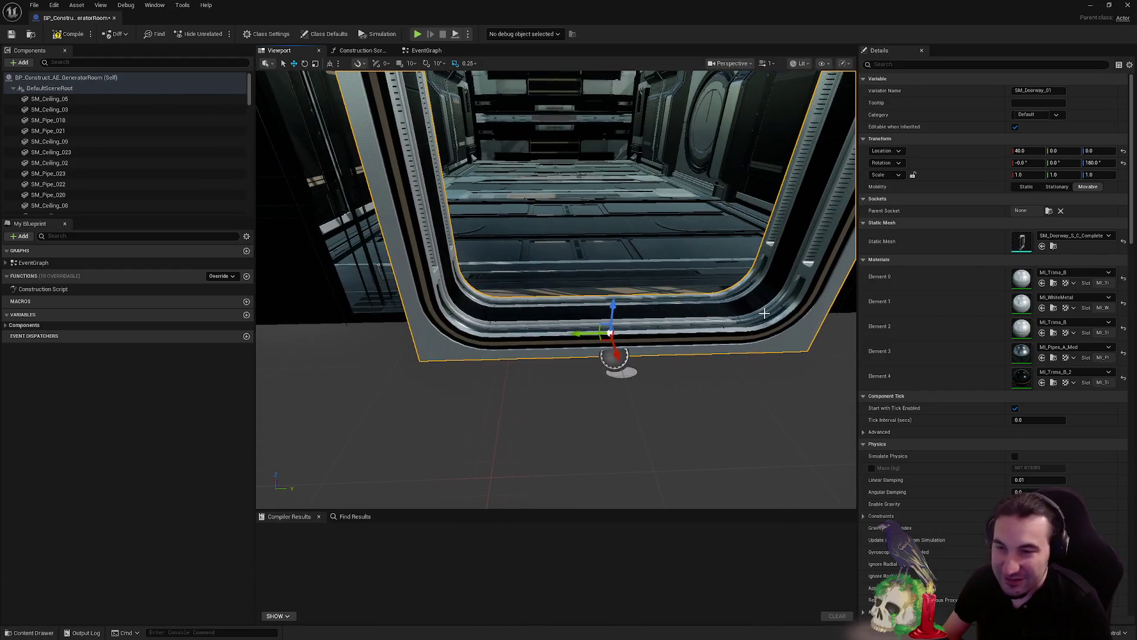
double_click(1026, 243)
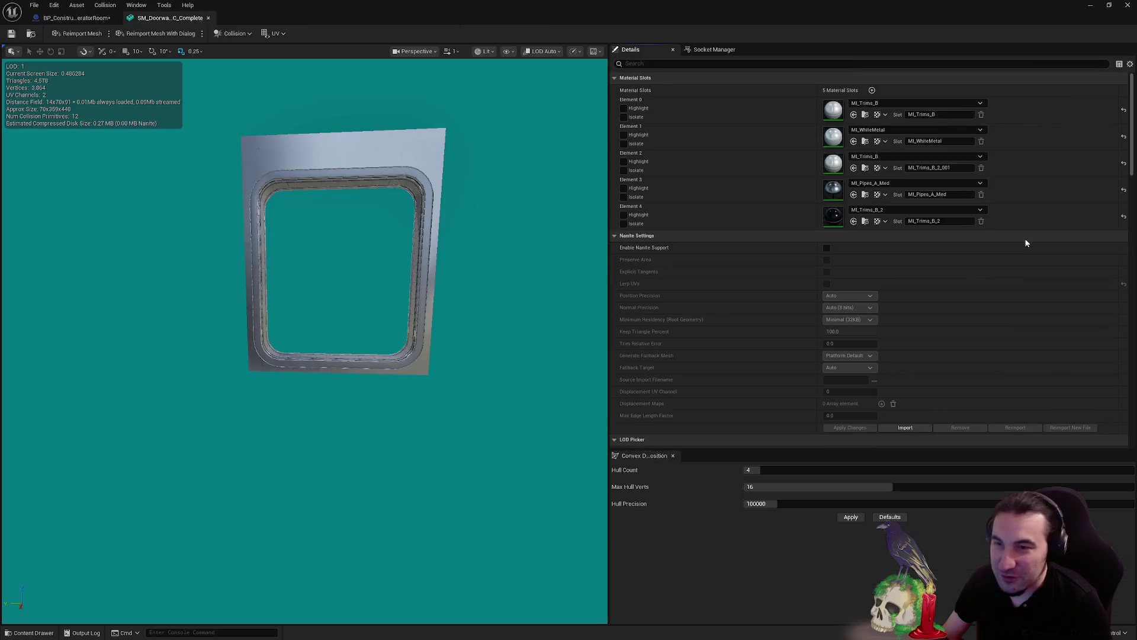
- Assign MI_Trims_B to the doorway mesh's Element 4 material slot
mouse_move(304, 340)
left_mouse_down()
mouse_move(361, 255)
mouse_move(379, 249)
left_mouse_up()
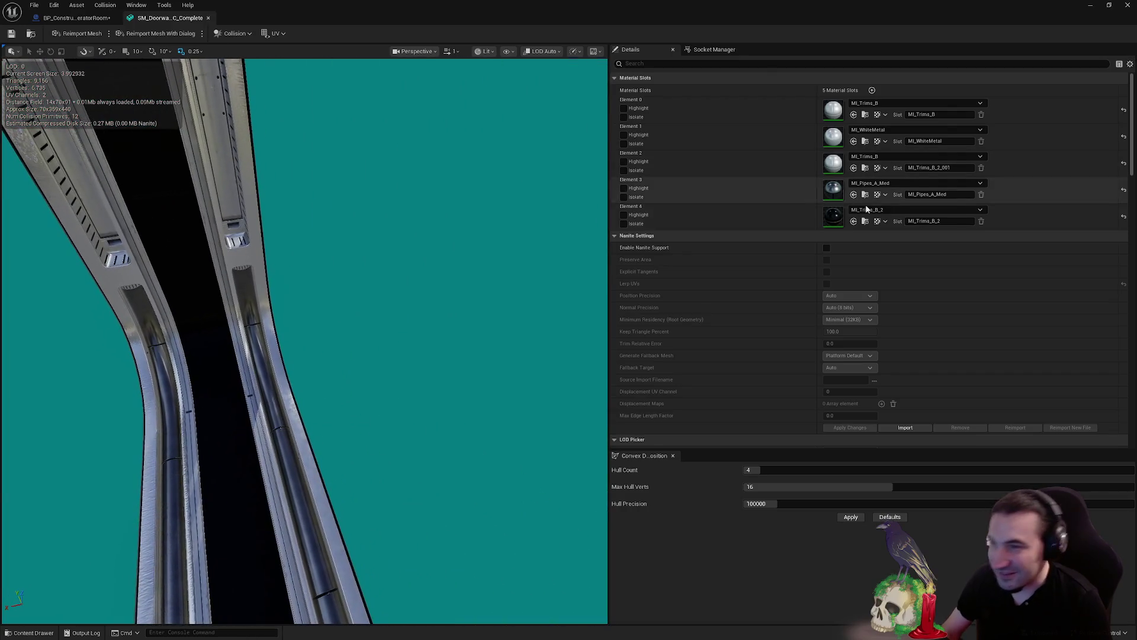
left_click(1124, 218)
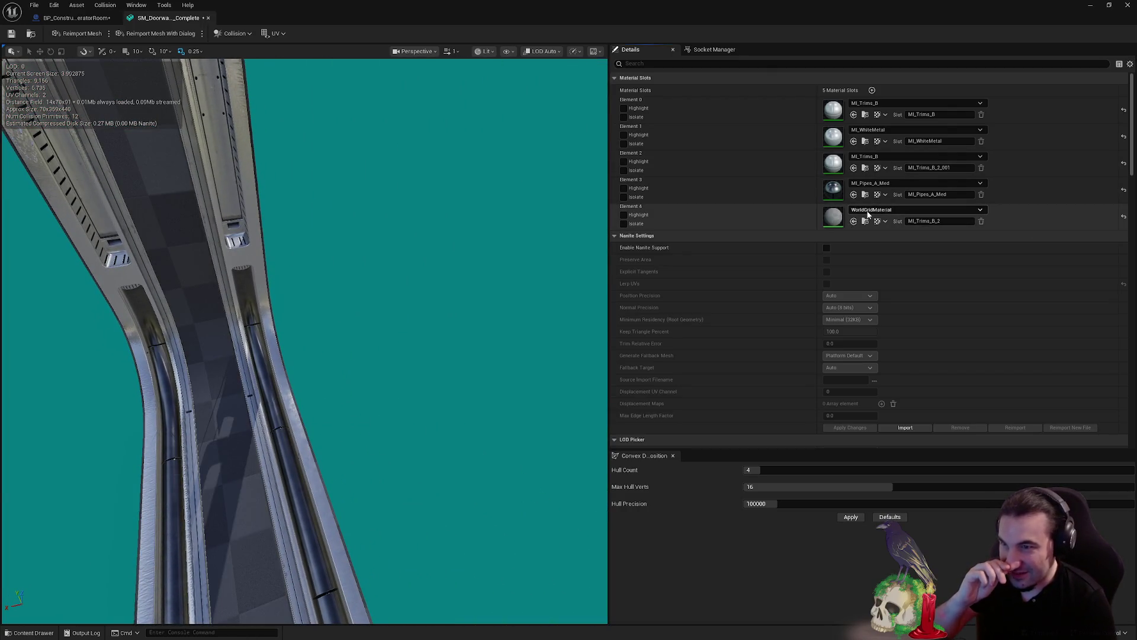
right_click(790, 111)
right_click(813, 226)
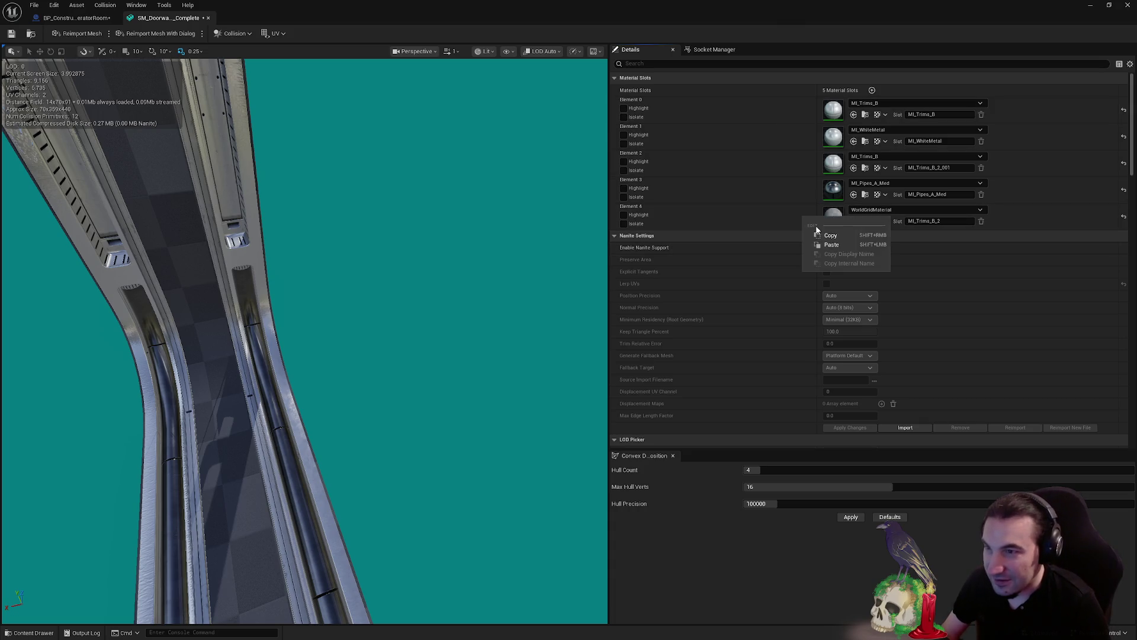
mouse_move(517, 184)
left_mouse_down()
mouse_move(491, 195)
mouse_move(517, 184)
left_mouse_up()
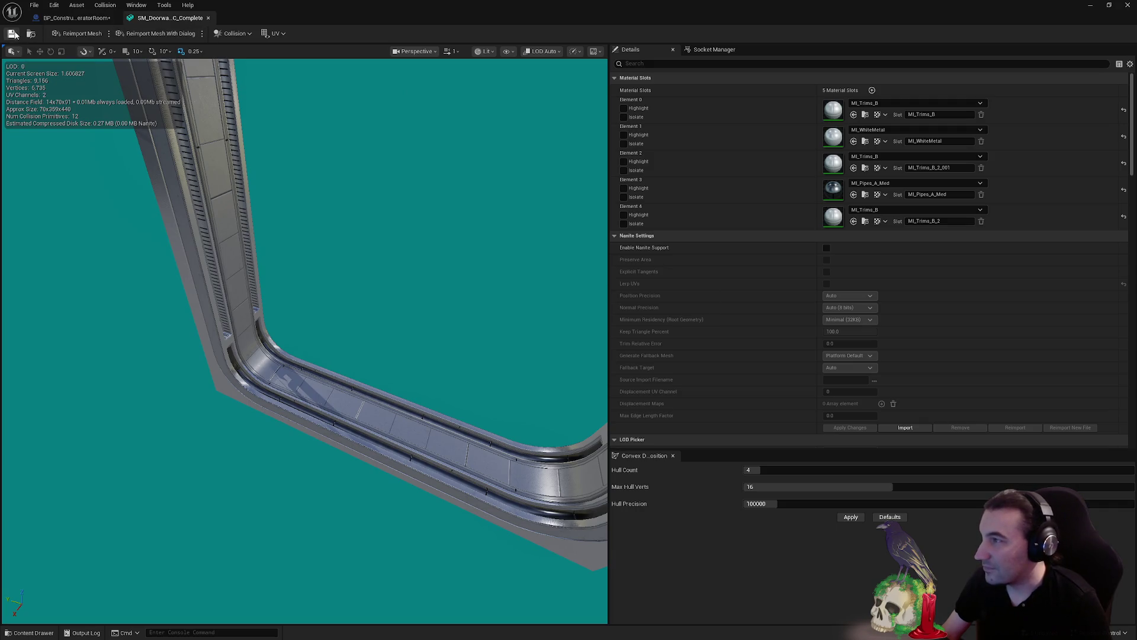
left_click(67, 22)
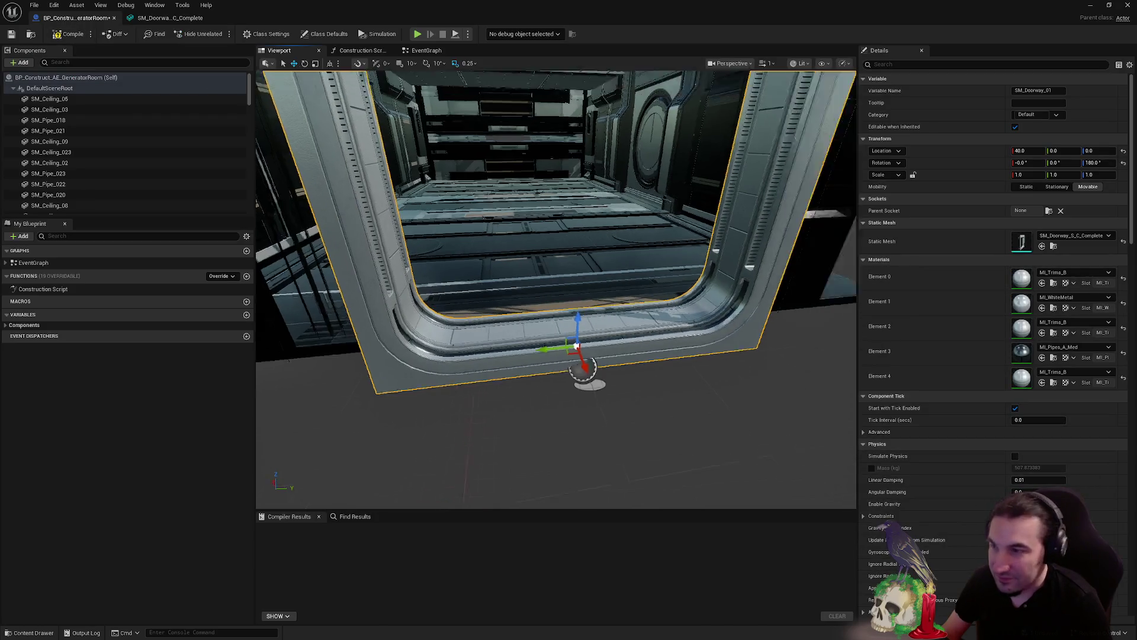
- Compile and save BP_Construct_AE_GeneratorRoom, then switch to the Blender window
left_click_drag(555, 289, 444, 293)
mouse_move(517, 267)
left_mouse_down()
mouse_move(492, 270)
mouse_move(518, 268)
left_mouse_up()
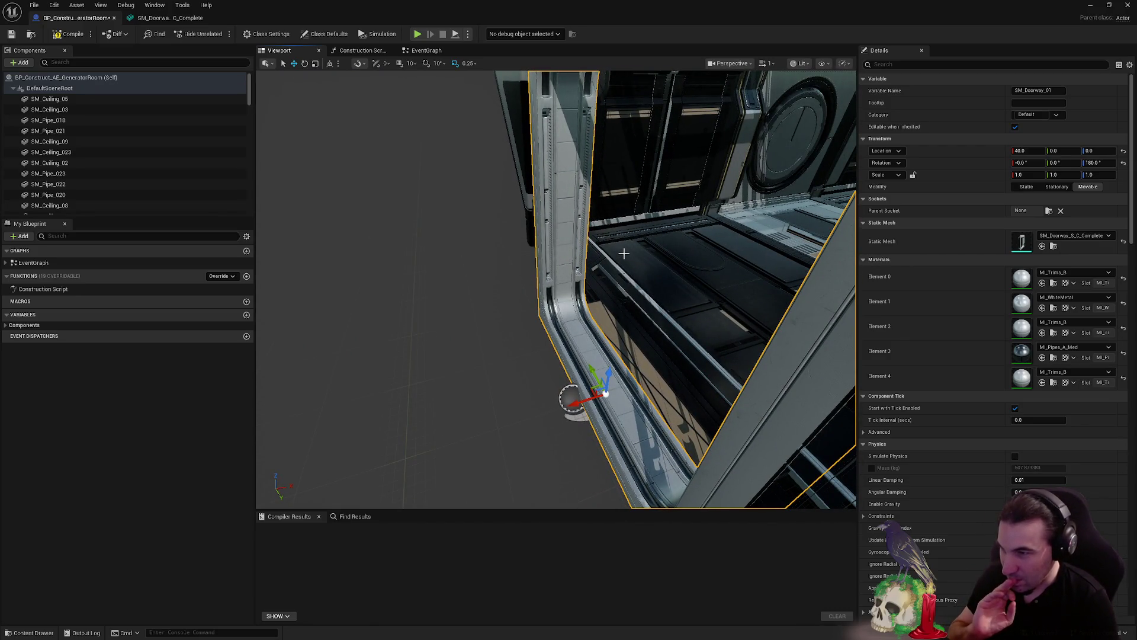
mouse_move(630, 266)
left_mouse_down()
mouse_move(630, 290)
mouse_move(629, 263)
left_mouse_up()
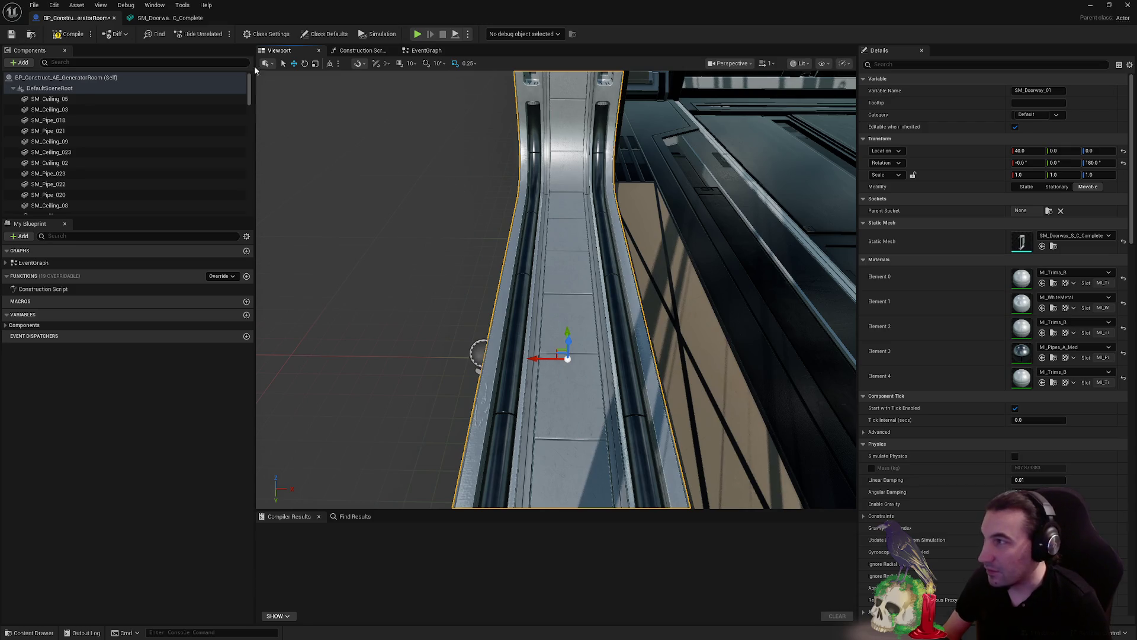
left_click(13, 37)
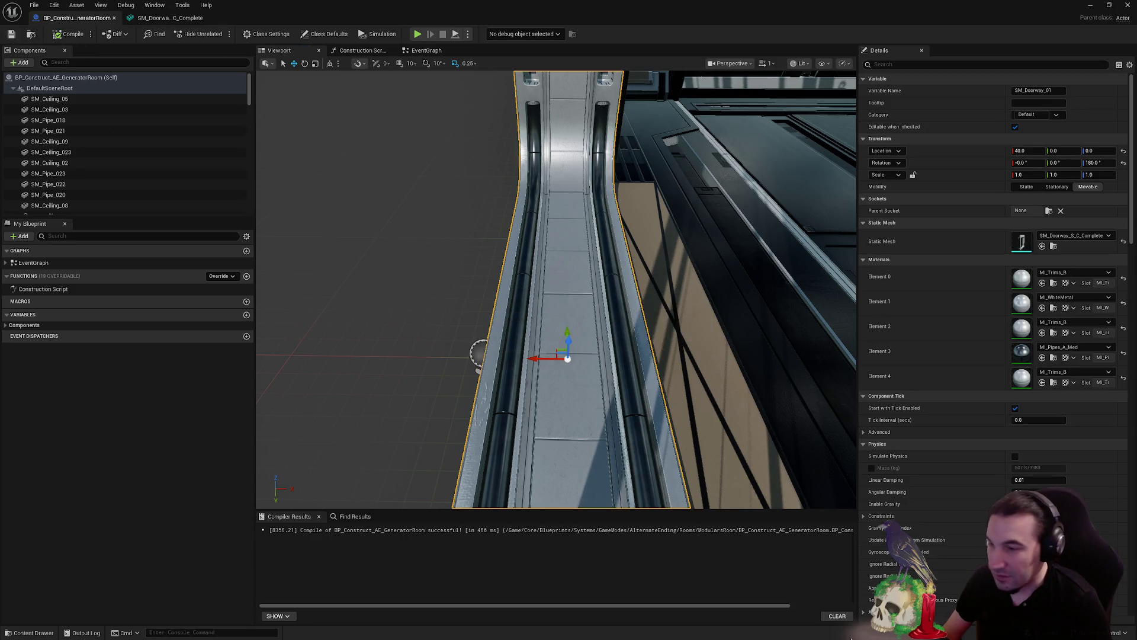
key("super")
left_click(592, 631)
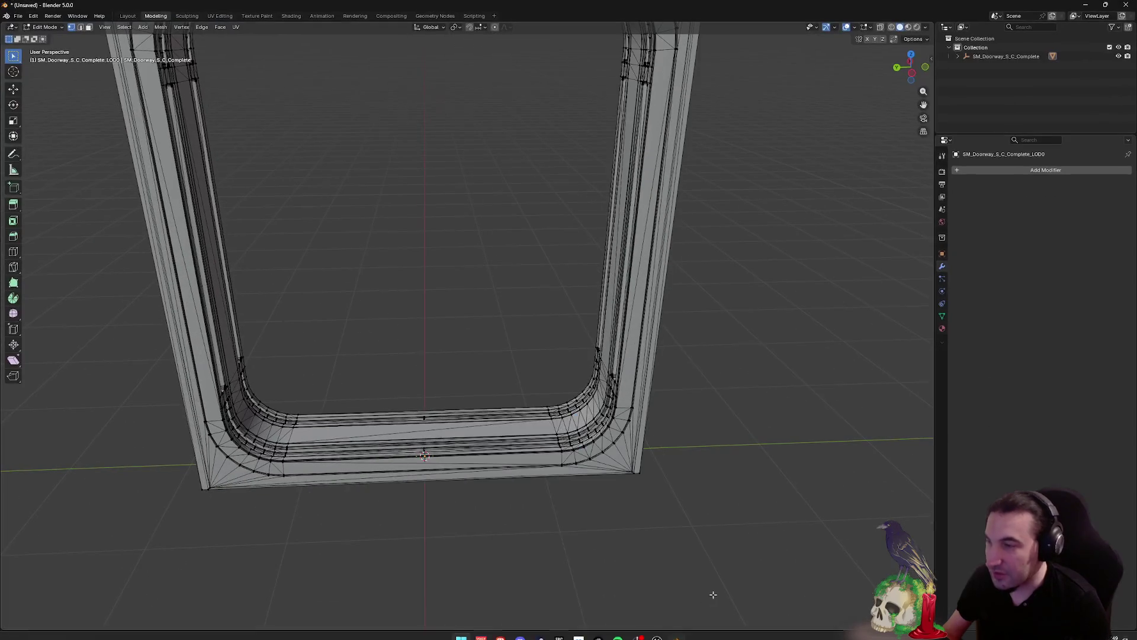
- Select the whole doorway mesh in Back Orthographic view and make a trial move
left_click_drag(491, 308, 663, 264)
key("a")
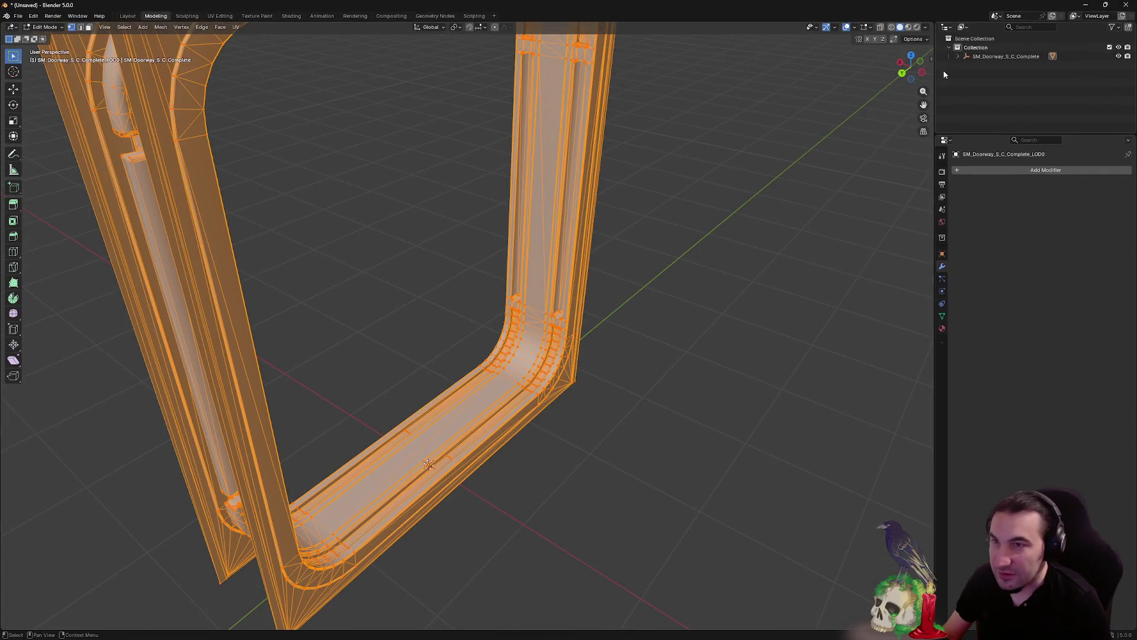
left_click(902, 72)
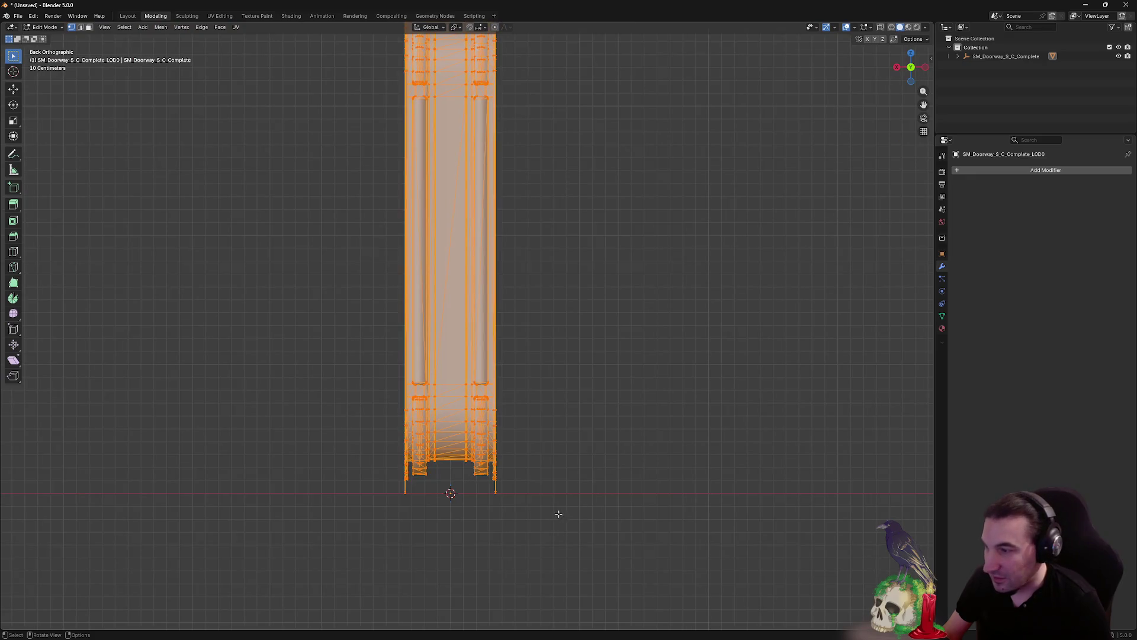
left_click_drag(530, 526, 533, 411)
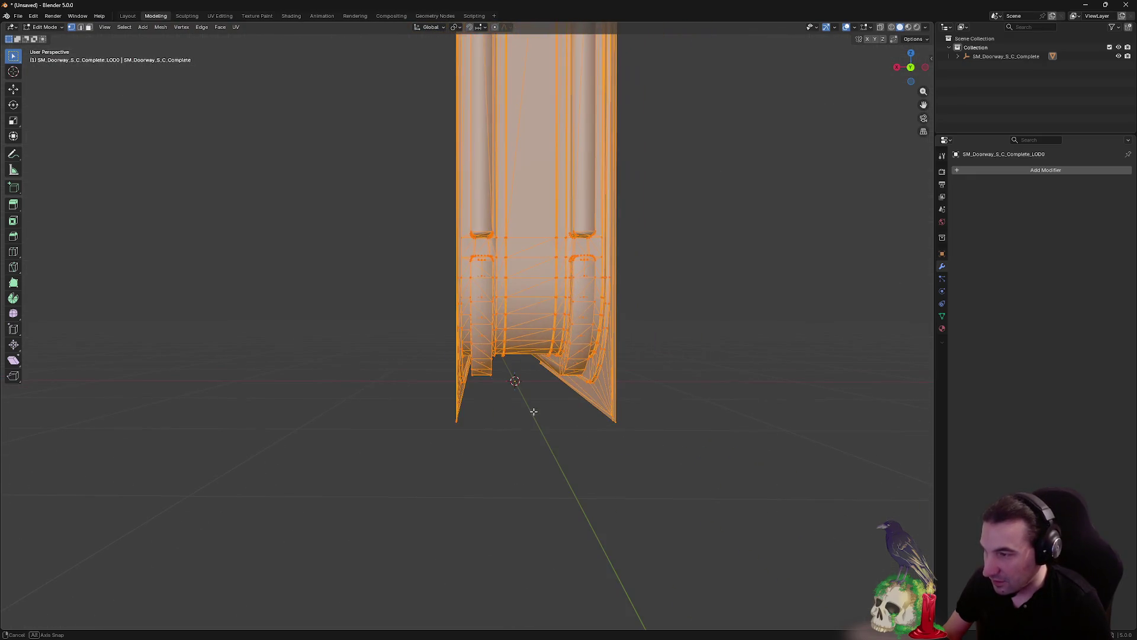
left_click(911, 70)
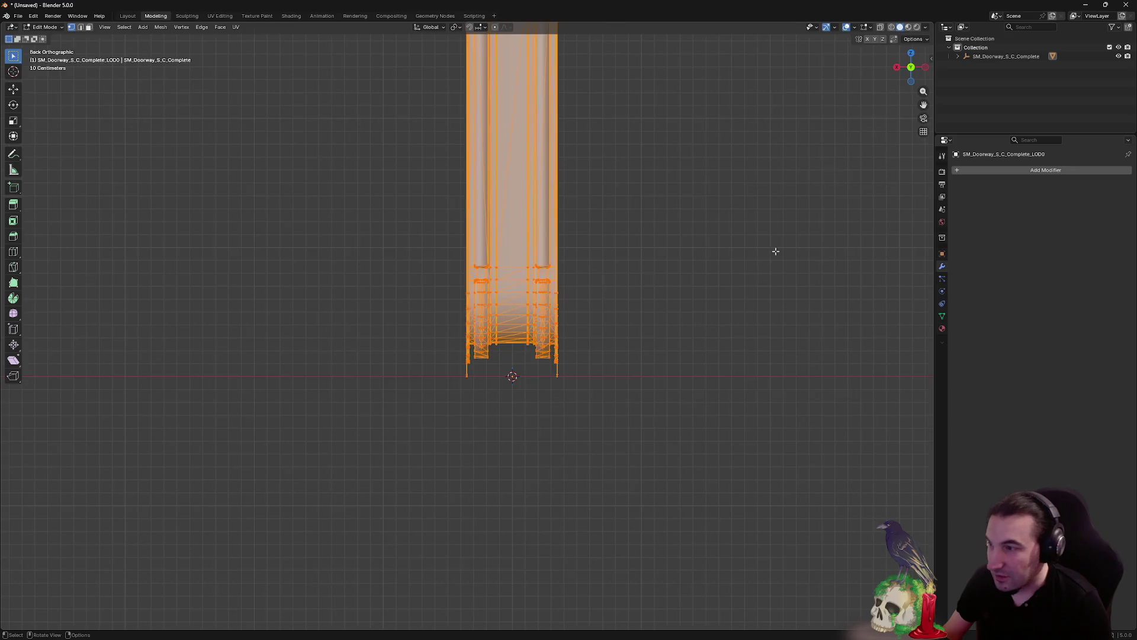
key("g")
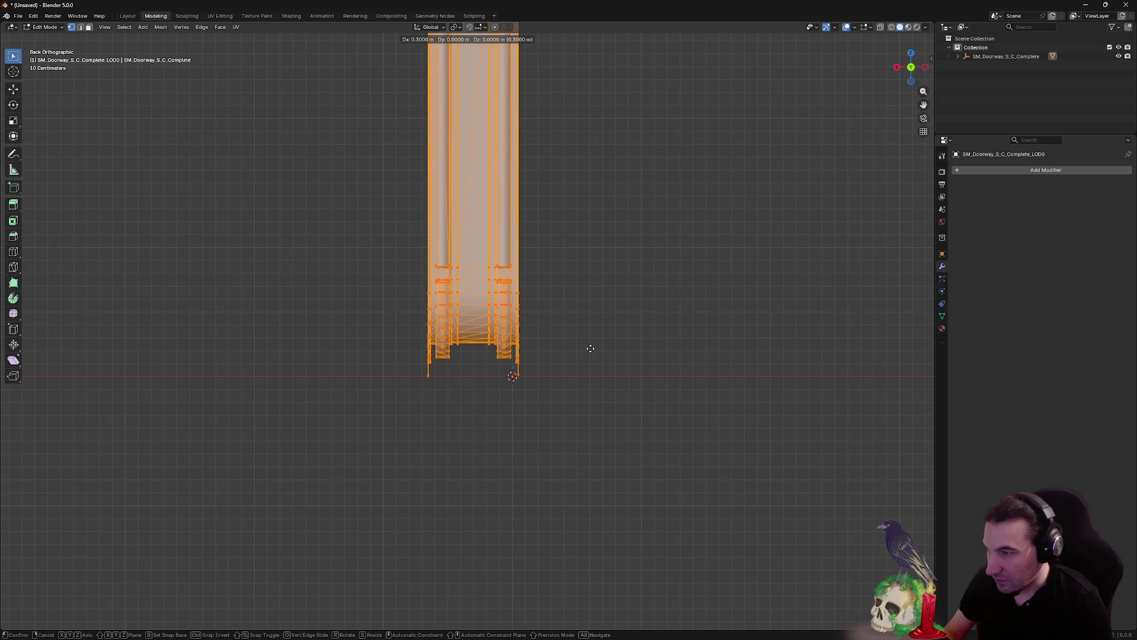
left_click(582, 348)
scroll(569, 394, "up", 6)
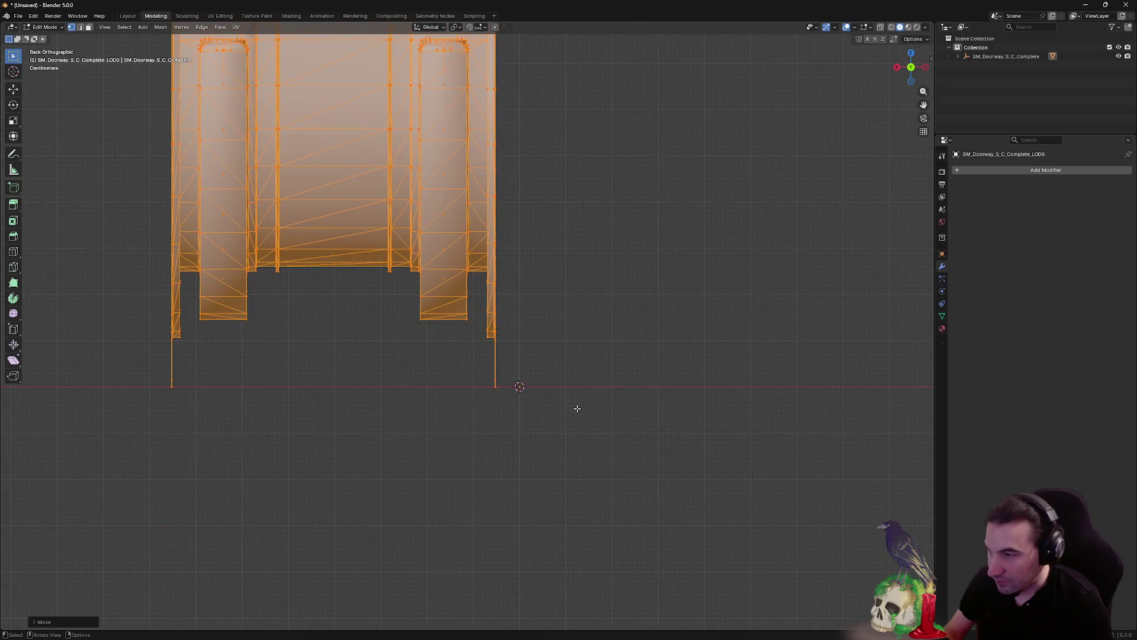
scroll(577, 408, "down", 8)
- Try a Y-constrained move, then frame the mesh's outer side edge near the origin
key("g")
key("y")
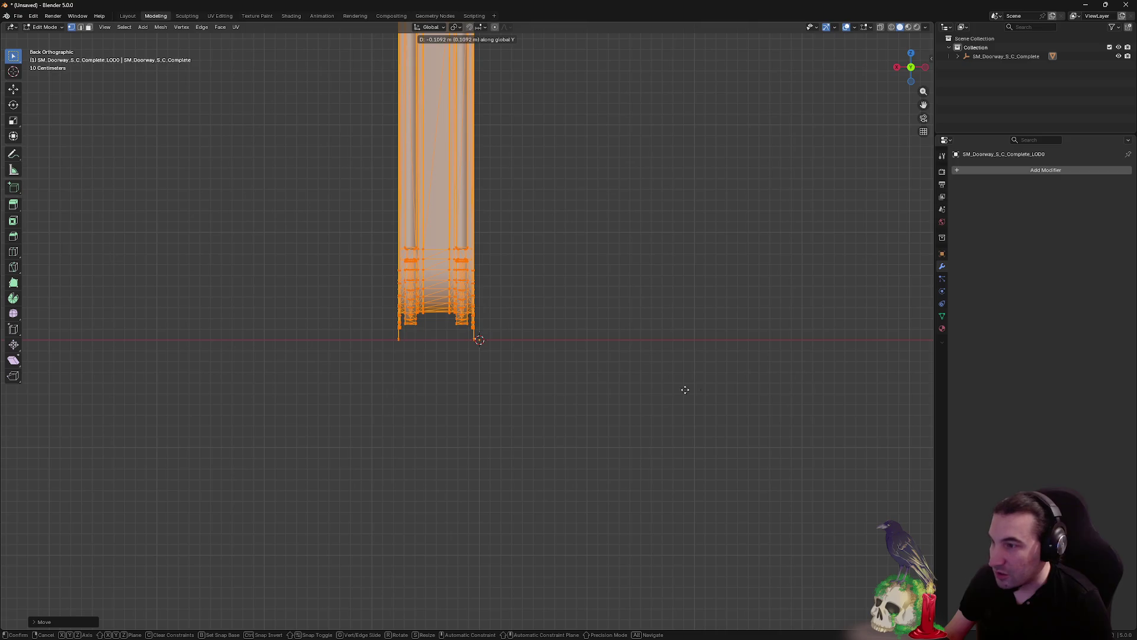
left_click(528, 396)
key("g")
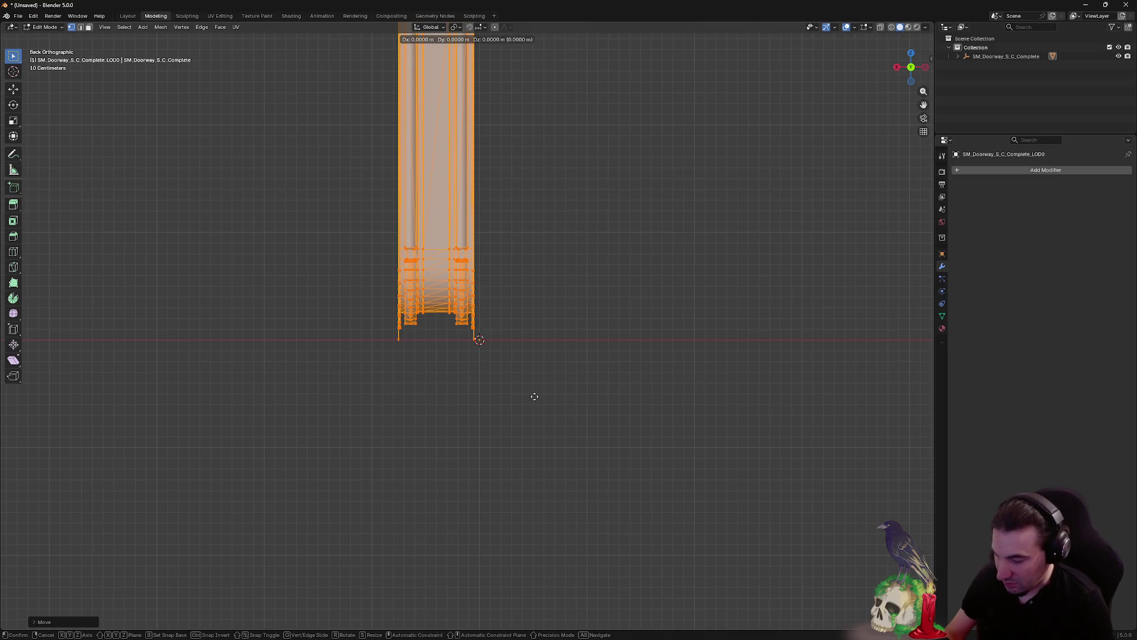
right_click(595, 399)
scroll(595, 399, "up", 8)
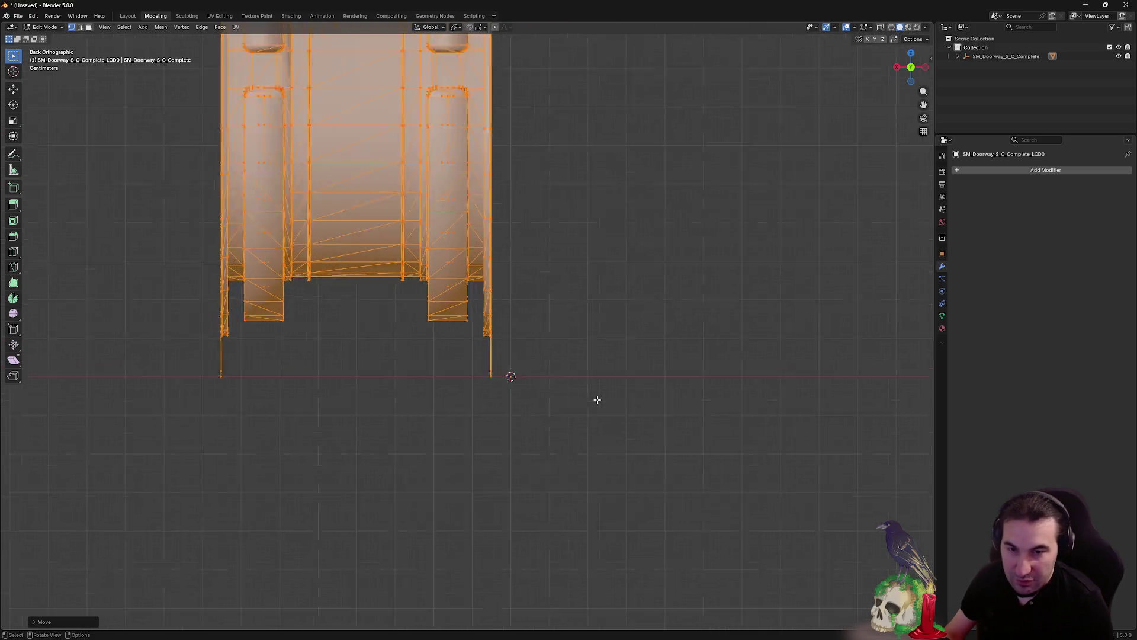
scroll(607, 419, "up", 7)
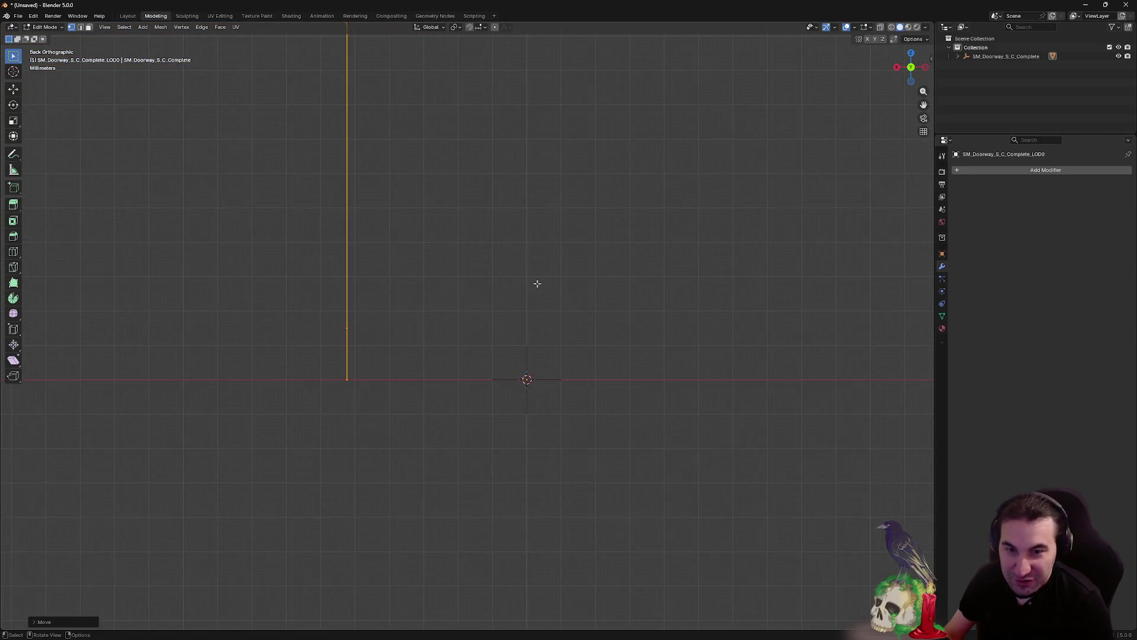
left_click_drag(433, 354, 413, 302)
left_click_drag(701, 364, 667, 362)
- Move the mesh along X so its outer side edge sits exactly on the origin
key("g")
key("x")
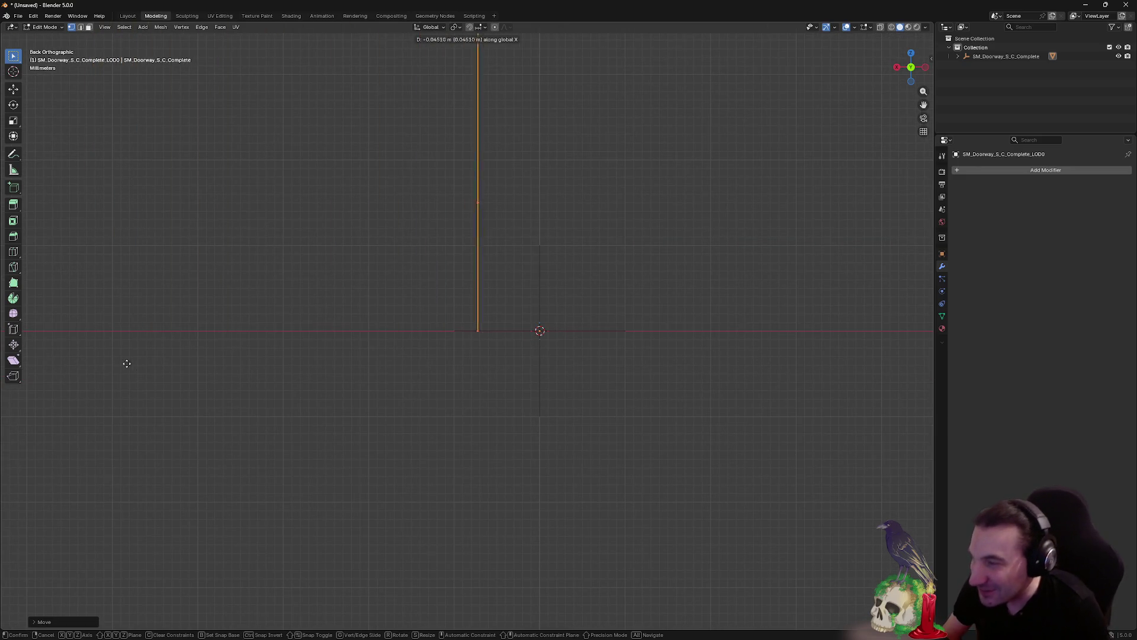
left_click(184, 361)
key("ctrl+z")
key("ctrl+shift+z")
key("ctrl+z")
key("ctrl+z")
scroll(304, 383, "up", 5)
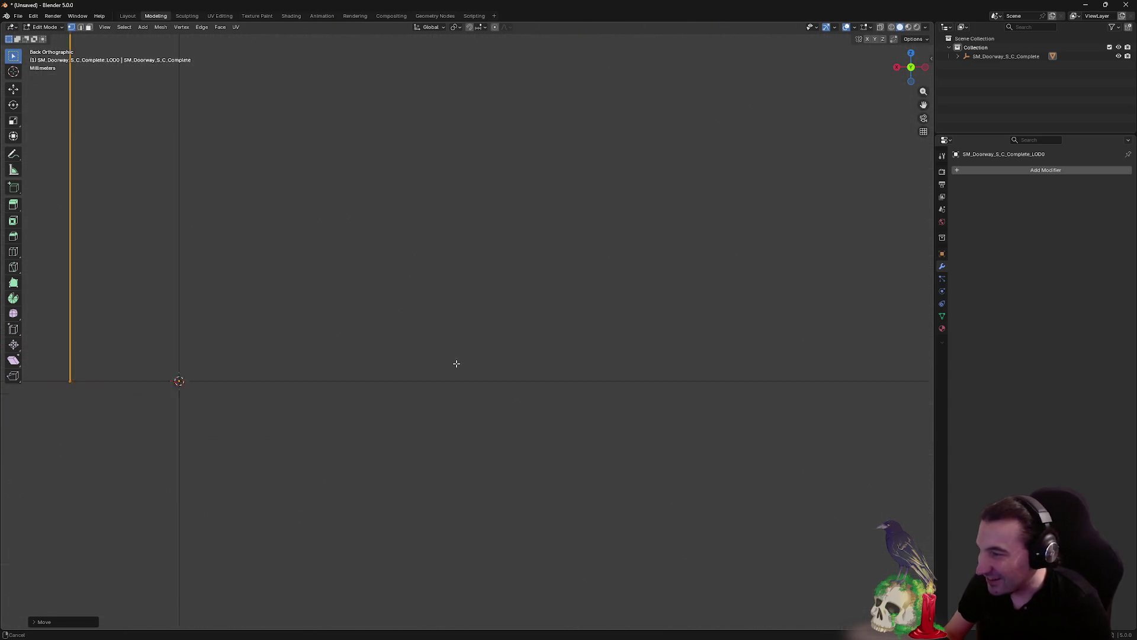
left_click_drag(701, 354, 650, 366)
key("g")
key("x")
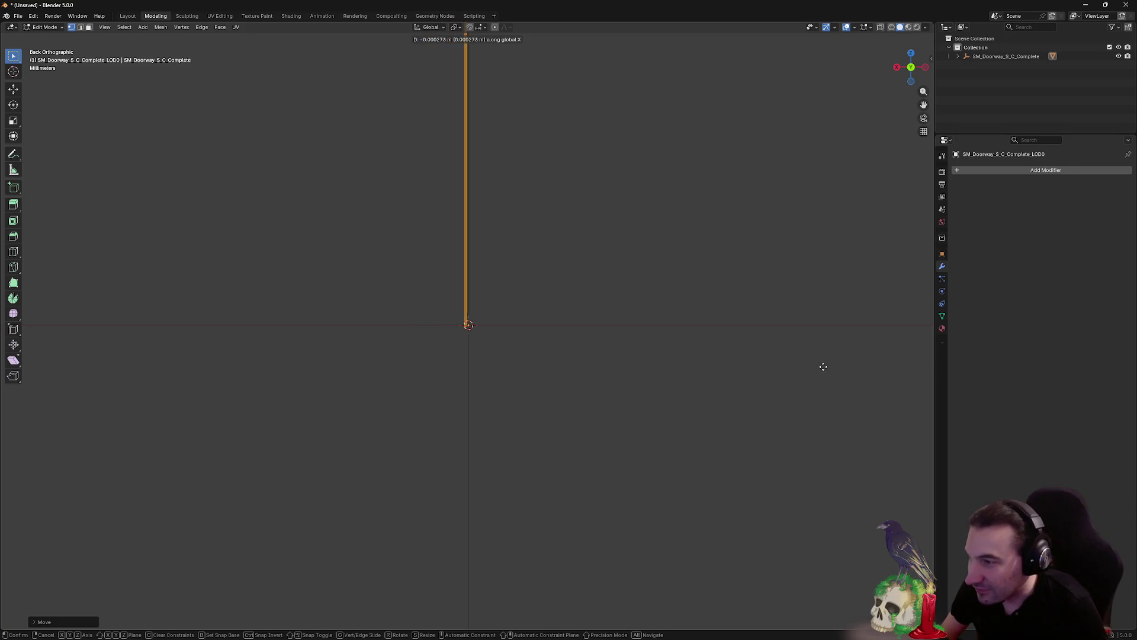
left_click(823, 367)
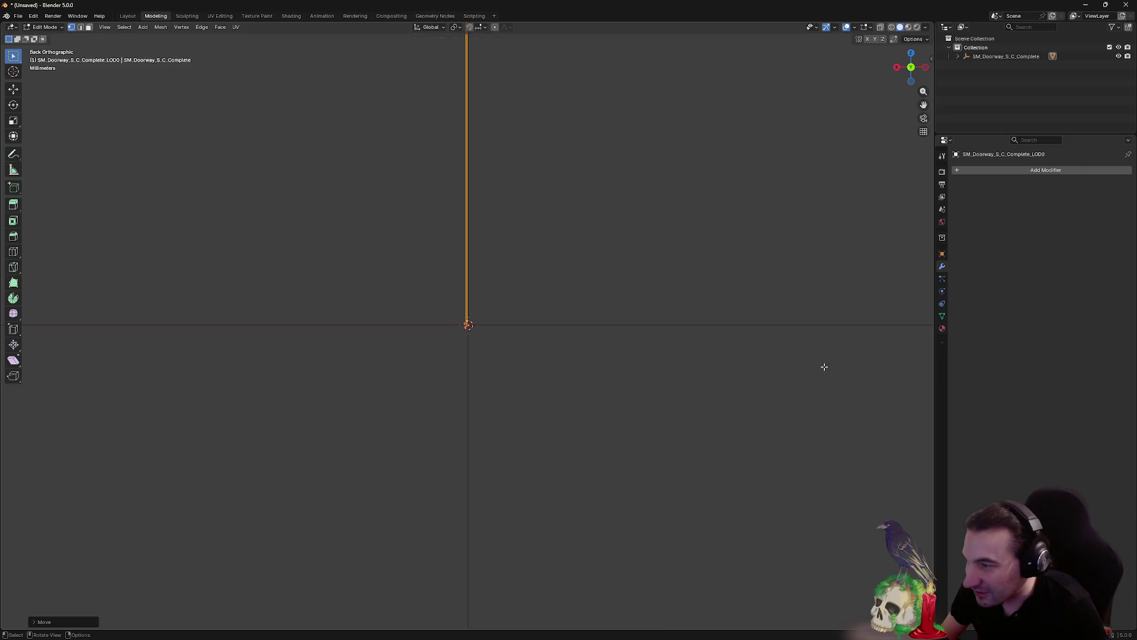
scroll(673, 322, "down", 6)
mouse_move(616, 245)
left_mouse_down()
mouse_move(571, 268)
mouse_move(572, 287)
mouse_move(553, 282)
mouse_move(630, 210)
mouse_move(667, 264)
left_mouse_up()
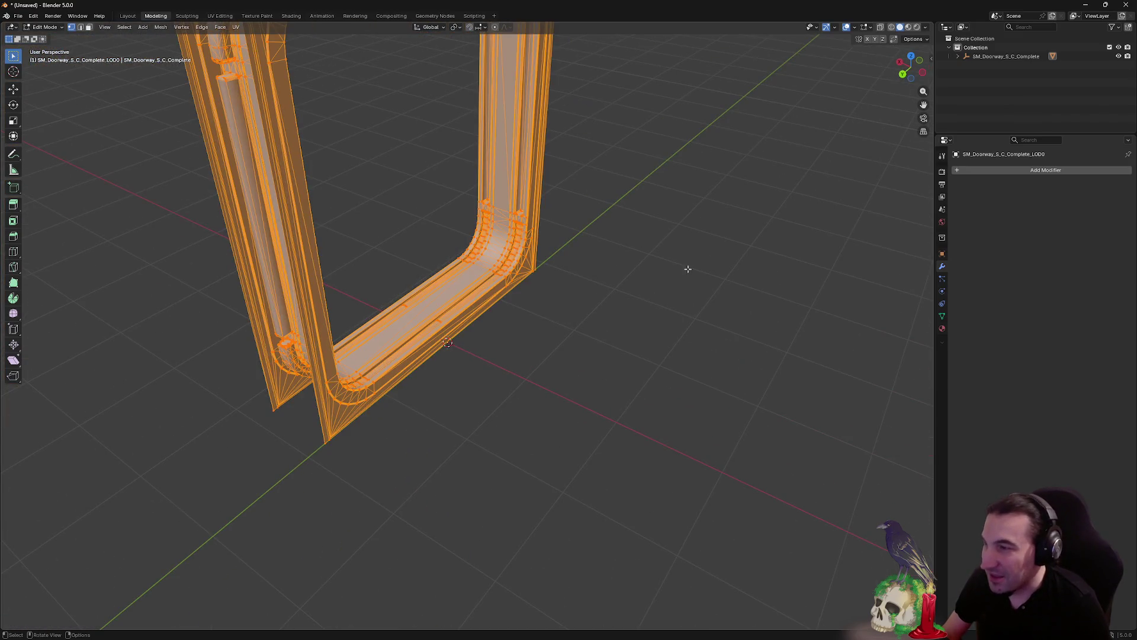
- Copy the doorway object and paste a duplicate, SM_Doorway_S_C_Complete.001
right_click(1010, 56)
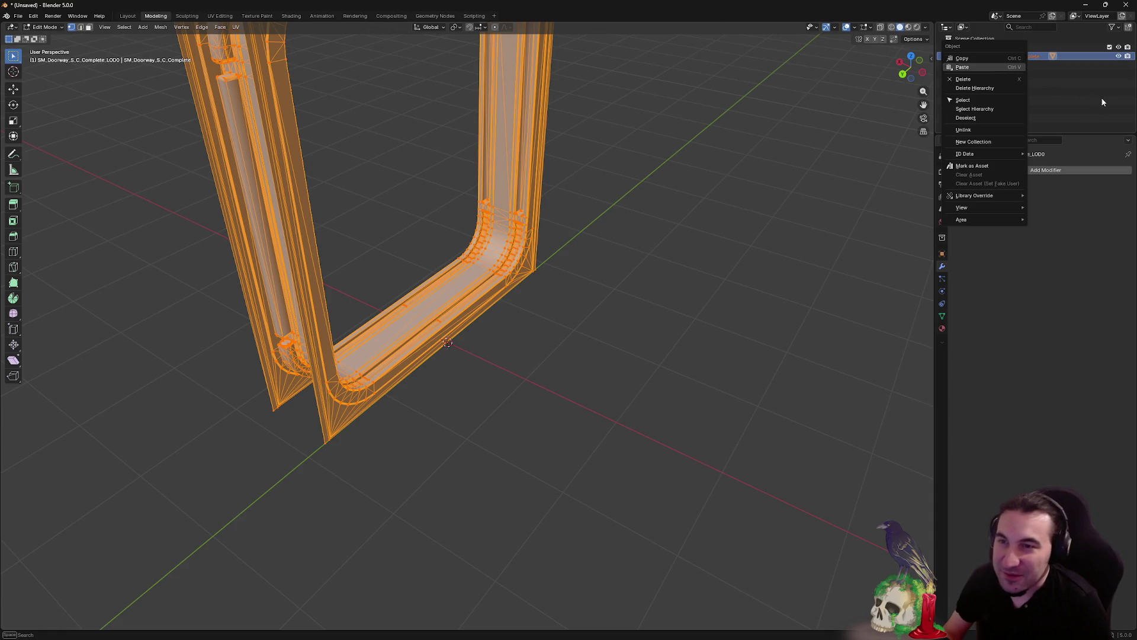
key("Escape")
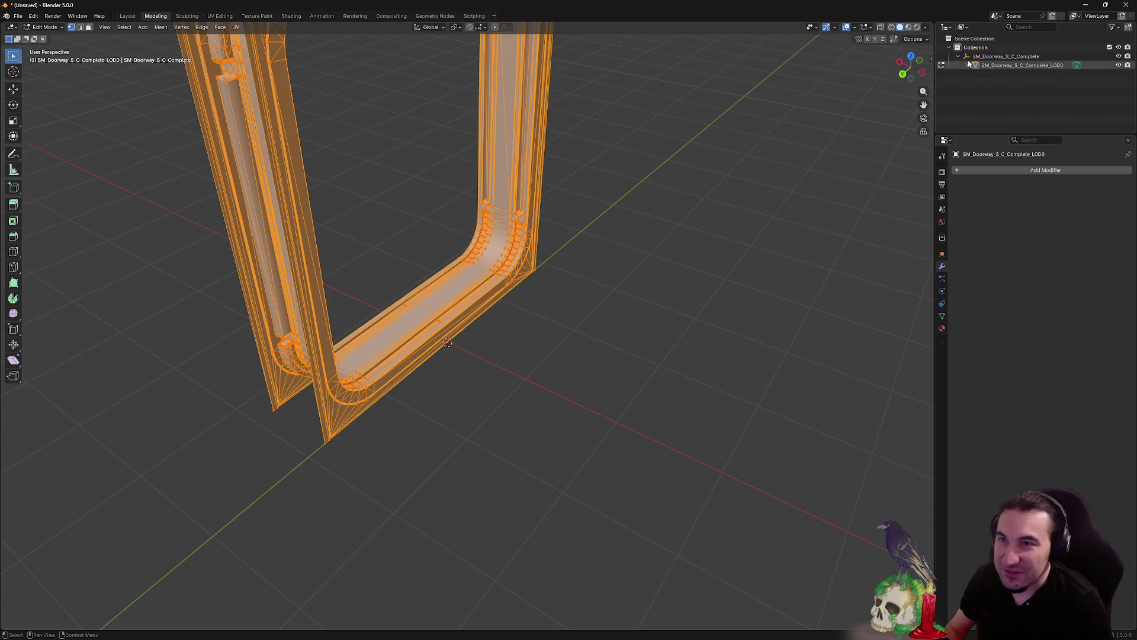
key("ctrl+v")
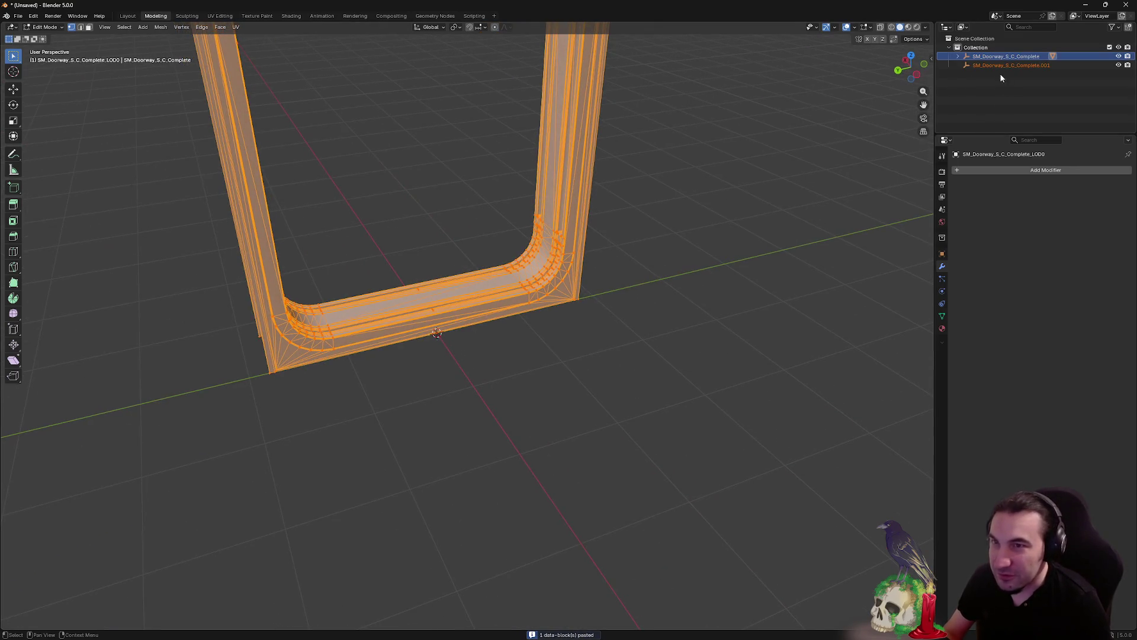
left_click(990, 66)
- Undo a stray extrusion on the copy and select it in the Layout workspace
key("e")
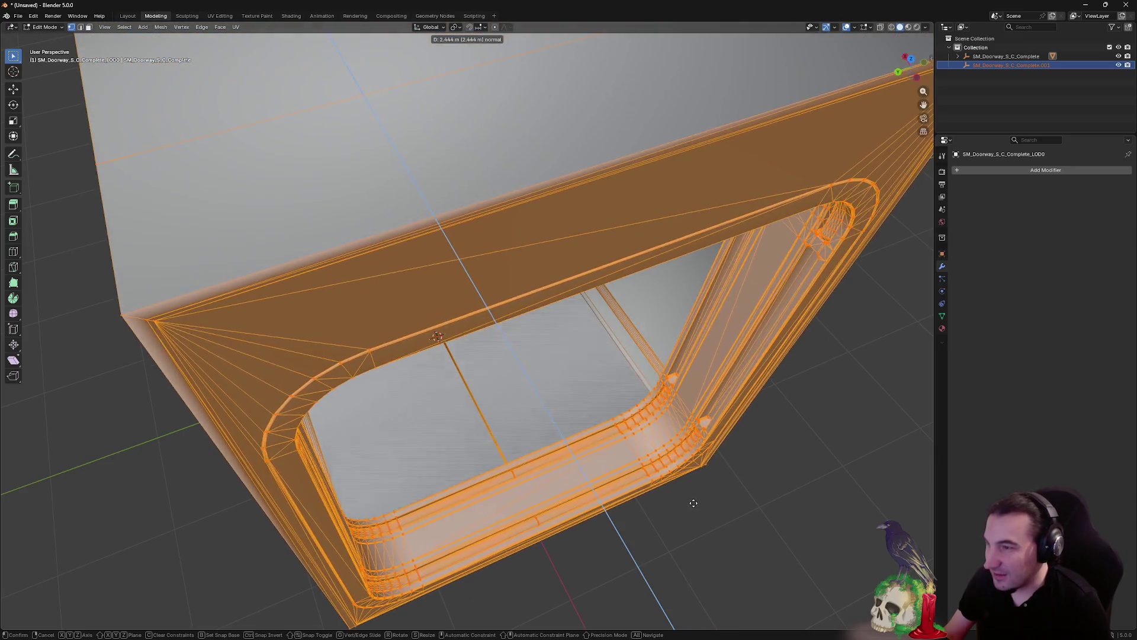
right_click(646, 453)
left_click_drag(647, 453, 664, 298)
key("ctrl+z")
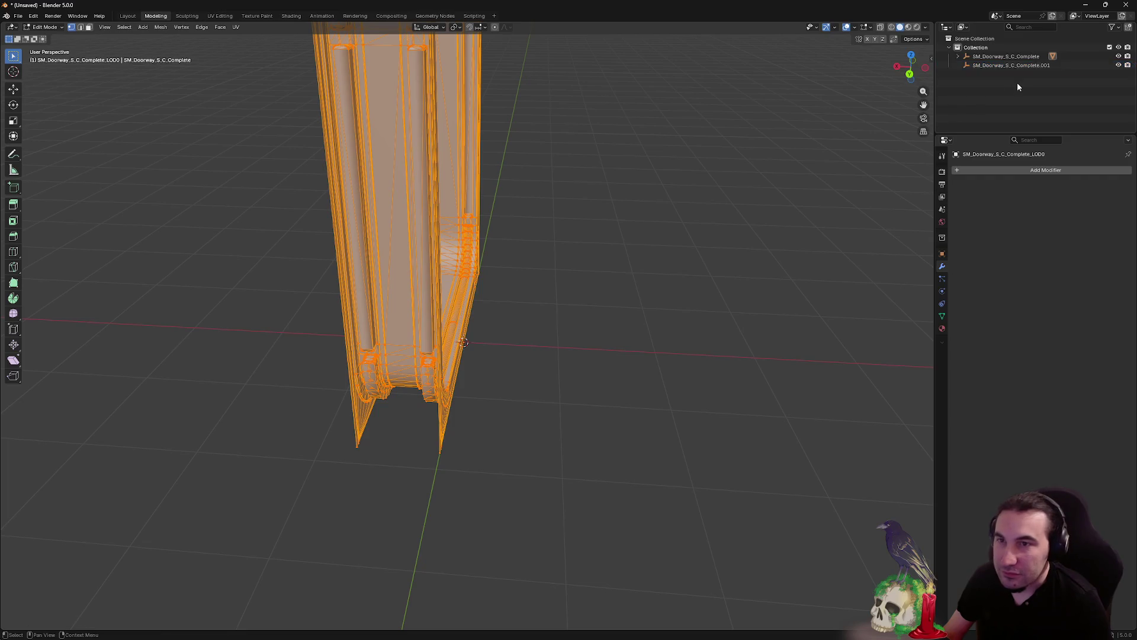
key("alt+a")
key("a")
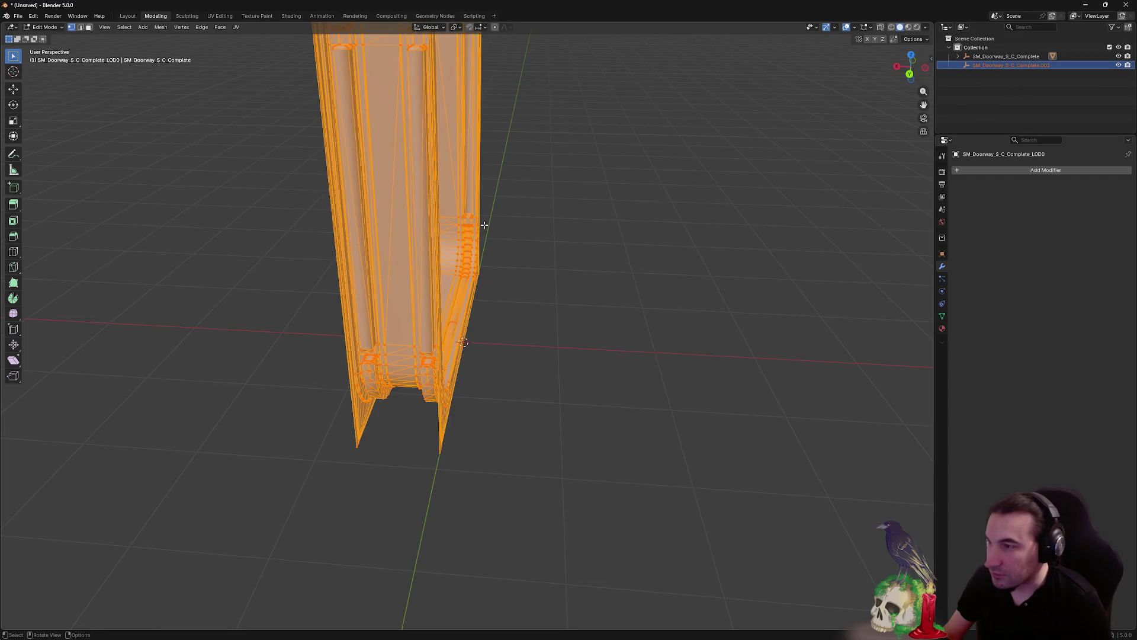
left_click(126, 17)
left_click(979, 75)
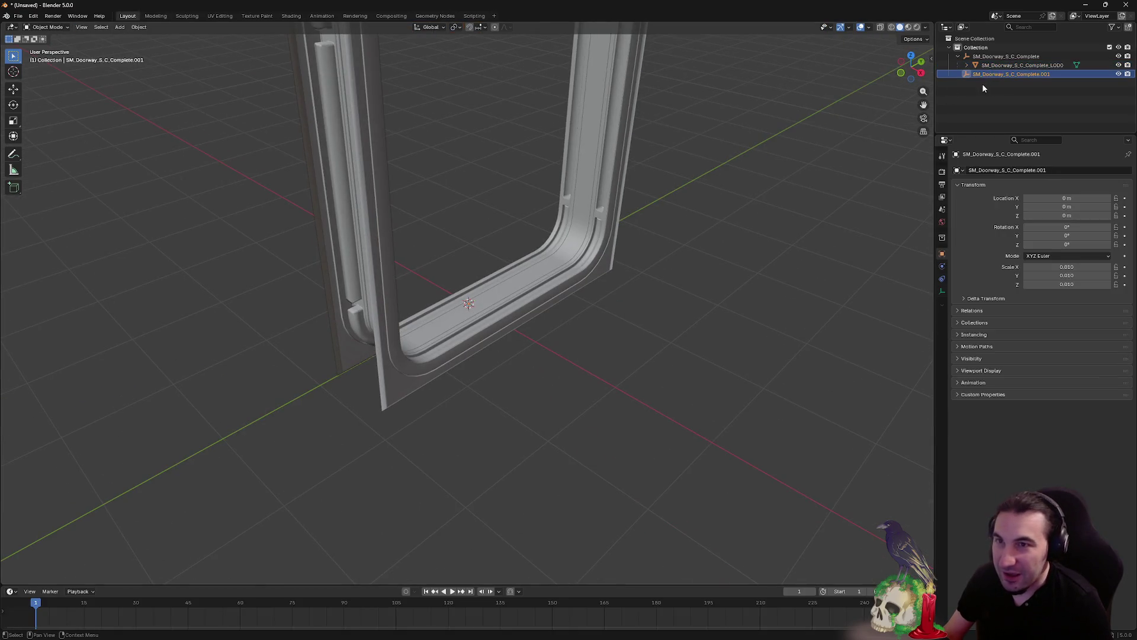
- Delete the moved copy, paste a fresh doorway copy and rotate it 180° on Z
key("g")
left_click(650, 289)
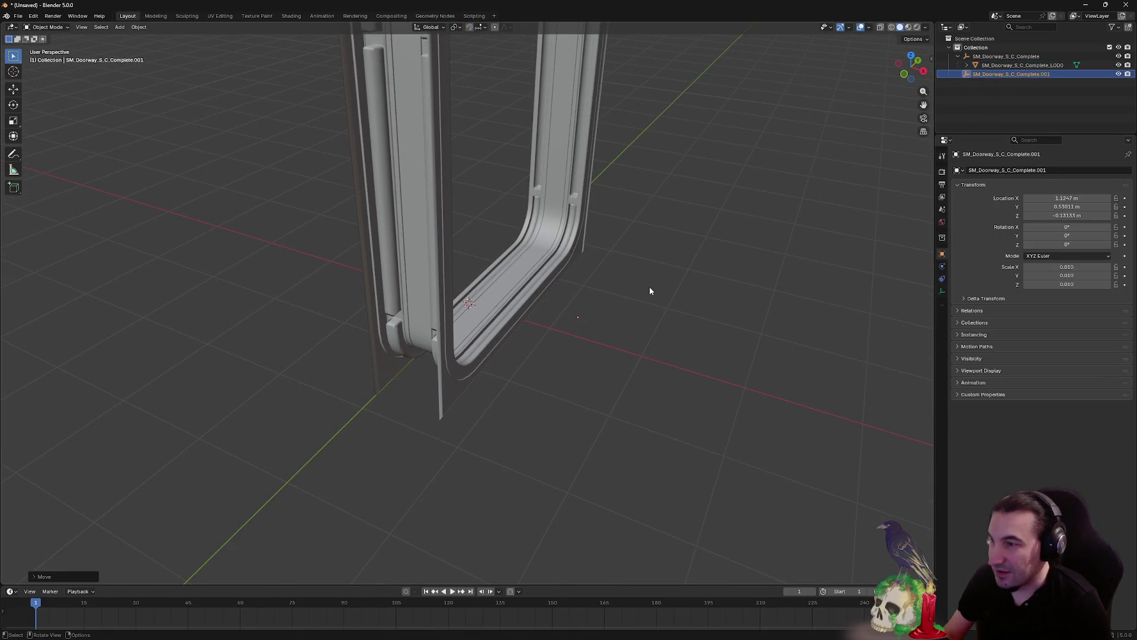
key("x")
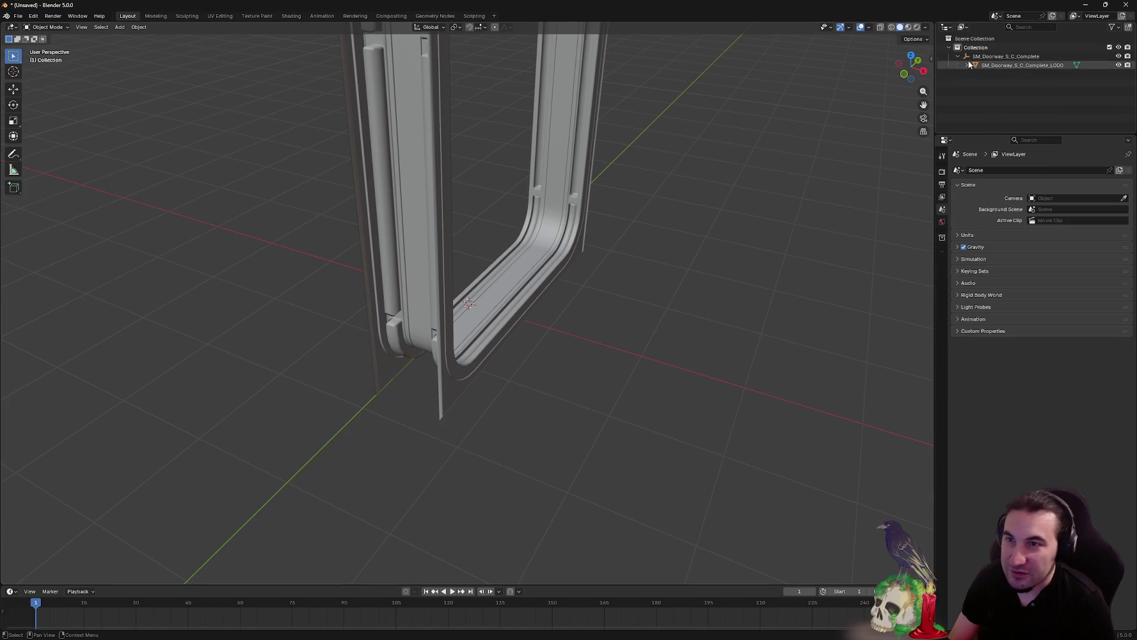
left_click(1006, 66)
key("ctrl+v")
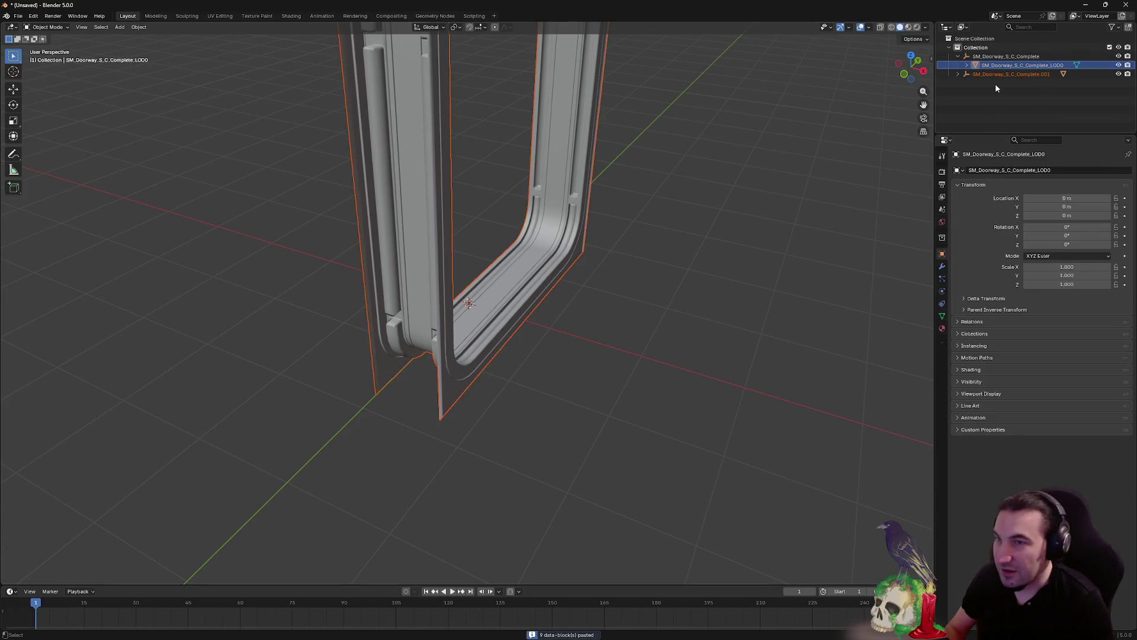
left_click(1015, 75)
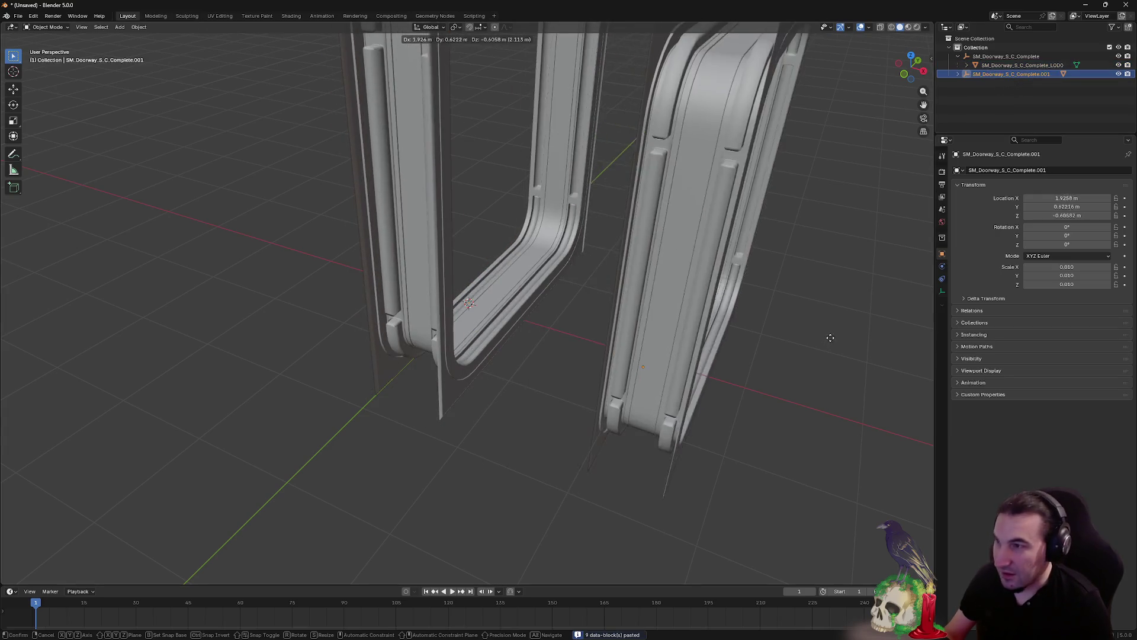
left_click_drag(672, 203, 703, 237)
type("180")
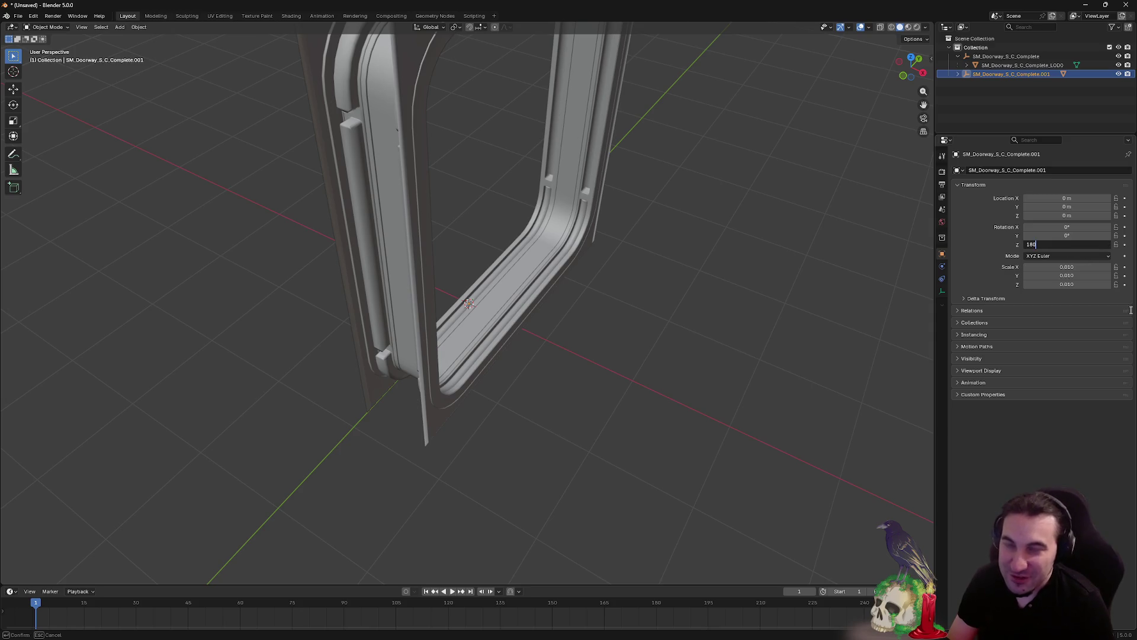
key("Return")
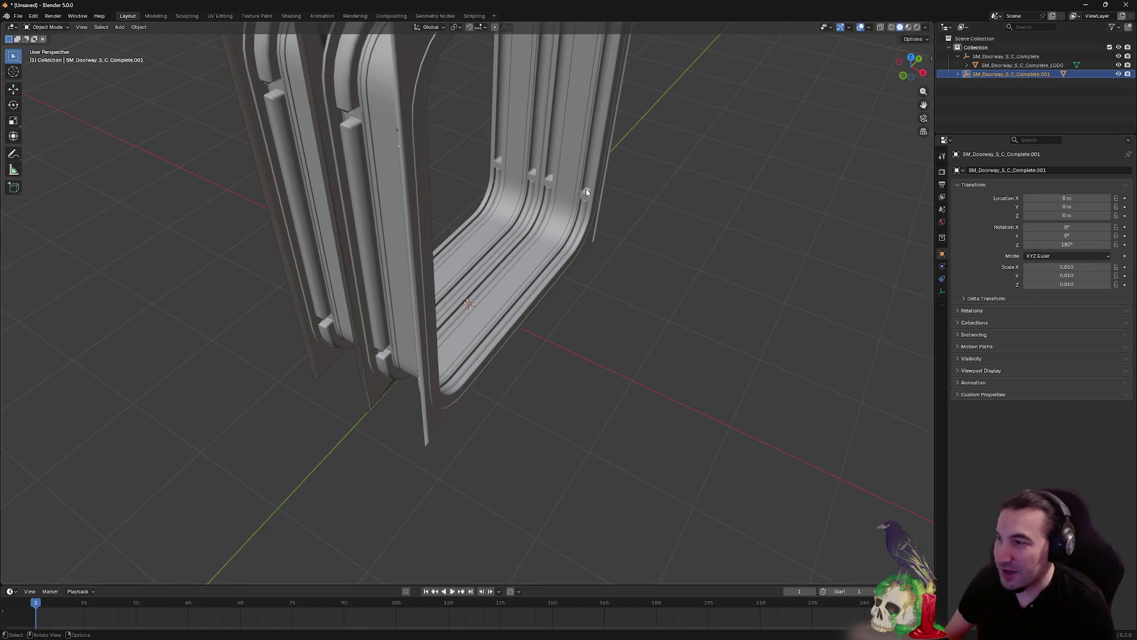
- Delete the rotated copy and its leftover LOD0.001 mesh from the Outliner
scroll(614, 199, "up", 10)
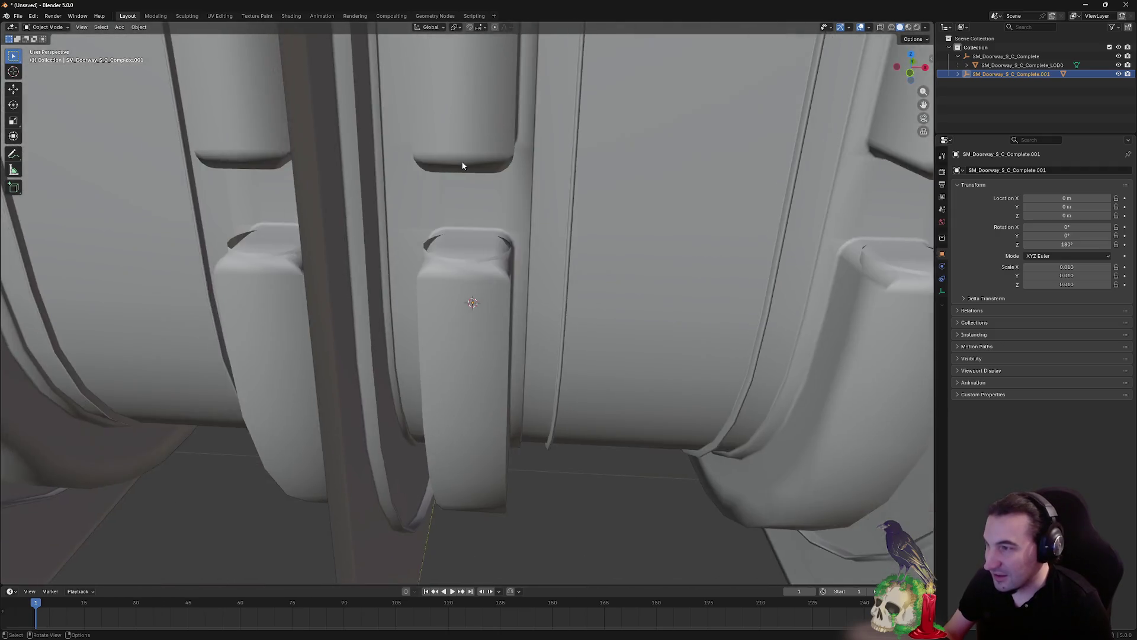
mouse_move(463, 165)
left_mouse_down()
mouse_move(506, 94)
mouse_move(569, 211)
mouse_move(606, 221)
mouse_move(638, 252)
mouse_move(576, 295)
mouse_move(525, 261)
mouse_move(541, 202)
left_mouse_up()
scroll(472, 251, "down", 10)
key("x")
left_click(1010, 74)
key("x")
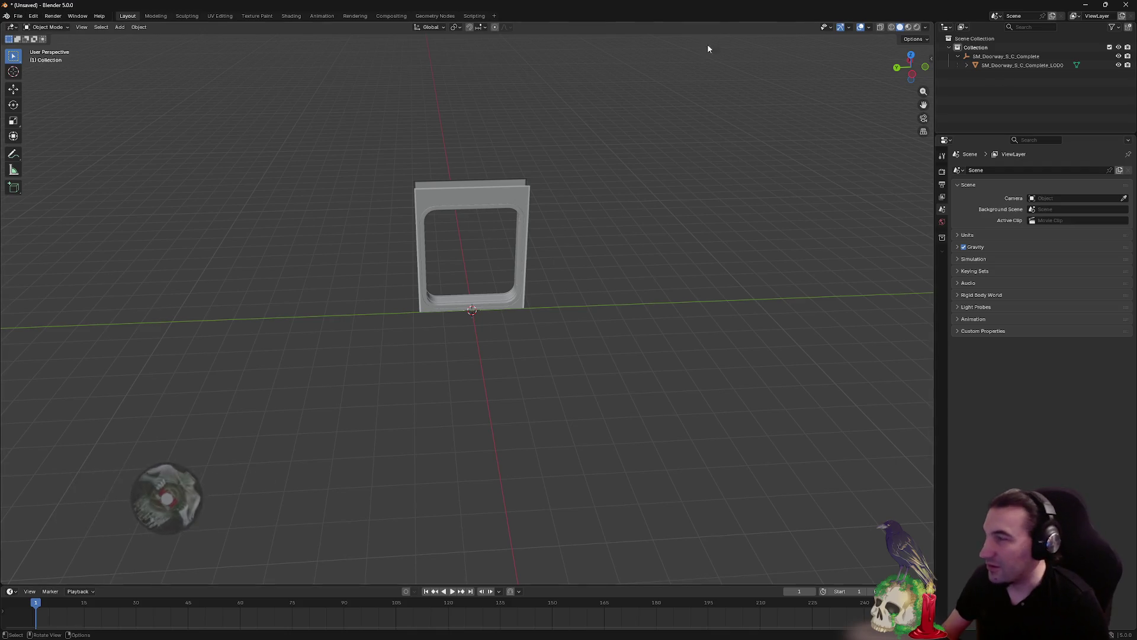
left_click(958, 56)
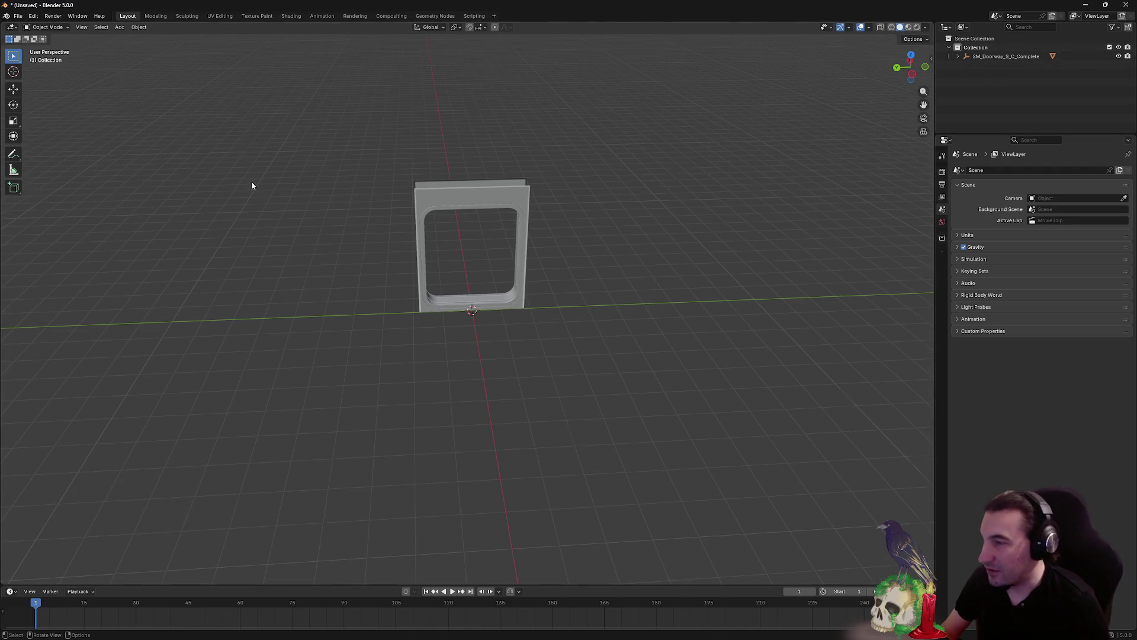
- Export the doorway as SM_Doorway_S_C_Complete.fbx to the Desktop and minimize Blender
scroll(258, 189, "up", 5)
left_click(18, 15)
mouse_move(80, 151)
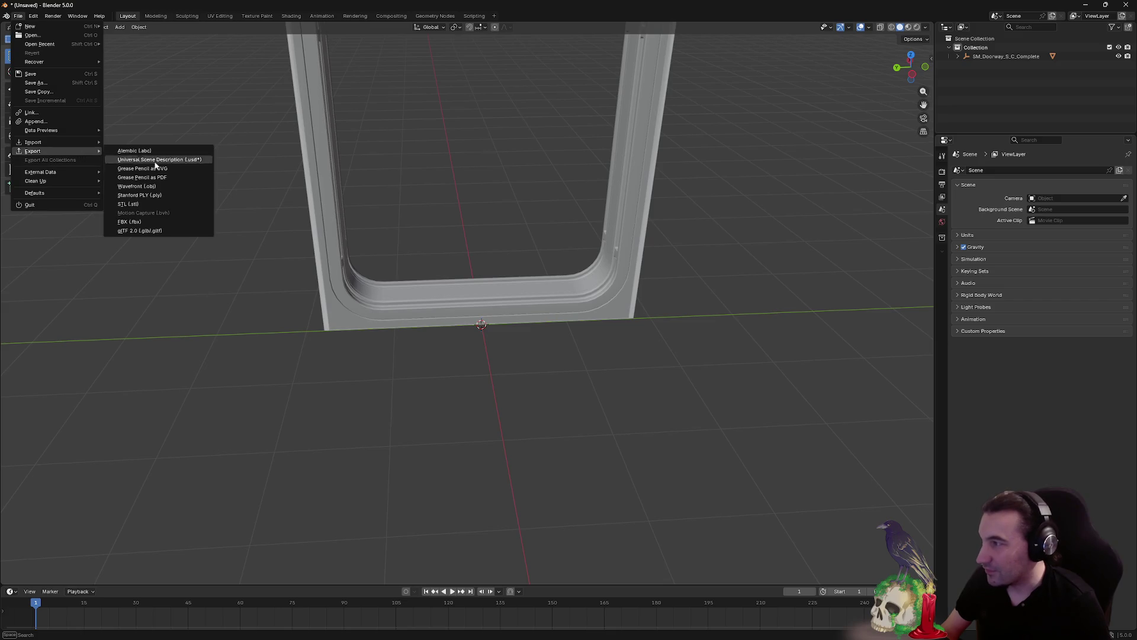
left_click(169, 219)
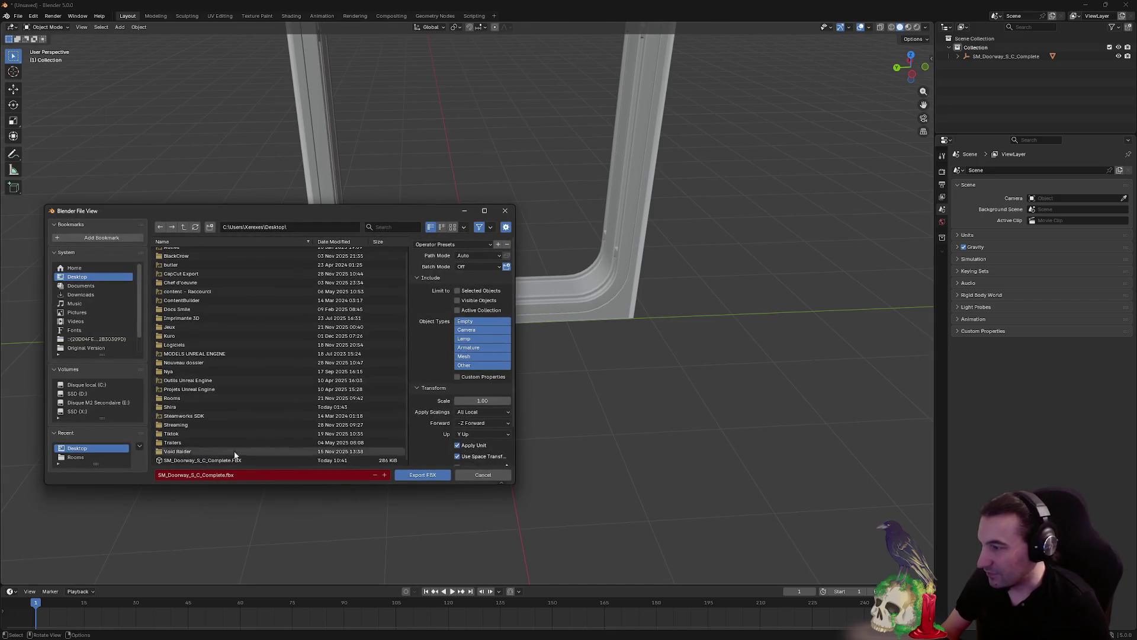
left_click(422, 476)
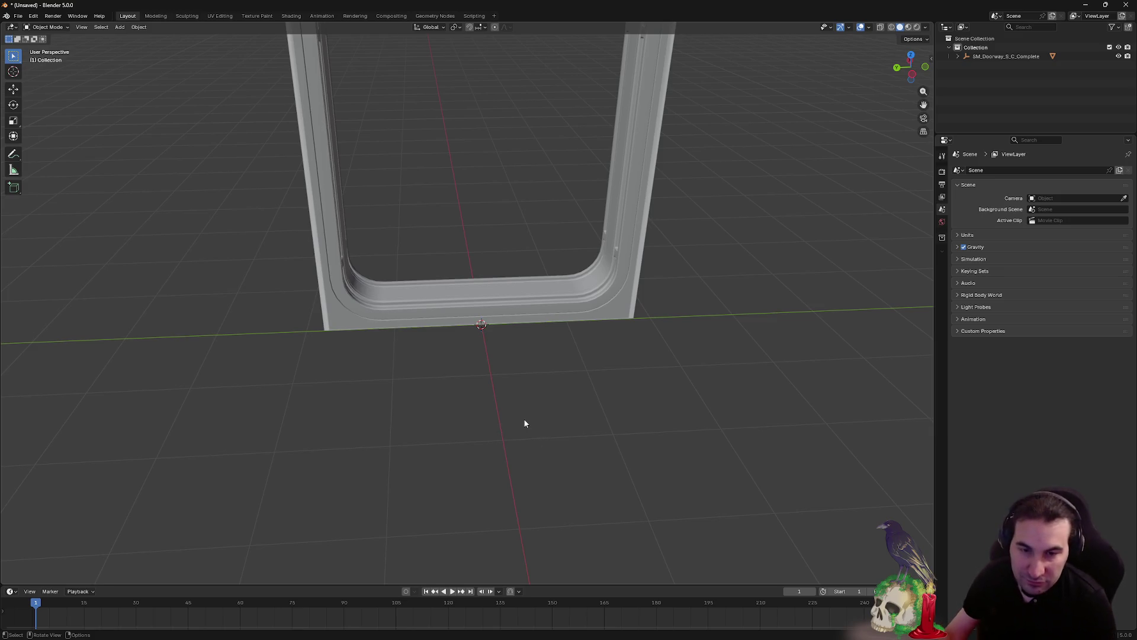
left_click(1085, 5)
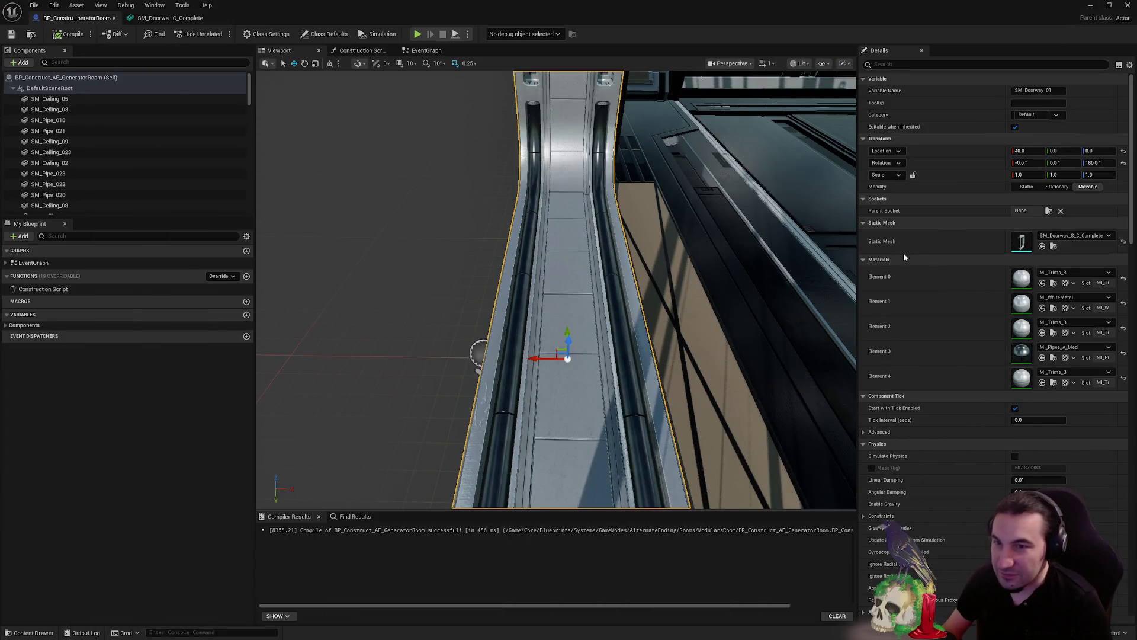
- Rearrange the editor windows so the doorway mesh asset is visible in the Content Browser
left_click(165, 18)
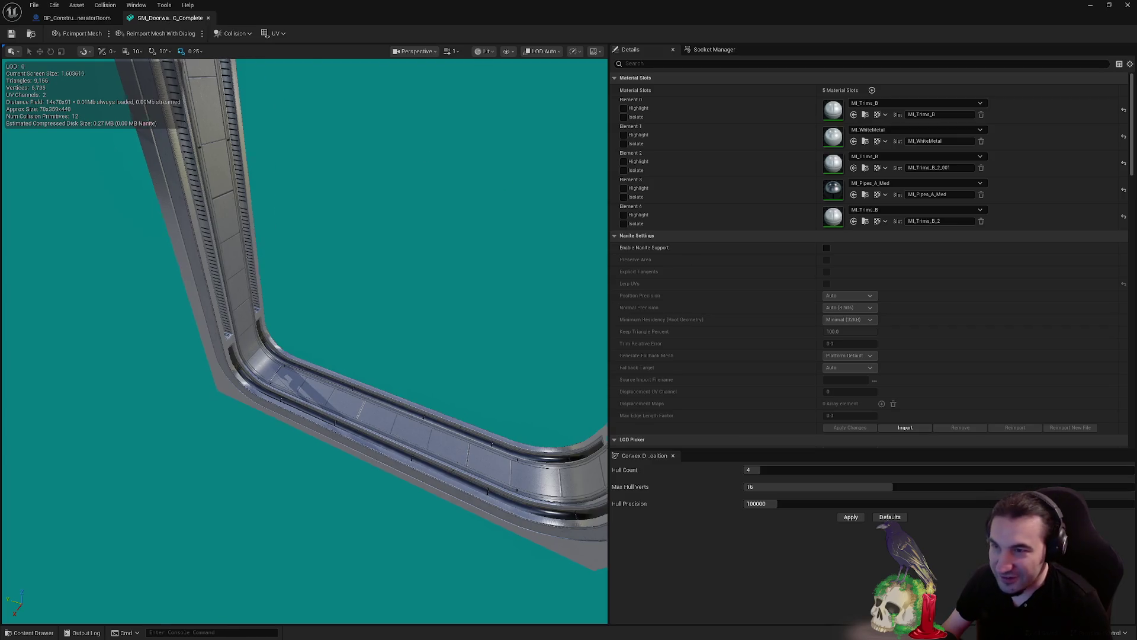
double_click(592, 12)
left_click_drag(592, 112, 539, 87)
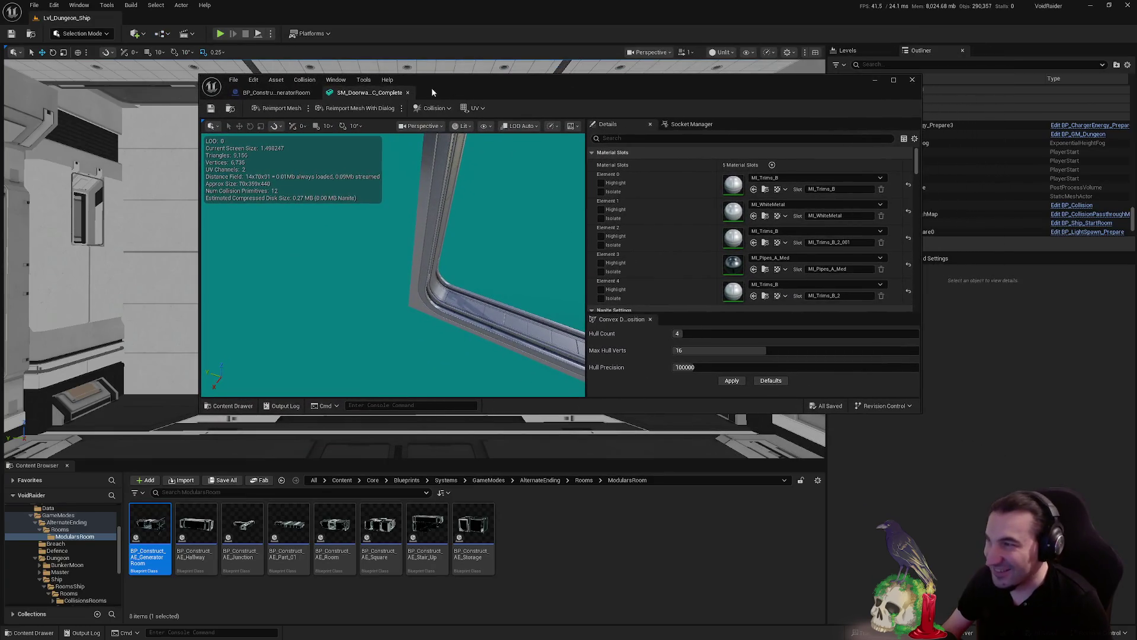
left_click(278, 93)
left_click(885, 320)
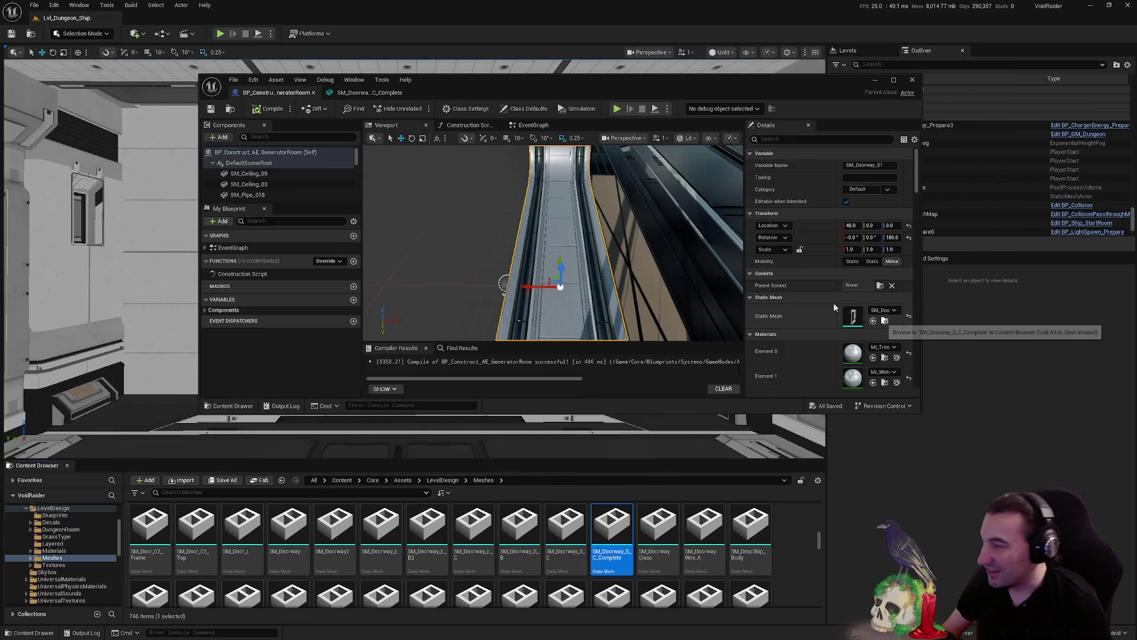
key("super+Down")
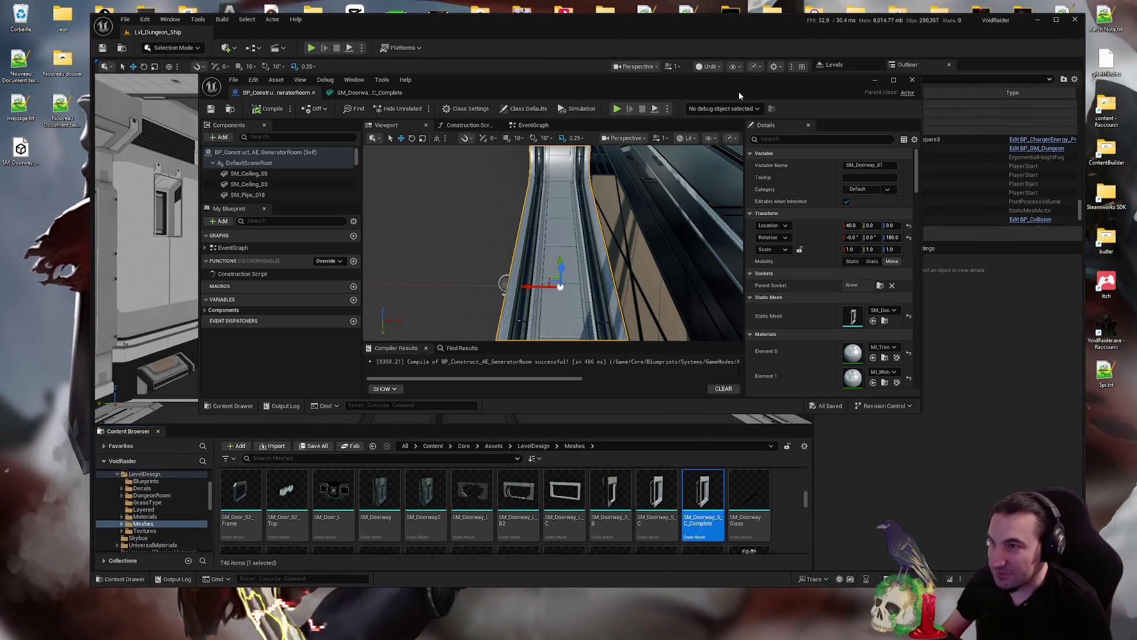
mouse_move(744, 87)
left_mouse_down()
mouse_move(649, 428)
mouse_move(671, 588)
left_mouse_up()
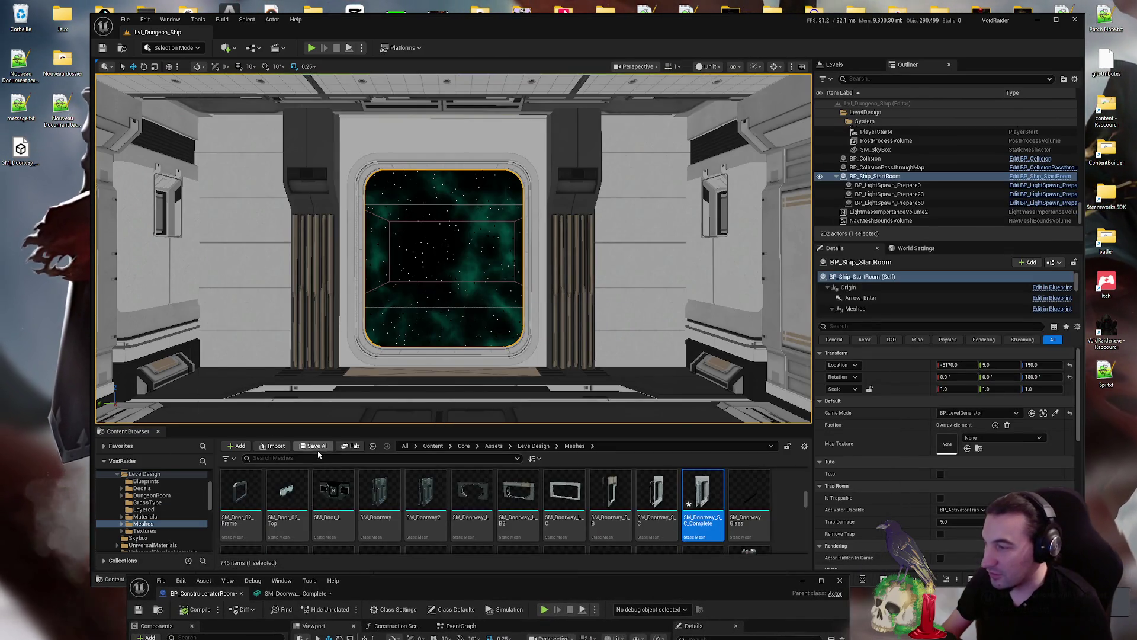
- Save all pending assets and open SM_Doorway_S_C_Complete full-screen in the Static Mesh Editor
key("ctrl+s")
key("Return")
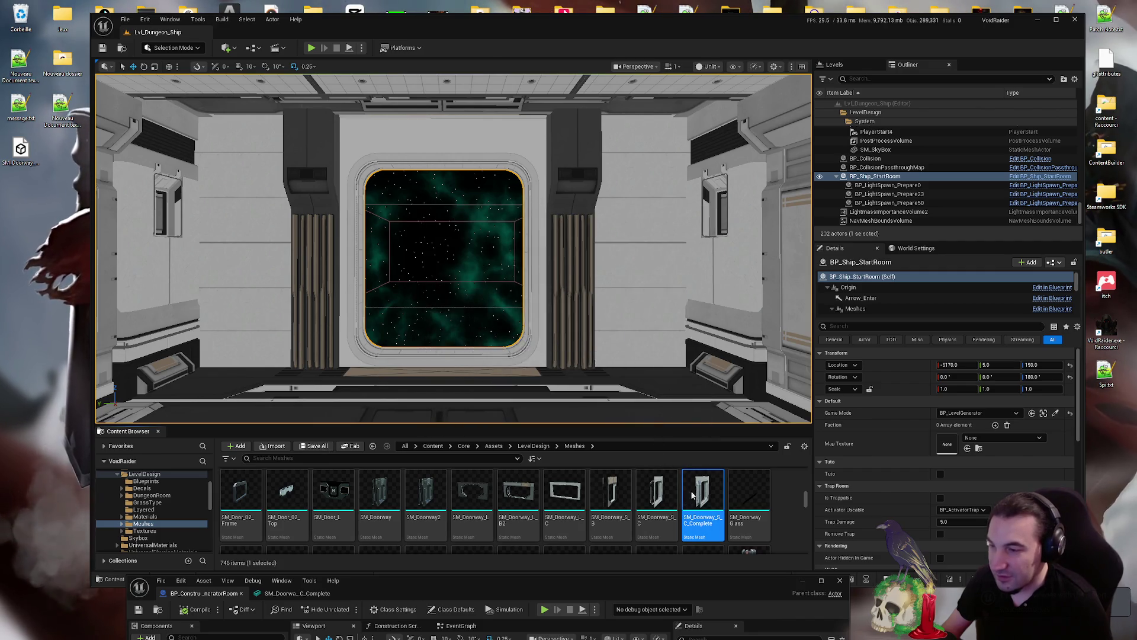
double_click(702, 491)
mouse_move(432, 309)
left_mouse_down()
mouse_move(382, 344)
mouse_move(264, 315)
left_mouse_up()
left_click(507, 51)
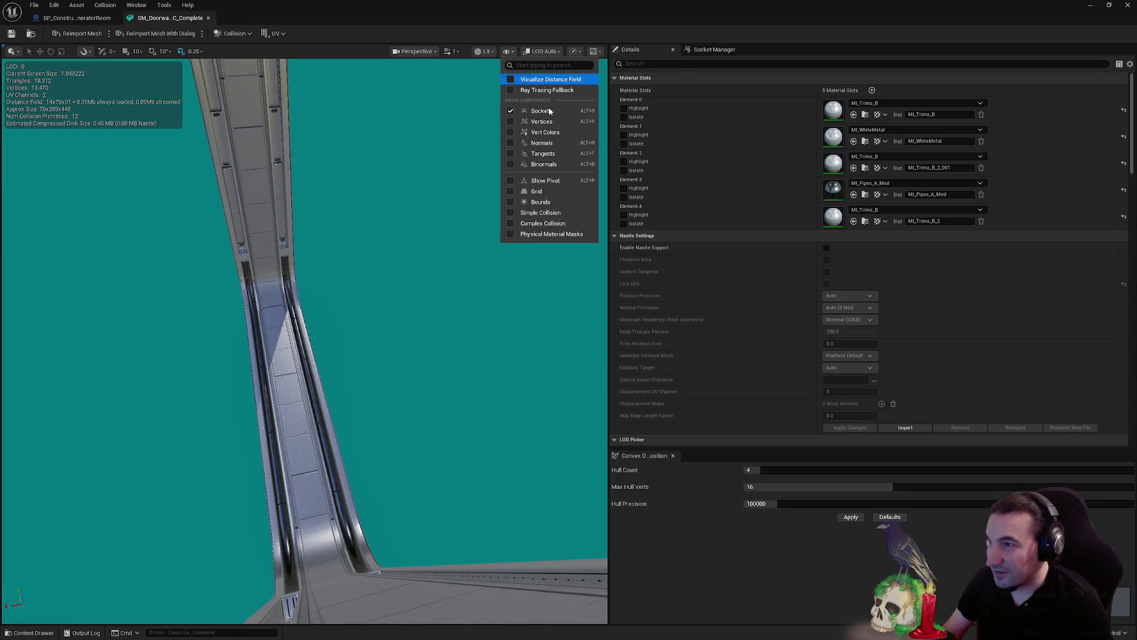
- Display simple collision and select the convex hulls at the doorway's curved corner
left_click(540, 212)
mouse_move(397, 324)
left_mouse_down()
mouse_move(297, 335)
mouse_move(407, 354)
left_mouse_up()
left_click(381, 370)
left_click(470, 284, "ctrl")
left_click(471, 268, "ctrl")
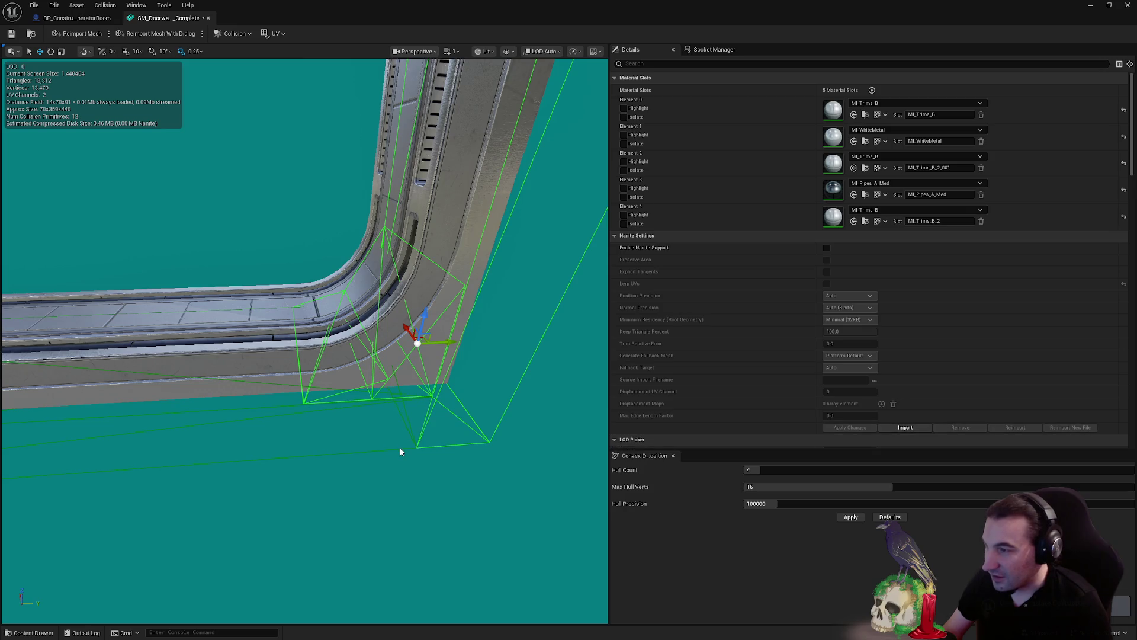
mouse_move(399, 451)
left_mouse_down()
mouse_move(255, 451)
mouse_move(335, 393)
left_mouse_up()
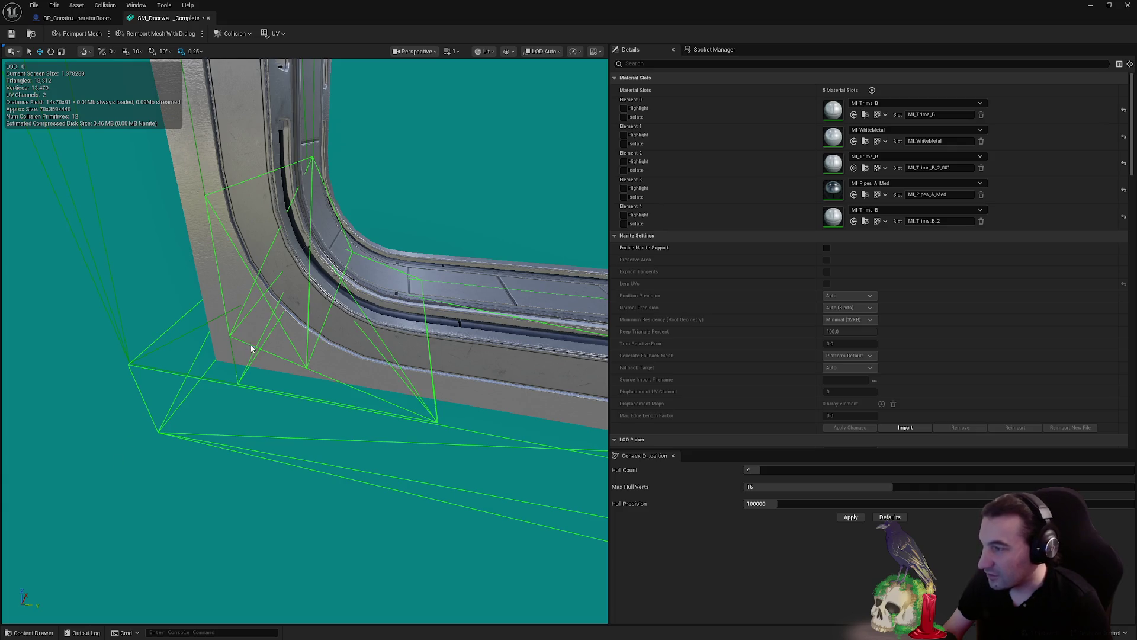
mouse_move(119, 327)
left_mouse_down()
mouse_move(142, 327)
mouse_move(251, 256)
left_mouse_up()
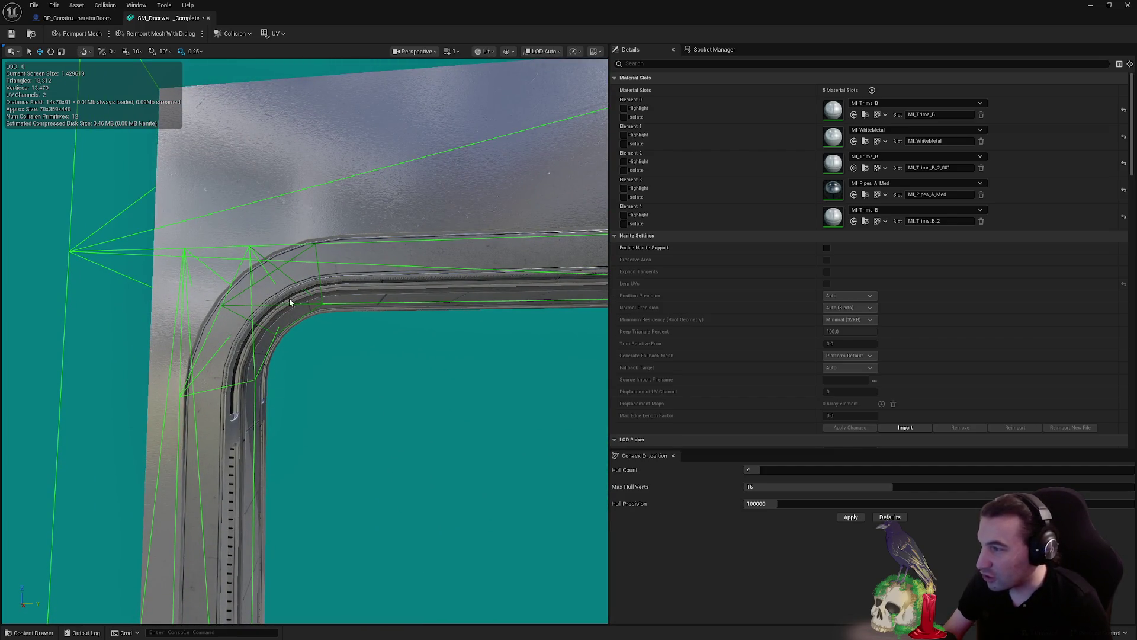
mouse_move(278, 272)
left_mouse_down()
mouse_move(314, 220)
mouse_move(414, 300)
left_mouse_up()
left_click(438, 300)
left_click(433, 243)
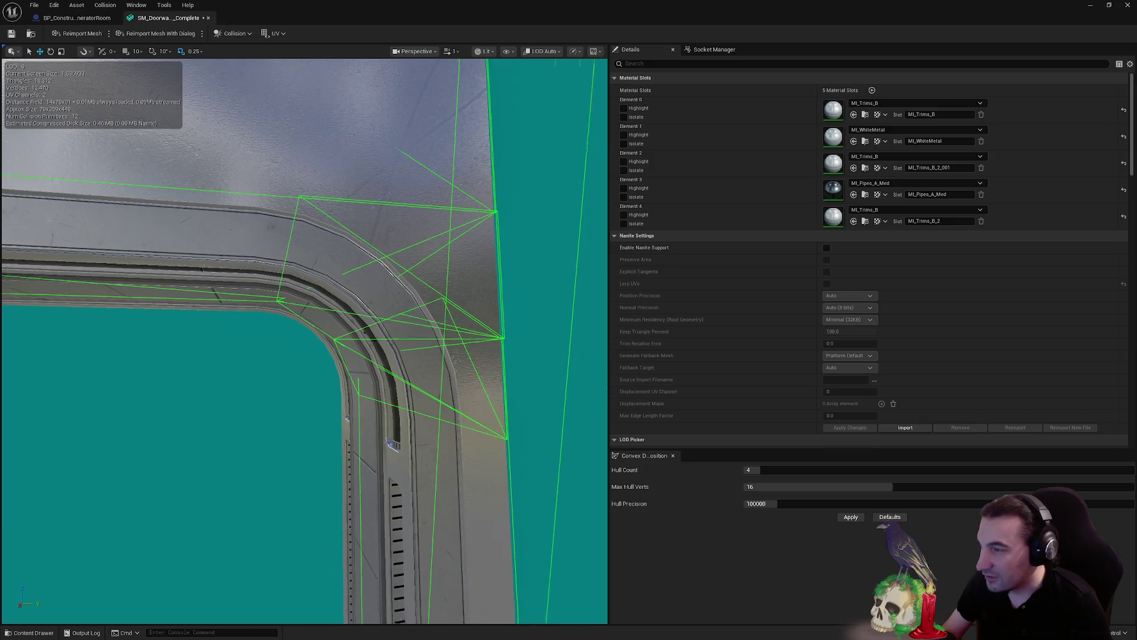
- Inspect the frame's inside and bottom edges, nudging a selected hull, then face the opening
scroll(303, 340, "down", 10)
mouse_move(304, 340)
left_mouse_down()
mouse_move(237, 344)
mouse_move(332, 346)
left_mouse_up()
scroll(313, 372, "up", 8)
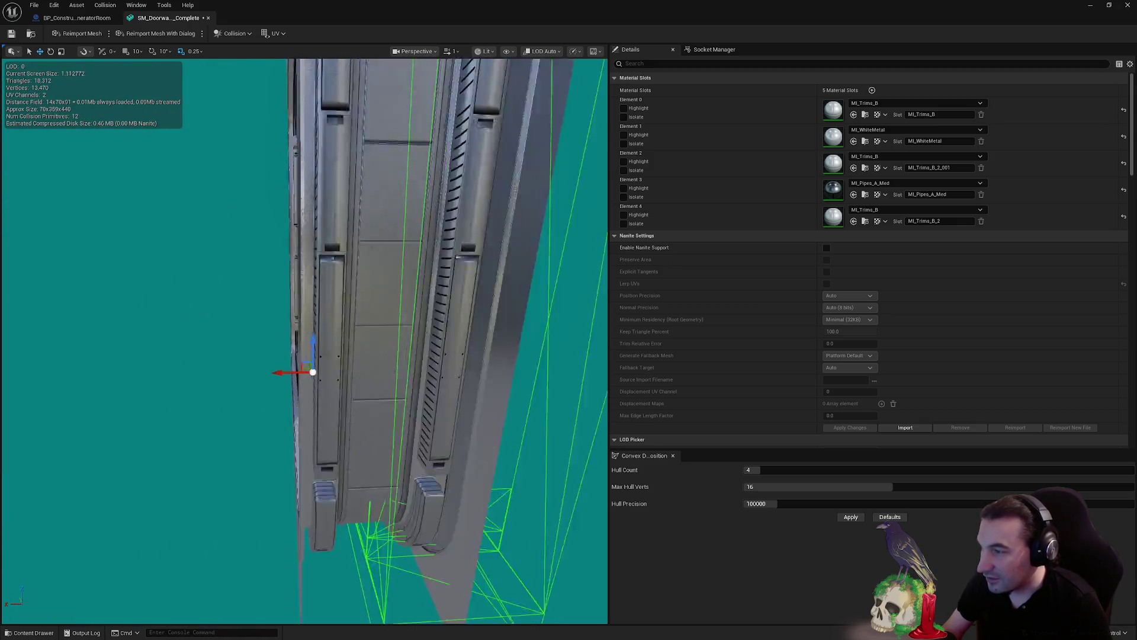
mouse_move(365, 386)
left_mouse_down()
mouse_move(343, 379)
mouse_move(379, 388)
mouse_move(365, 386)
left_mouse_up()
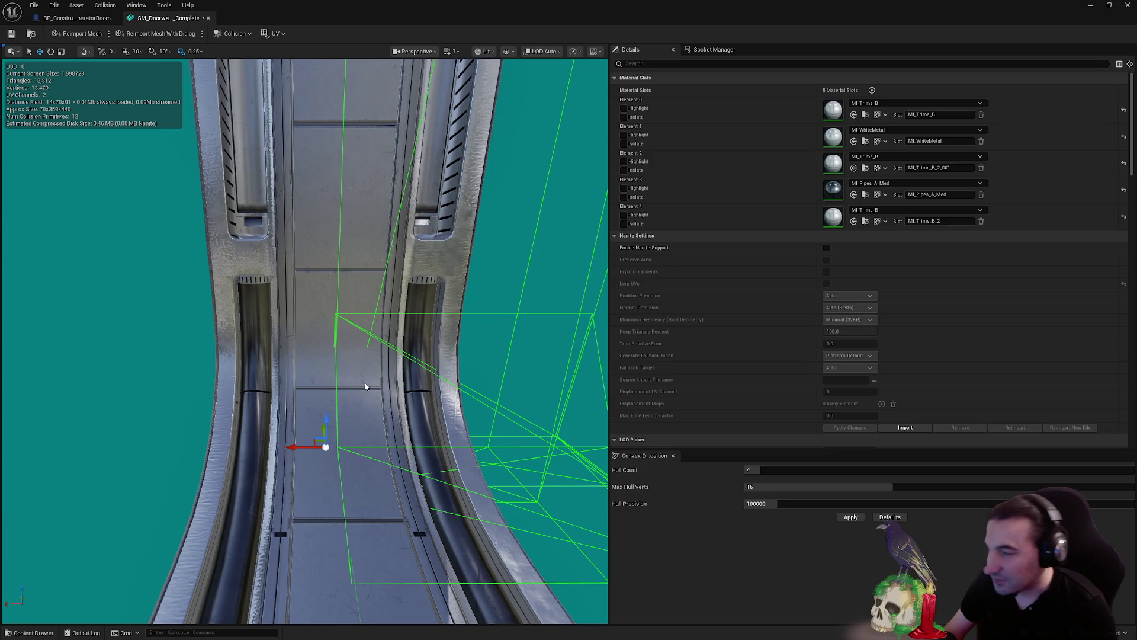
mouse_move(299, 447)
left_mouse_down()
mouse_move(182, 454)
mouse_move(217, 459)
left_mouse_up()
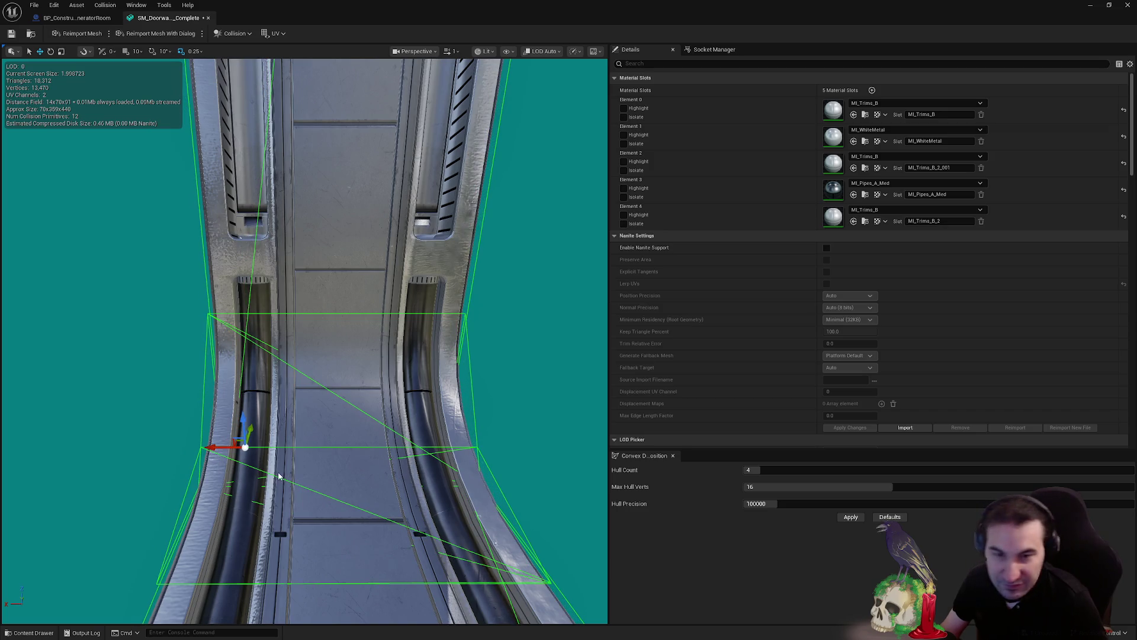
mouse_move(325, 464)
left_mouse_down()
mouse_move(367, 438)
mouse_move(332, 415)
mouse_move(450, 415)
mouse_move(427, 468)
mouse_move(403, 467)
mouse_move(463, 445)
left_mouse_up()
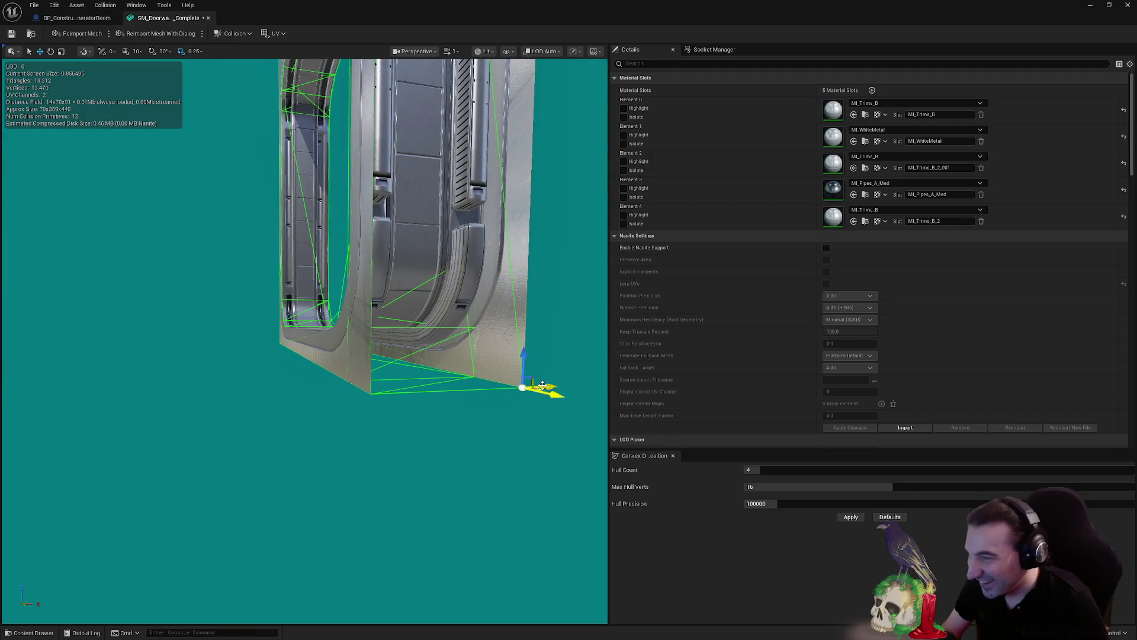
left_click_drag(548, 385, 546, 385)
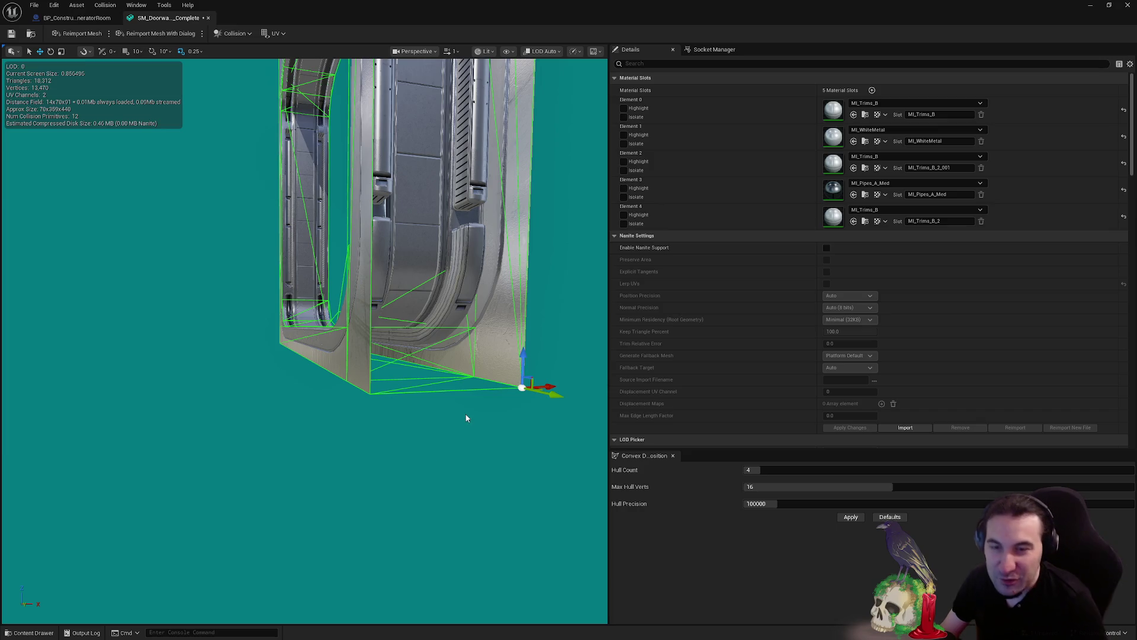
mouse_move(371, 392)
left_mouse_down()
mouse_move(300, 402)
mouse_move(368, 421)
mouse_move(346, 416)
left_mouse_up()
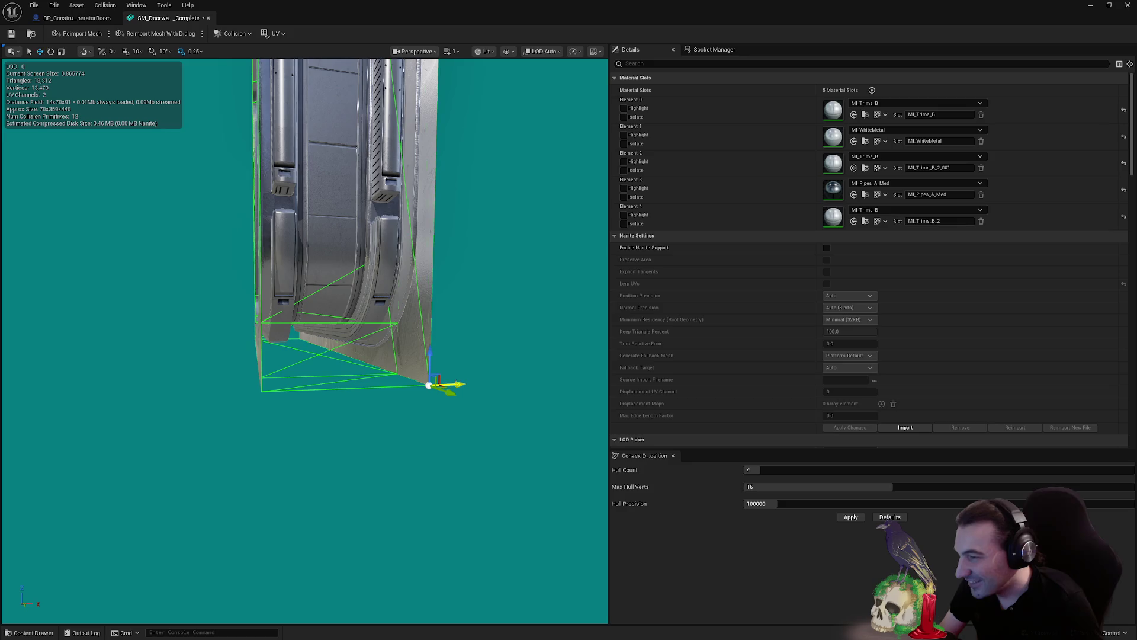
mouse_move(372, 478)
left_mouse_down()
mouse_move(409, 479)
mouse_move(409, 409)
mouse_move(86, 304)
left_mouse_up()
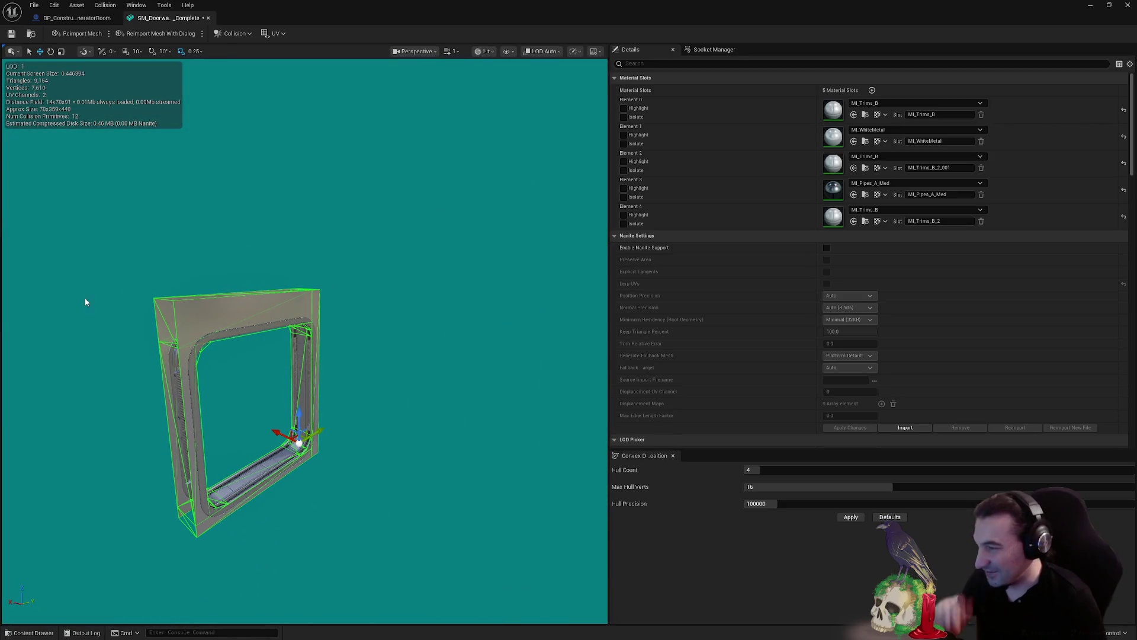
- Save the doorway mesh, review its Details panel, then save it once more
left_click(11, 33)
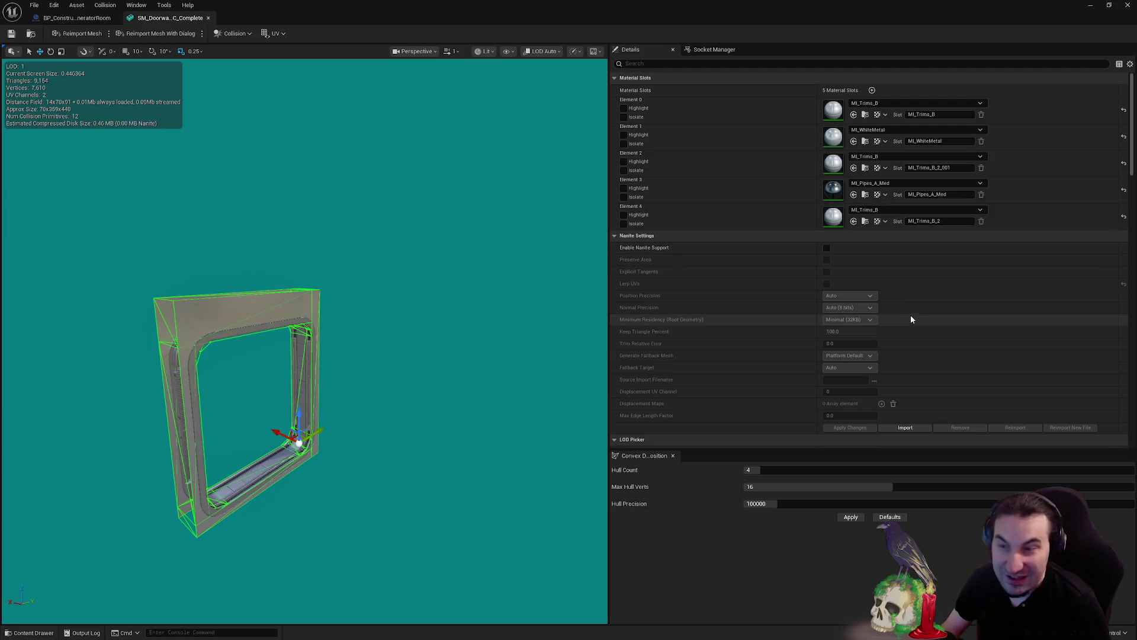
scroll(915, 308, "down", 5)
scroll(912, 278, "down", 10)
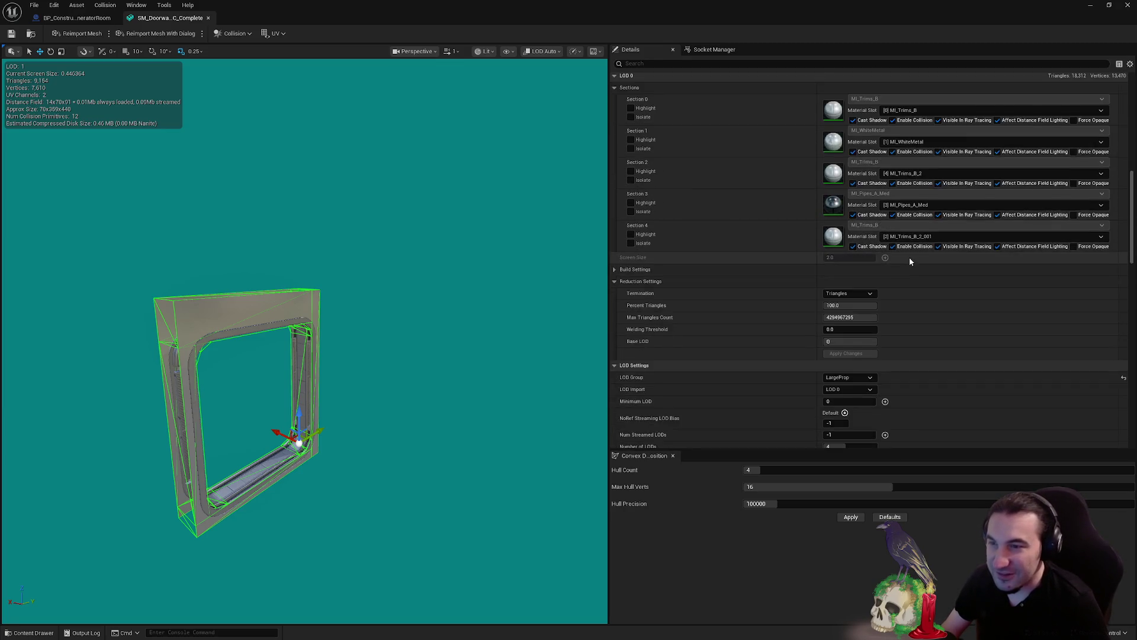
scroll(905, 265, "down", 6)
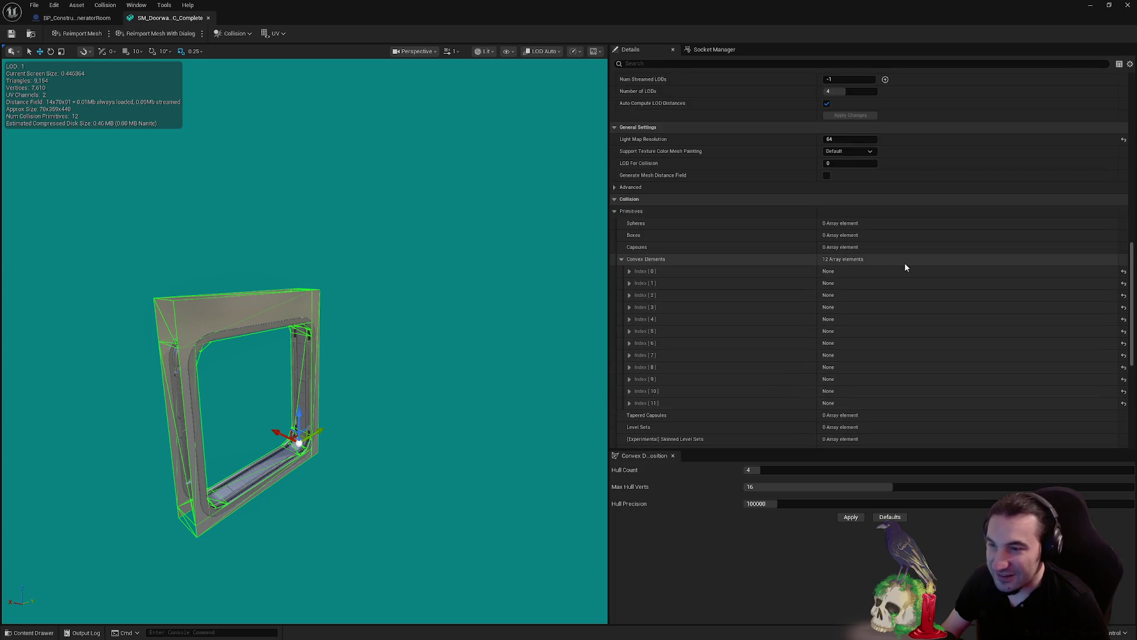
scroll(901, 271, "down", 3)
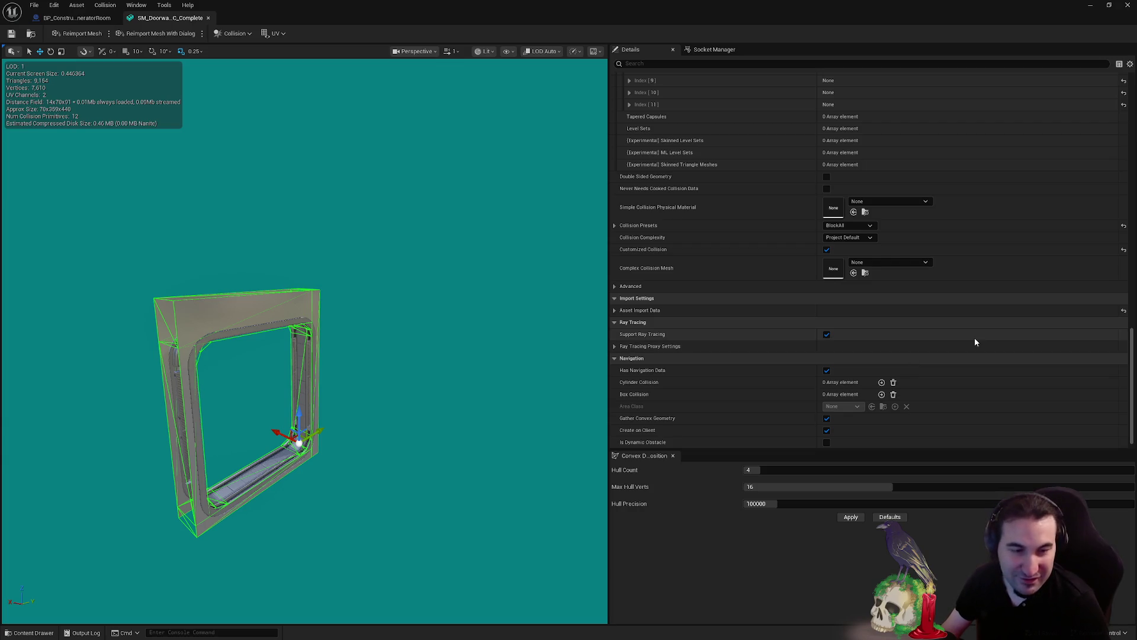
key("super")
key("super")
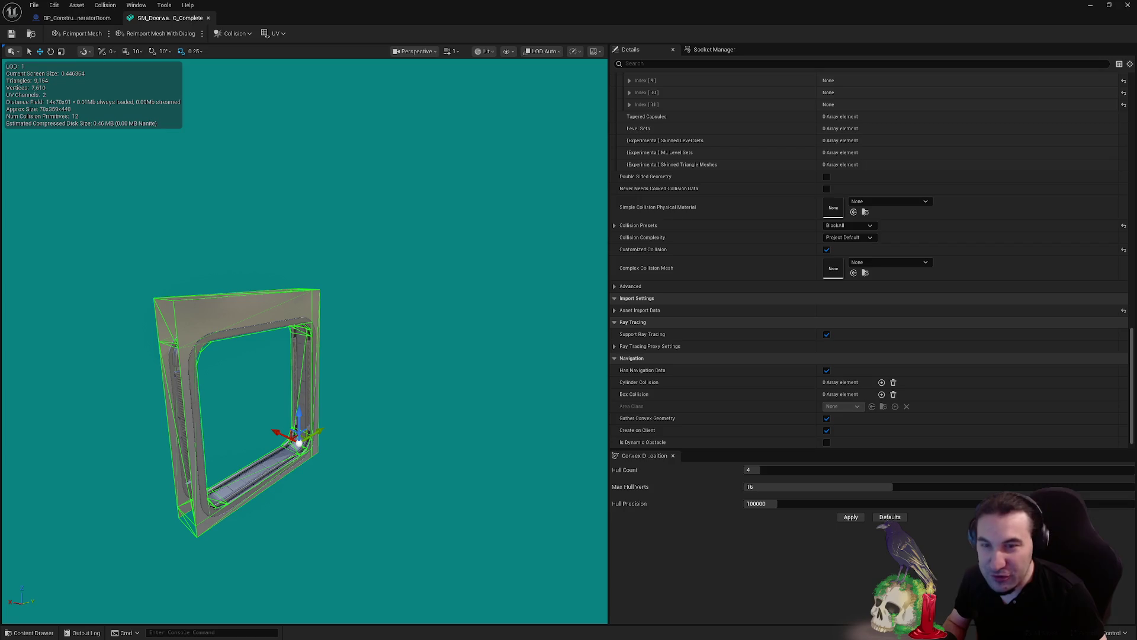
left_click(12, 33)
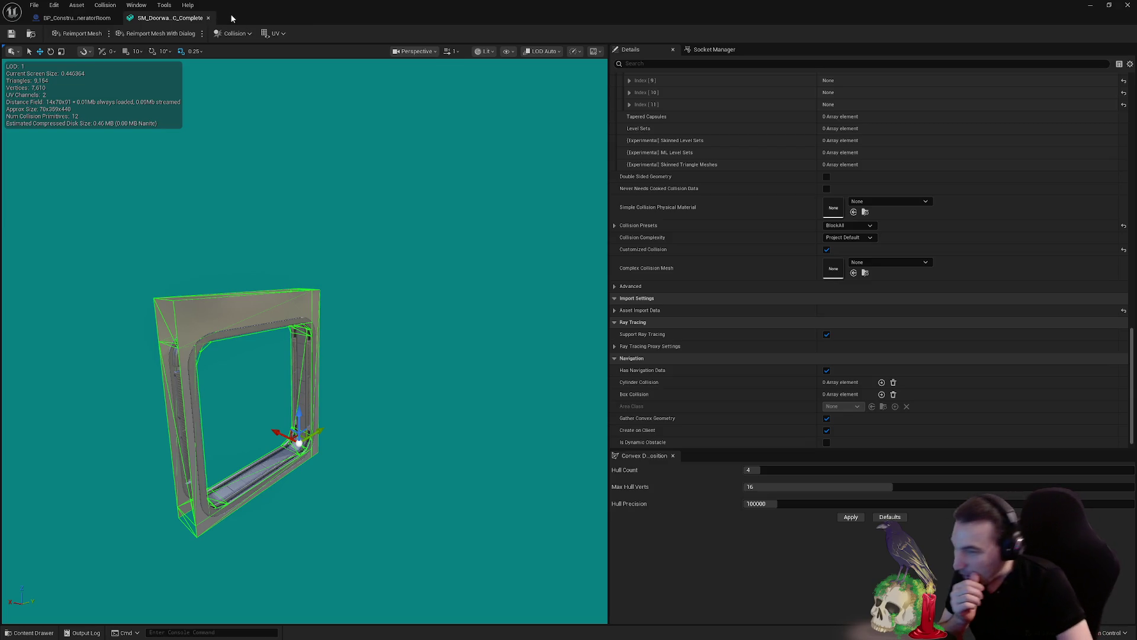
scroll(845, 209, "up", 3)
scroll(880, 249, "up", 9)
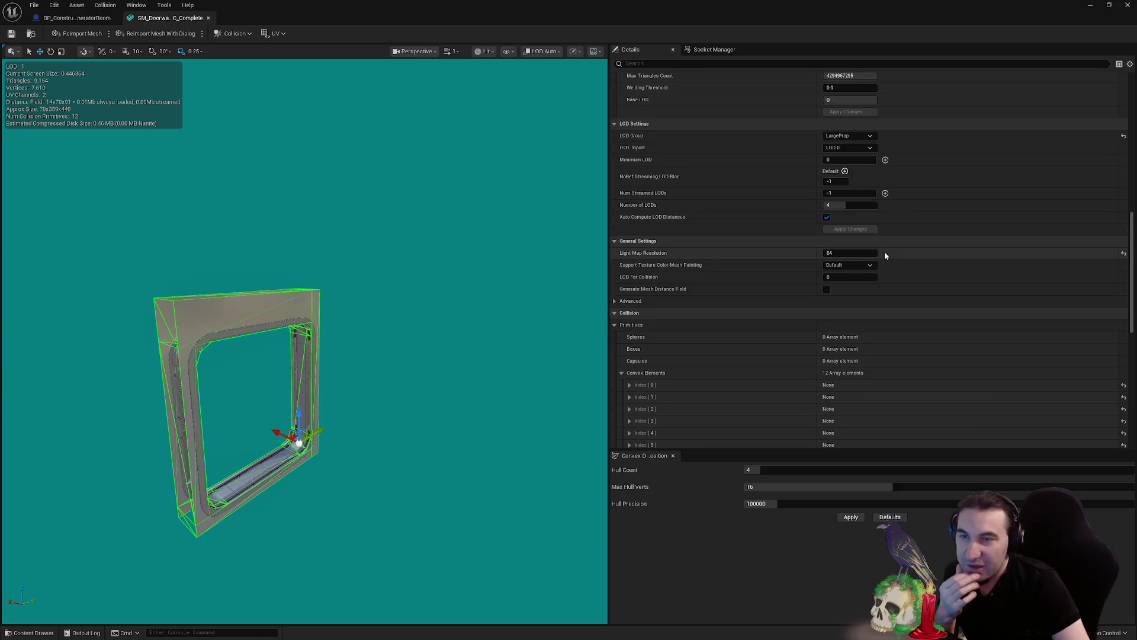
scroll(884, 255, "up", 4)
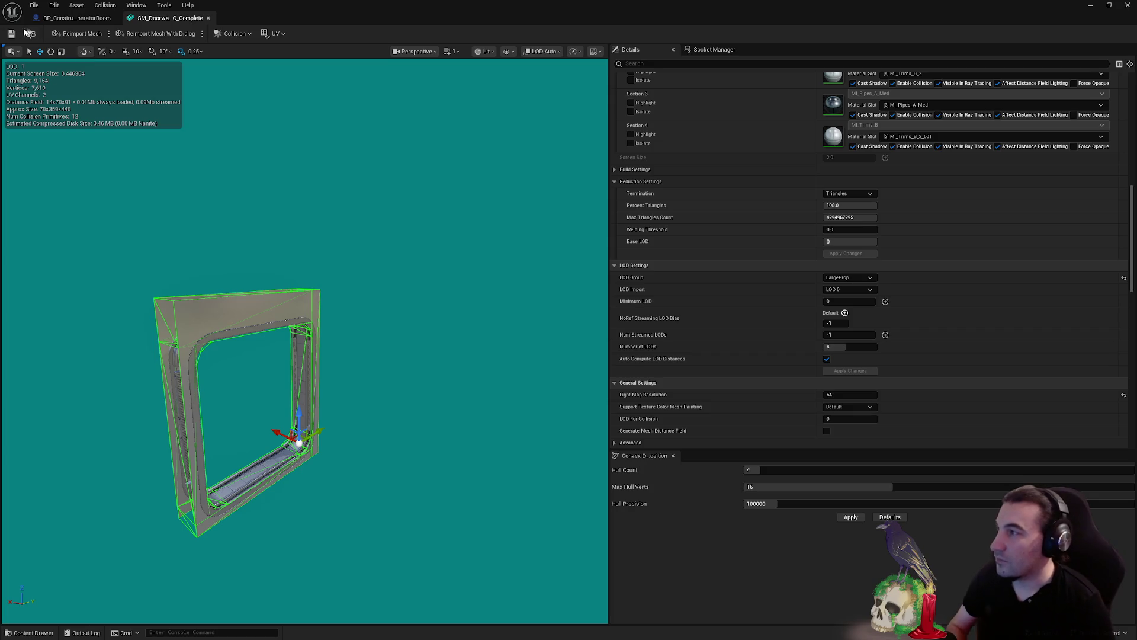
- Switch to the generator room Blueprint tab, minimise Unreal, and bring Blender's doorway model forward
left_click(77, 18)
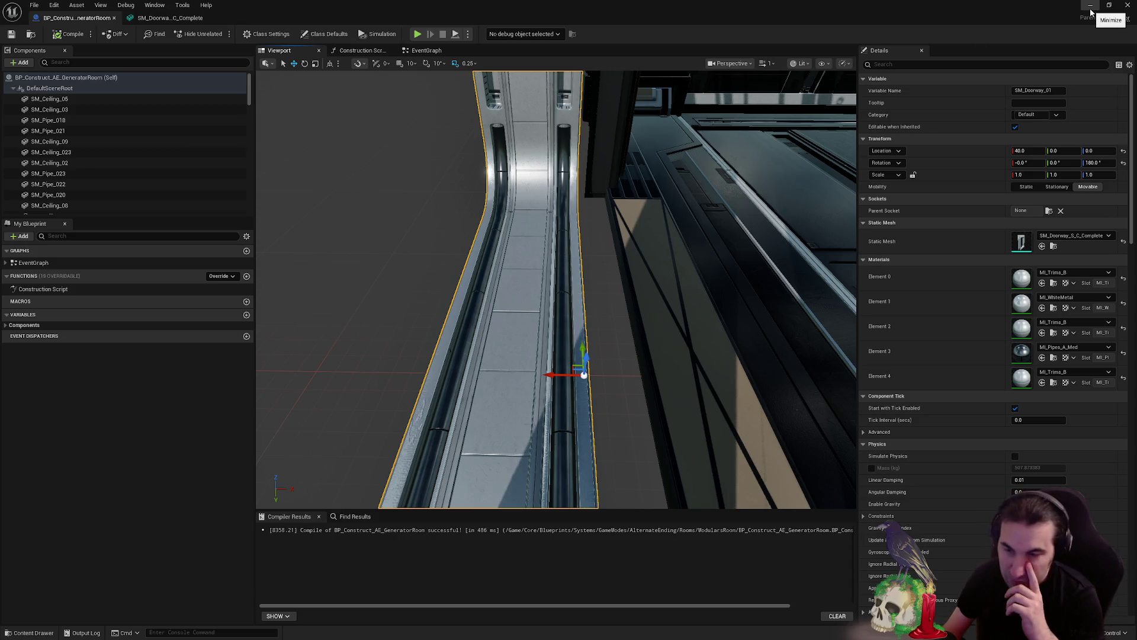
left_click(1091, 6)
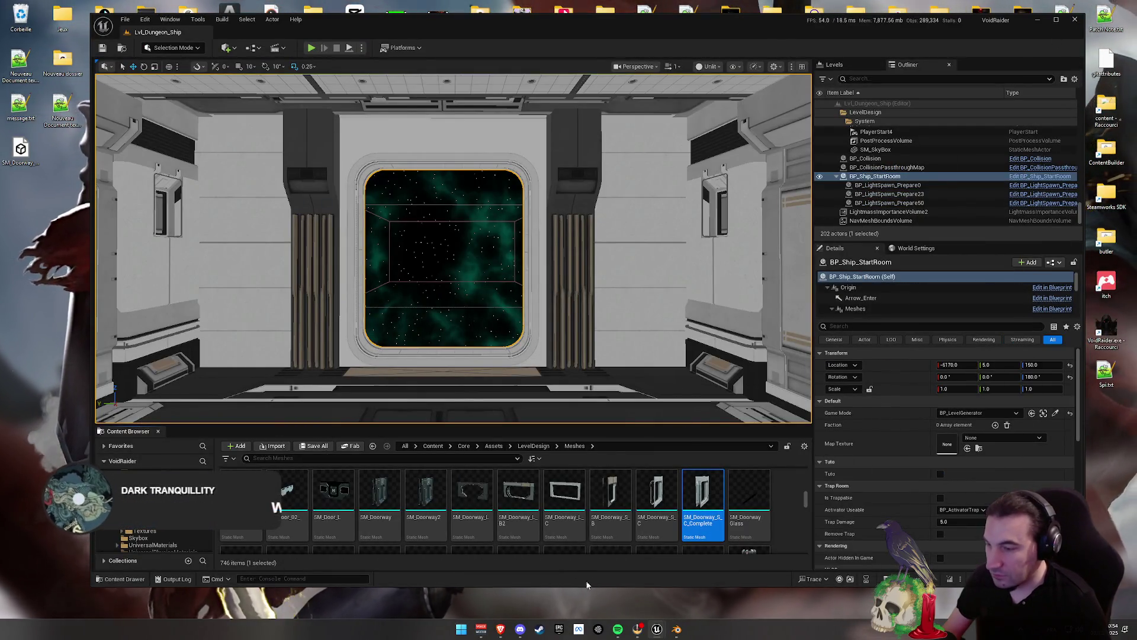
mouse_move(645, 634)
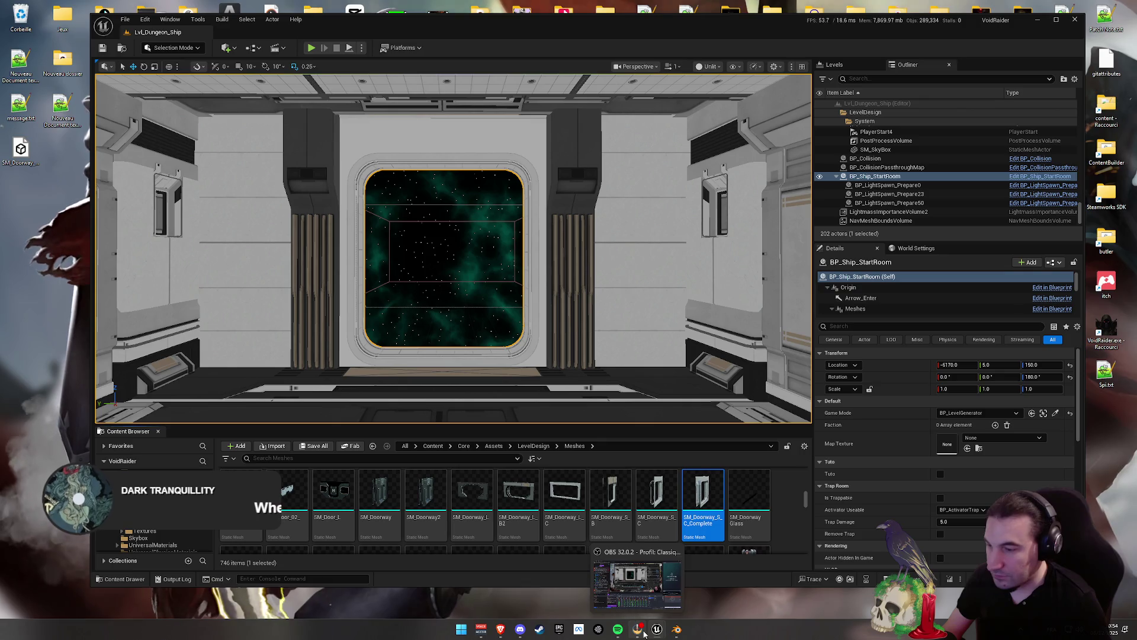
left_click(677, 629)
left_click_drag(620, 309, 675, 276)
- Select the doorway and view it straight-on in Back Orthographic with solid shading
key("a")
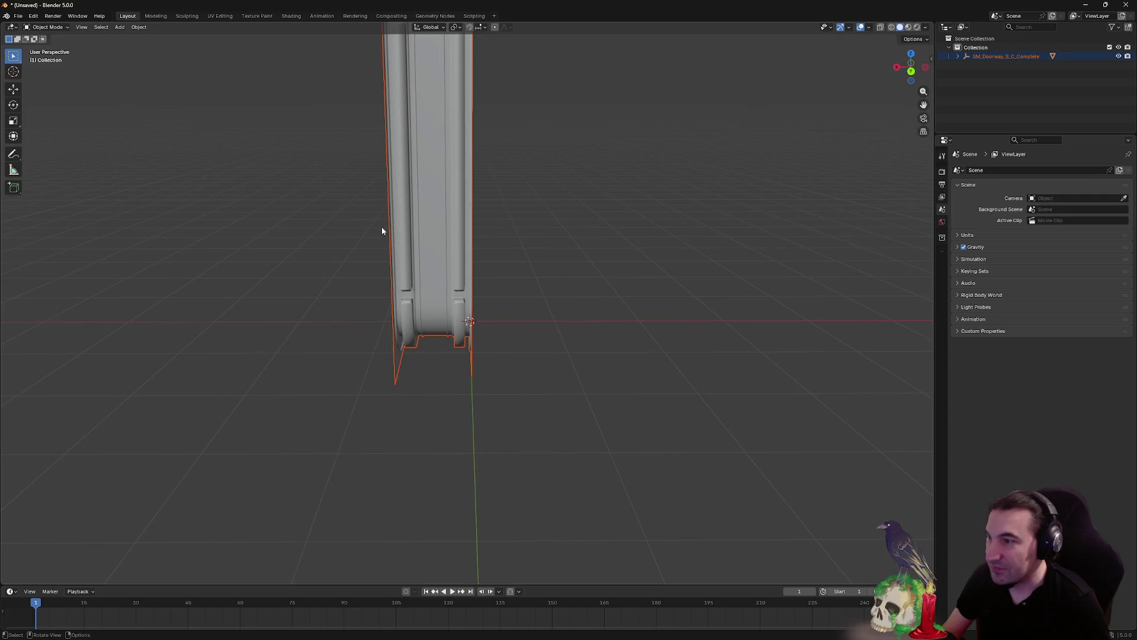
left_click(451, 246)
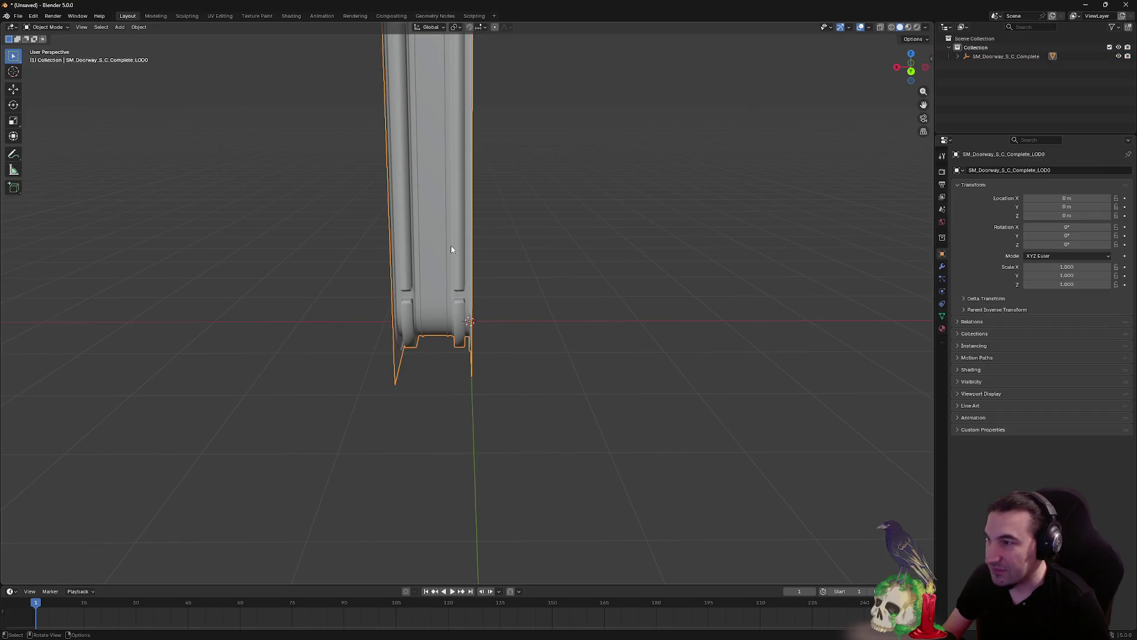
left_click(910, 72)
scroll(495, 379, "up", 4)
scroll(499, 383, "up", 1)
key("z")
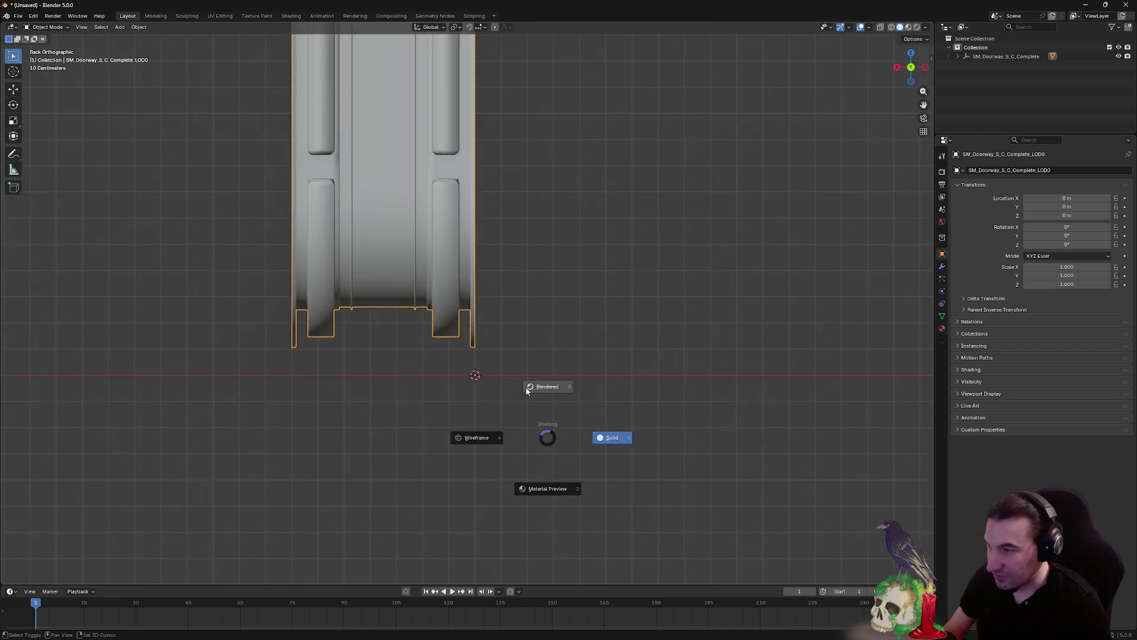
left_click(614, 312)
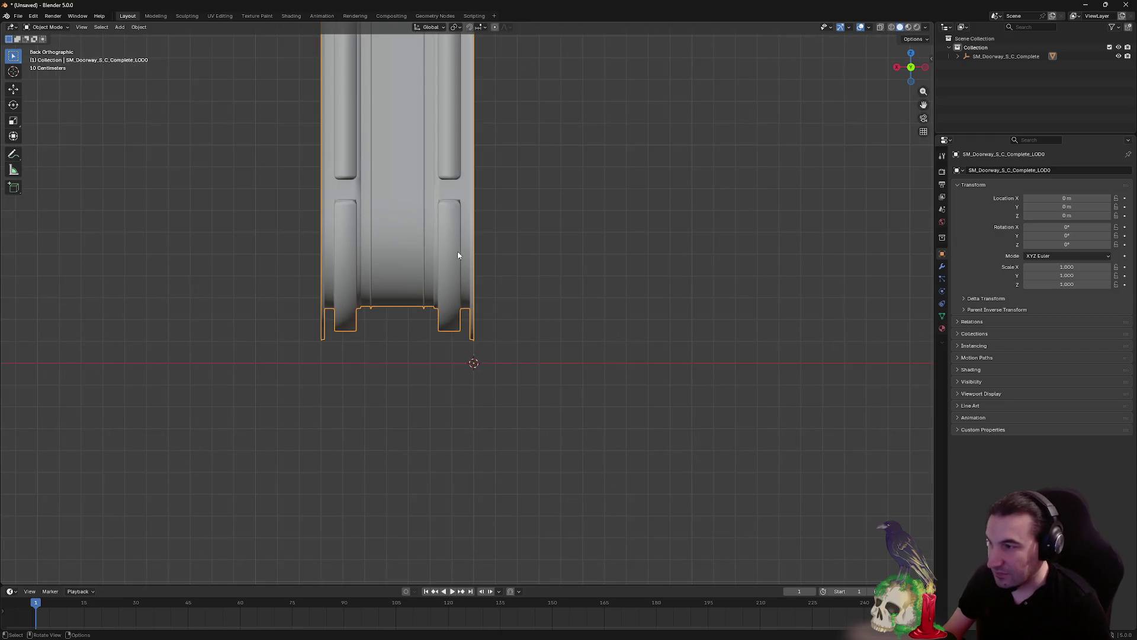
scroll(556, 384, "up", 3)
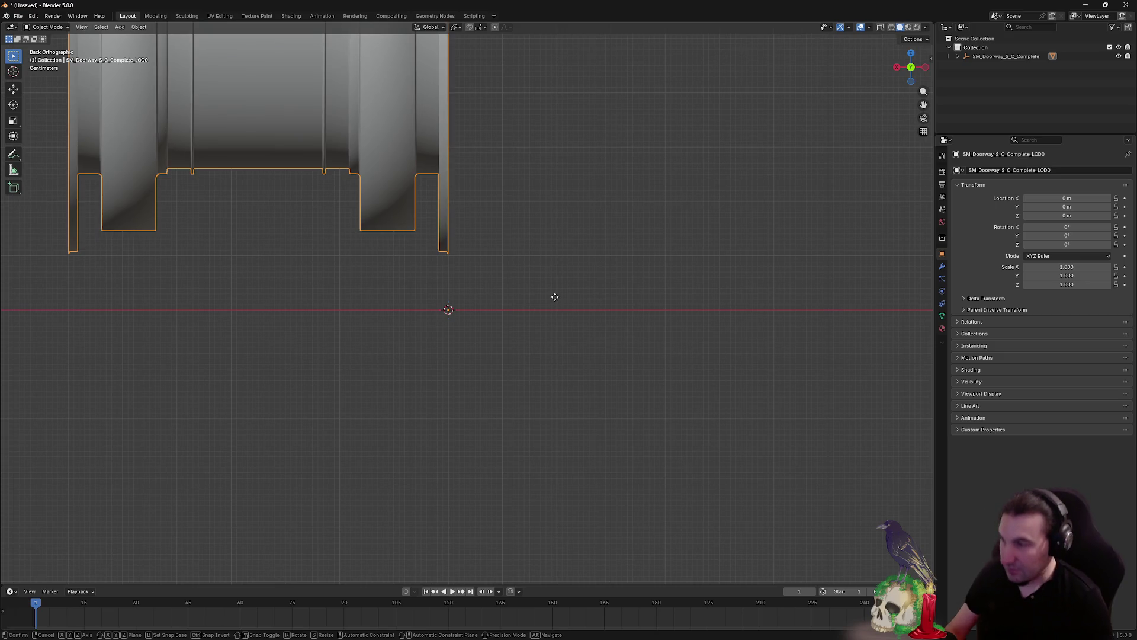
- Move the doorway along X to Location -70 and check it from several views
key("g")
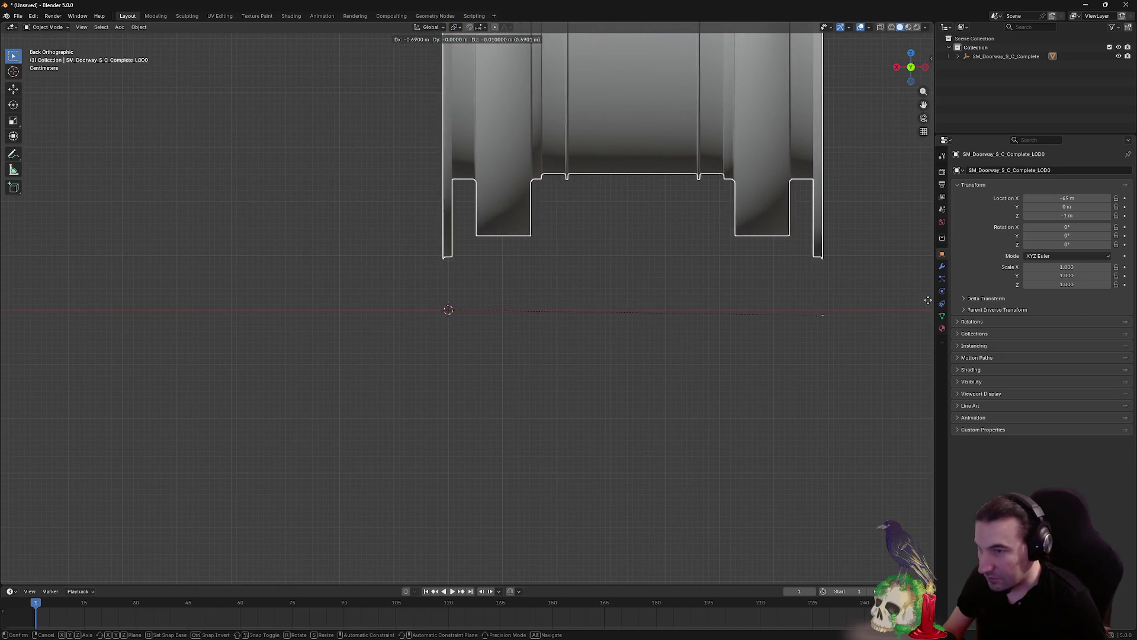
left_click(6, 301)
mouse_move(282, 290)
left_mouse_down()
mouse_move(284, 260)
mouse_move(279, 314)
mouse_move(282, 248)
mouse_move(279, 269)
mouse_move(454, 244)
left_mouse_up()
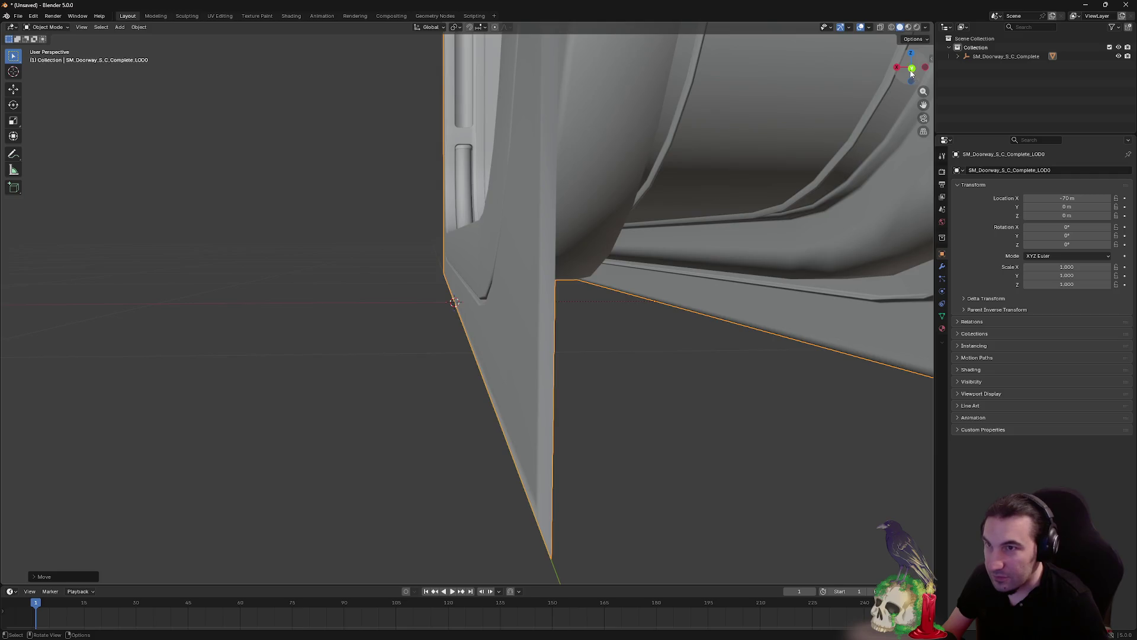
left_click(911, 70)
scroll(403, 320, "up", 5)
scroll(468, 346, "up", 3)
mouse_move(387, 279)
left_mouse_down()
mouse_move(393, 290)
mouse_move(530, 300)
mouse_move(581, 286)
mouse_move(581, 310)
mouse_move(491, 311)
mouse_move(492, 319)
mouse_move(442, 332)
mouse_move(359, 319)
left_mouse_up()
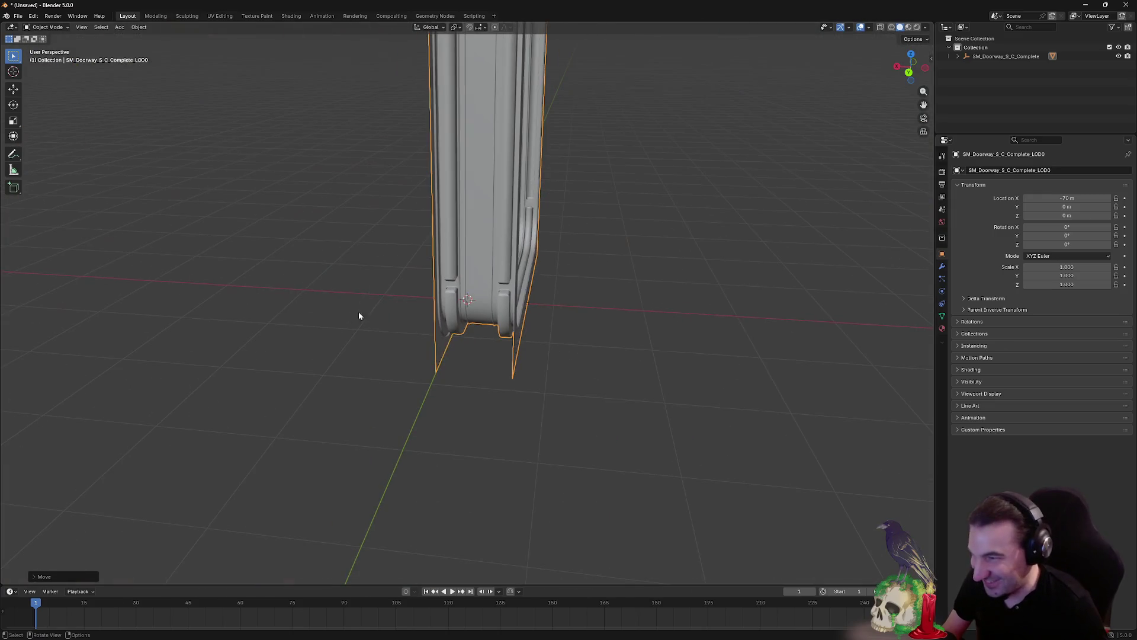
- Export the doorway as FBX over SM_Doorway_S_C_Complete.fbx on the Desktop, then return to Unreal
left_click(19, 18)
mouse_move(64, 153)
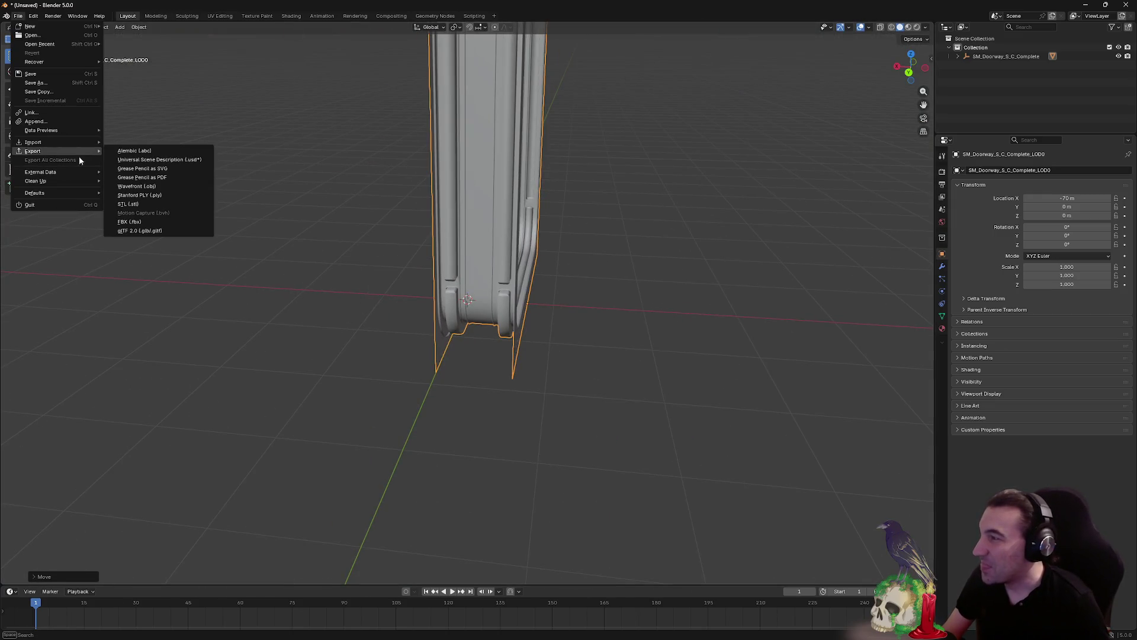
left_click(163, 220)
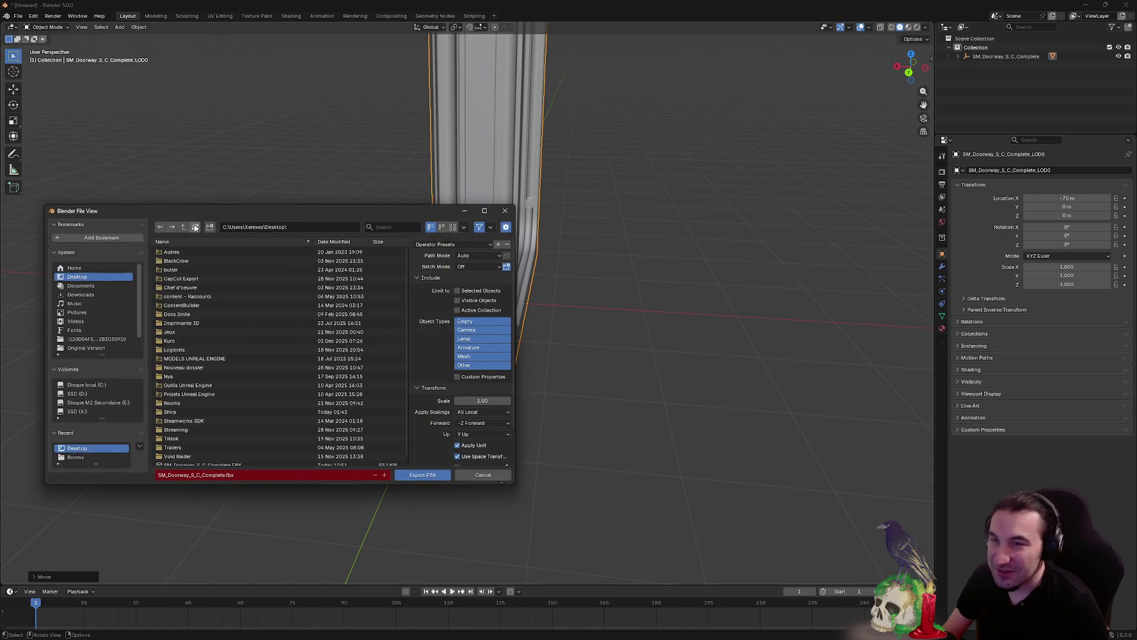
scroll(261, 355, "down", 1)
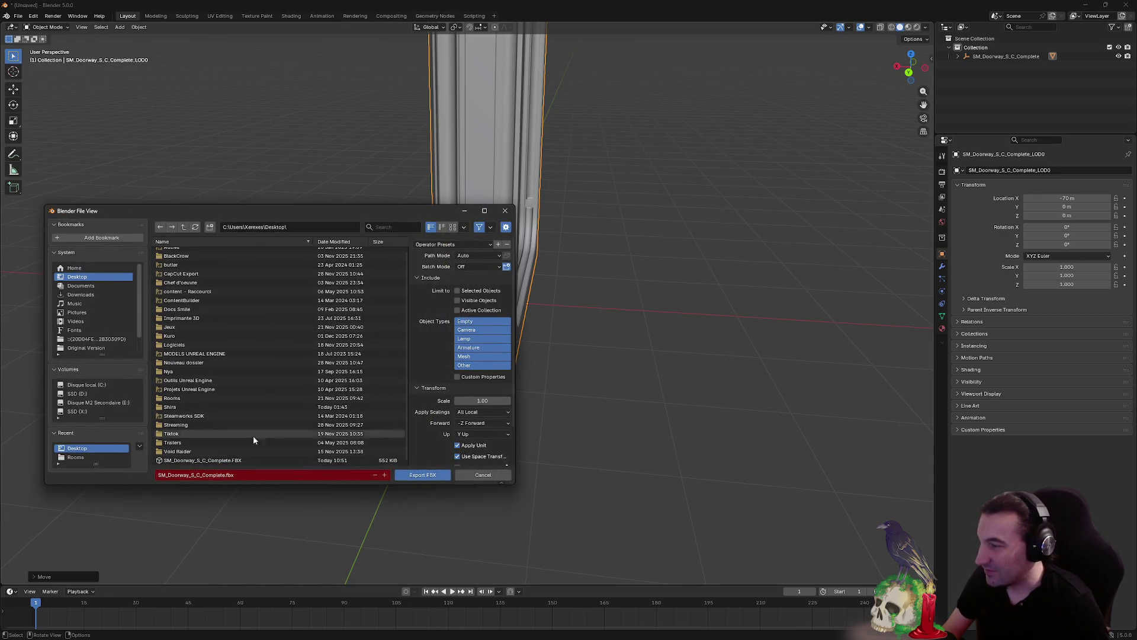
left_click(233, 460)
left_click(436, 476)
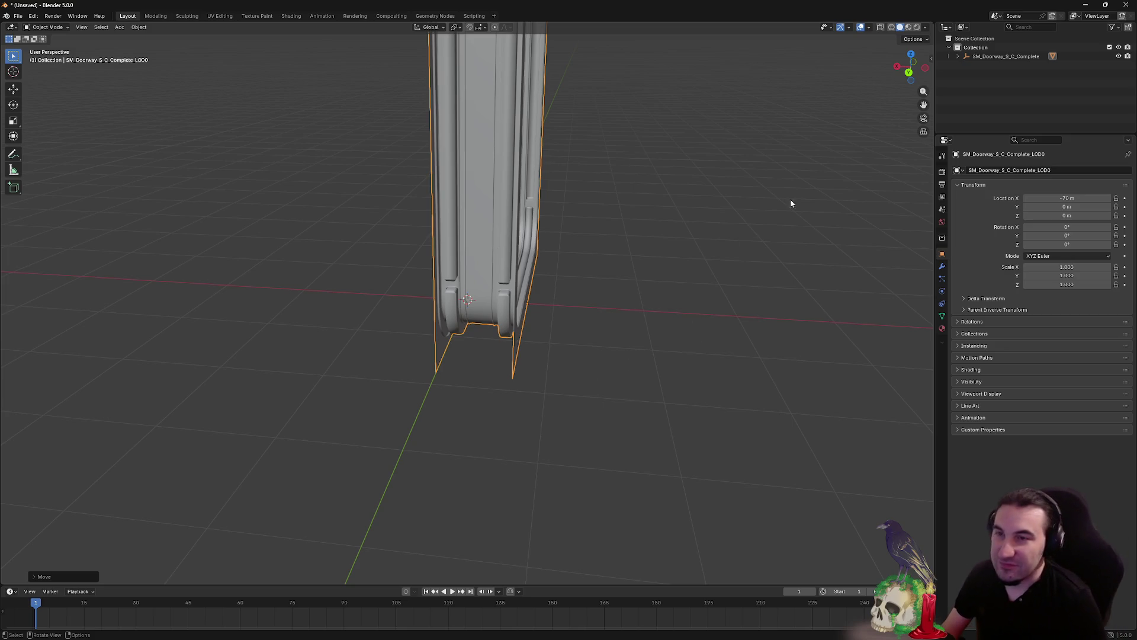
key("alt+Tab")
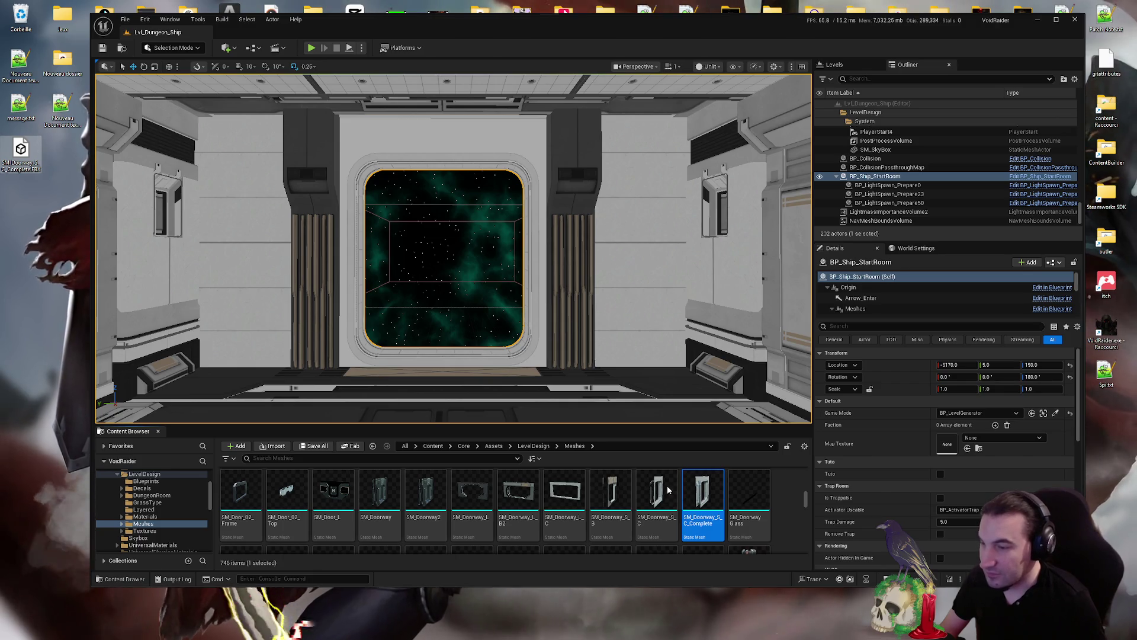
left_click(308, 447)
left_click(639, 420)
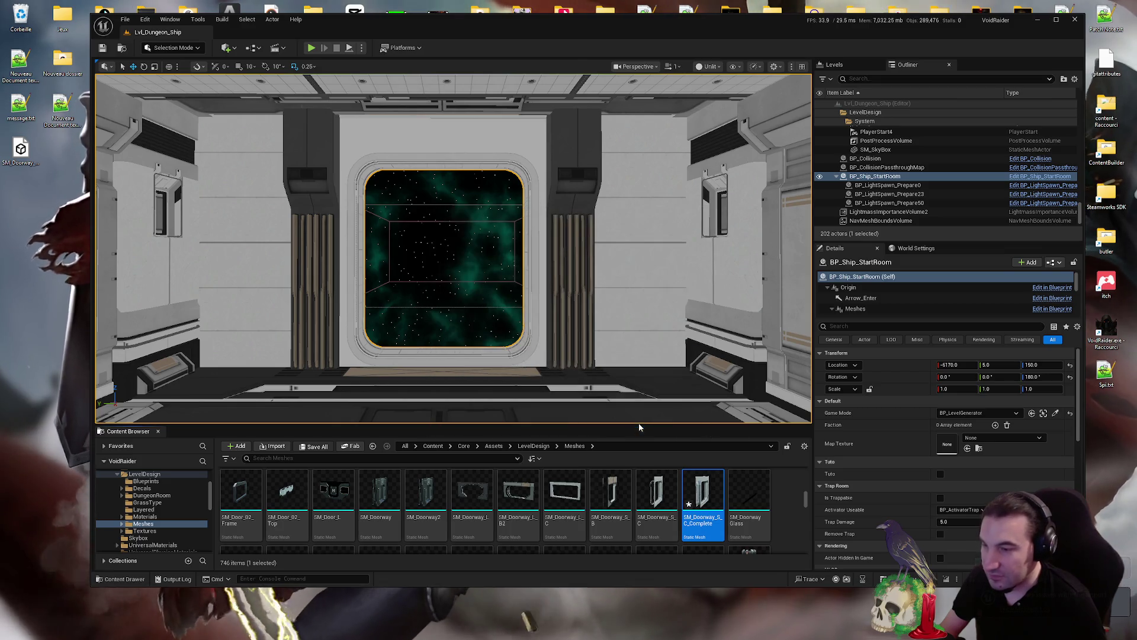
double_click(702, 494)
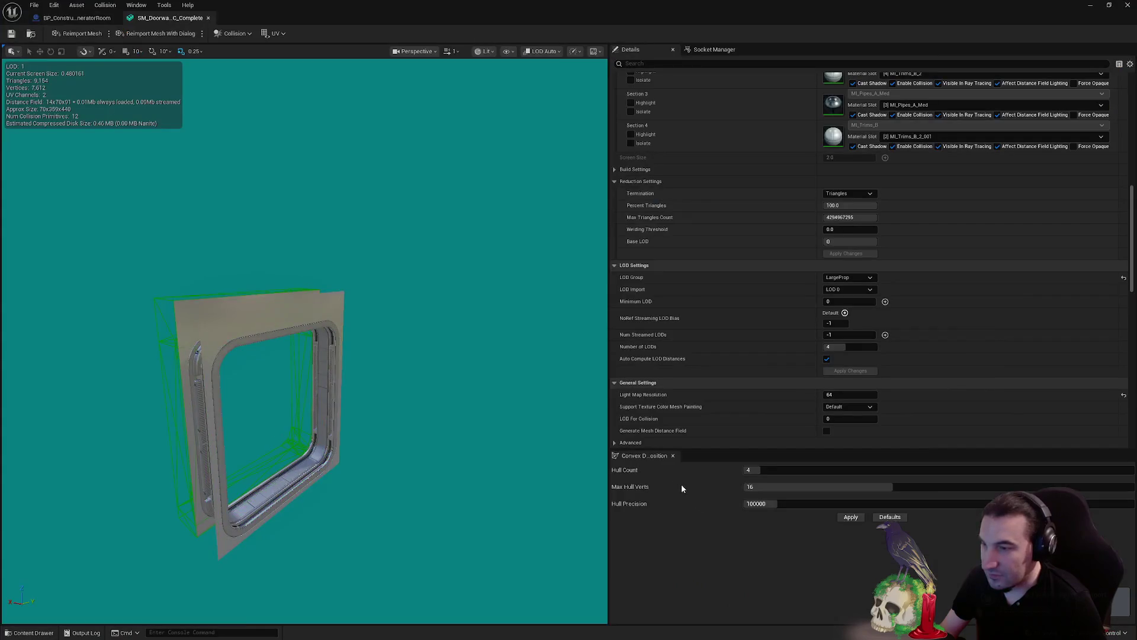
left_click_drag(453, 427, 474, 337)
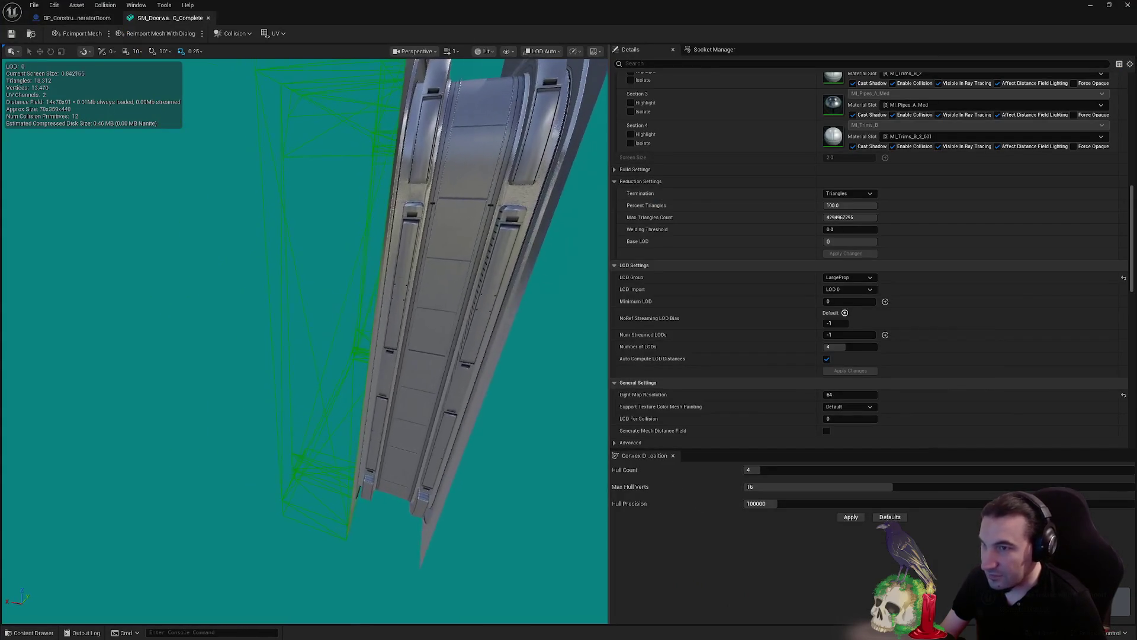
scroll(787, 386, "down", 15)
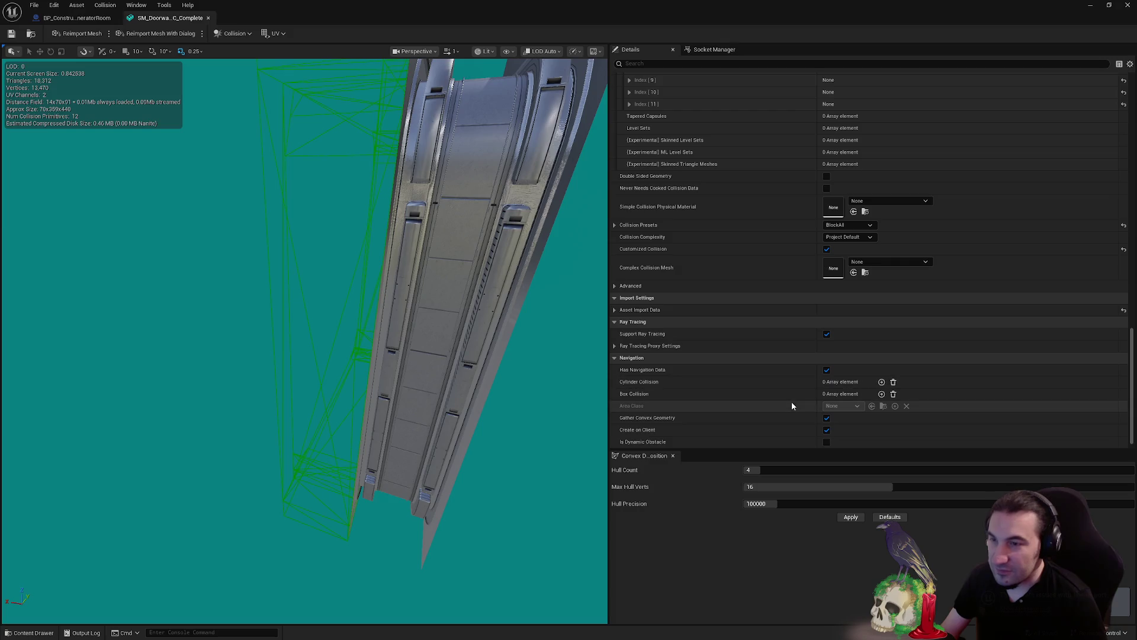
mouse_move(373, 391)
left_mouse_down()
mouse_move(355, 348)
mouse_move(130, 387)
mouse_move(417, 327)
left_mouse_up()
left_click(418, 325)
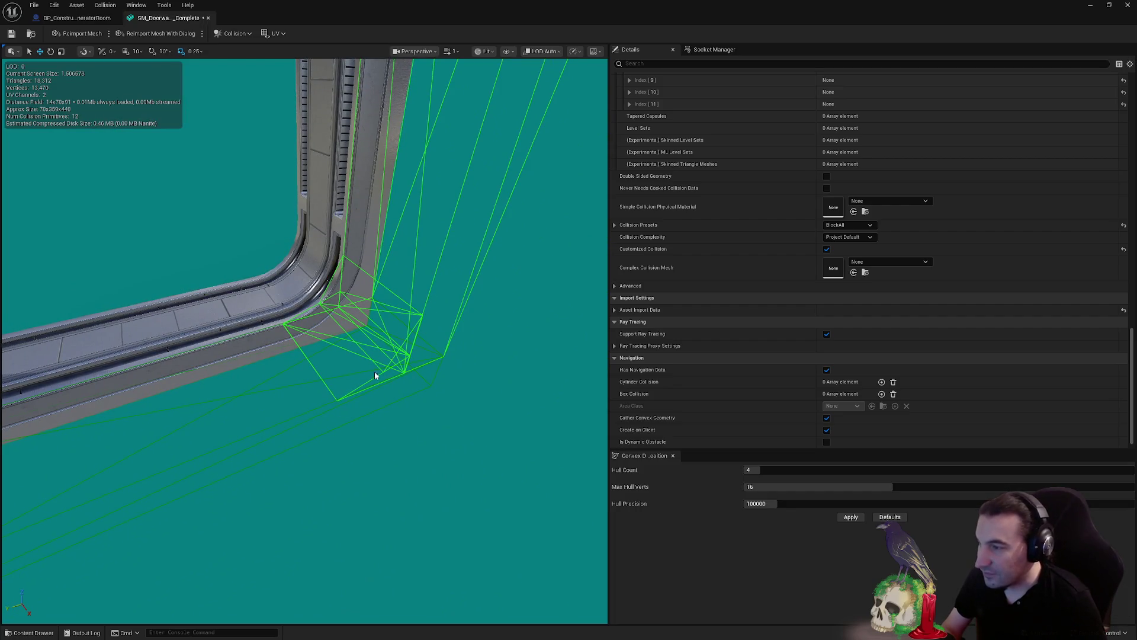
mouse_move(300, 414)
left_mouse_down()
mouse_move(255, 406)
mouse_move(367, 396)
left_mouse_up()
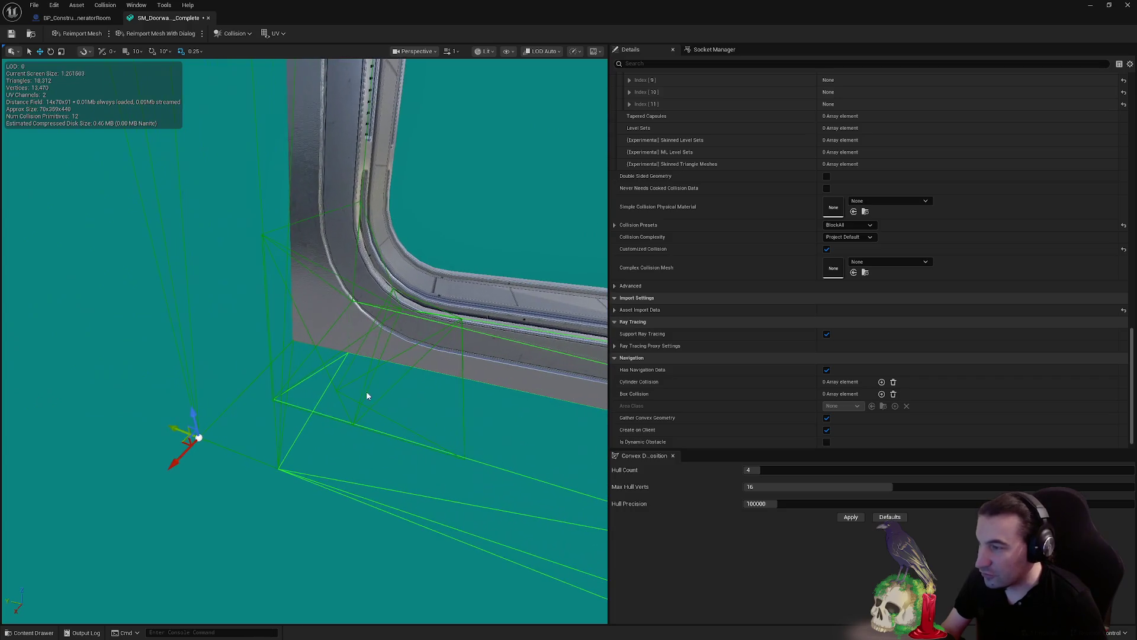
left_click(385, 355)
mouse_move(400, 356)
left_mouse_down()
mouse_move(382, 386)
mouse_move(403, 366)
mouse_move(356, 372)
mouse_move(390, 353)
left_mouse_up()
left_click(386, 349)
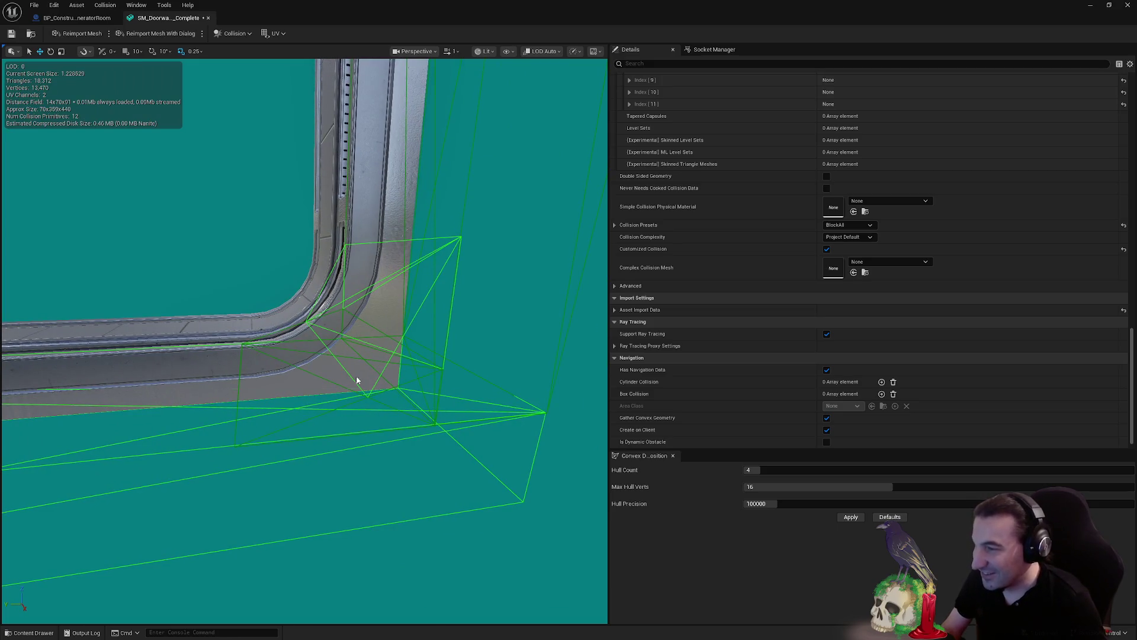
left_click(338, 389)
left_click(550, 397)
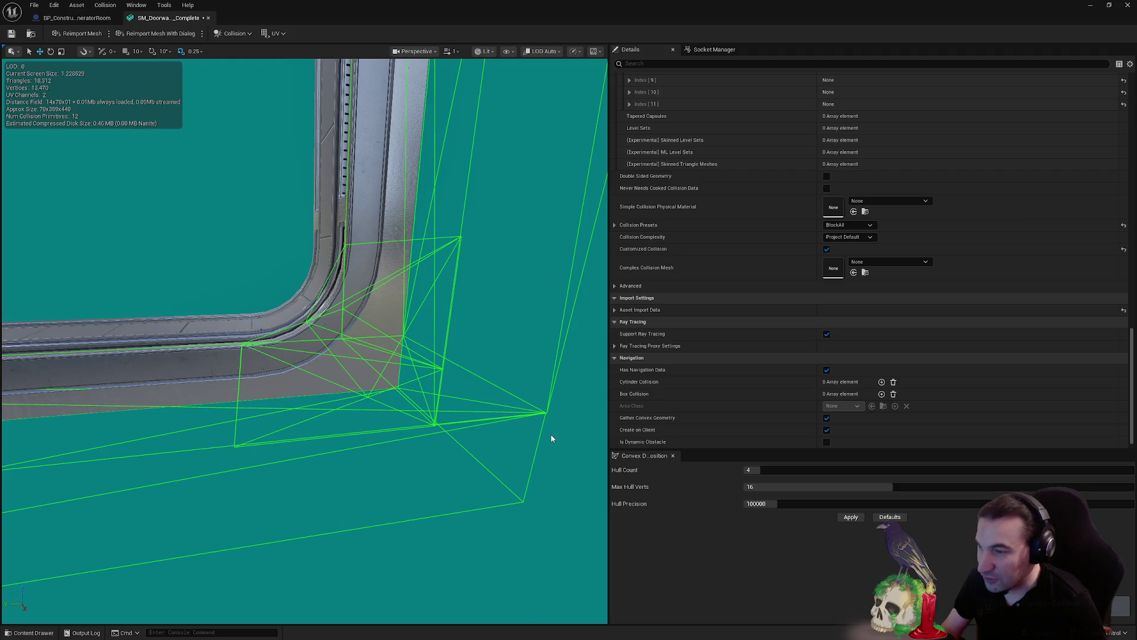
scroll(330, 399, "down", 5)
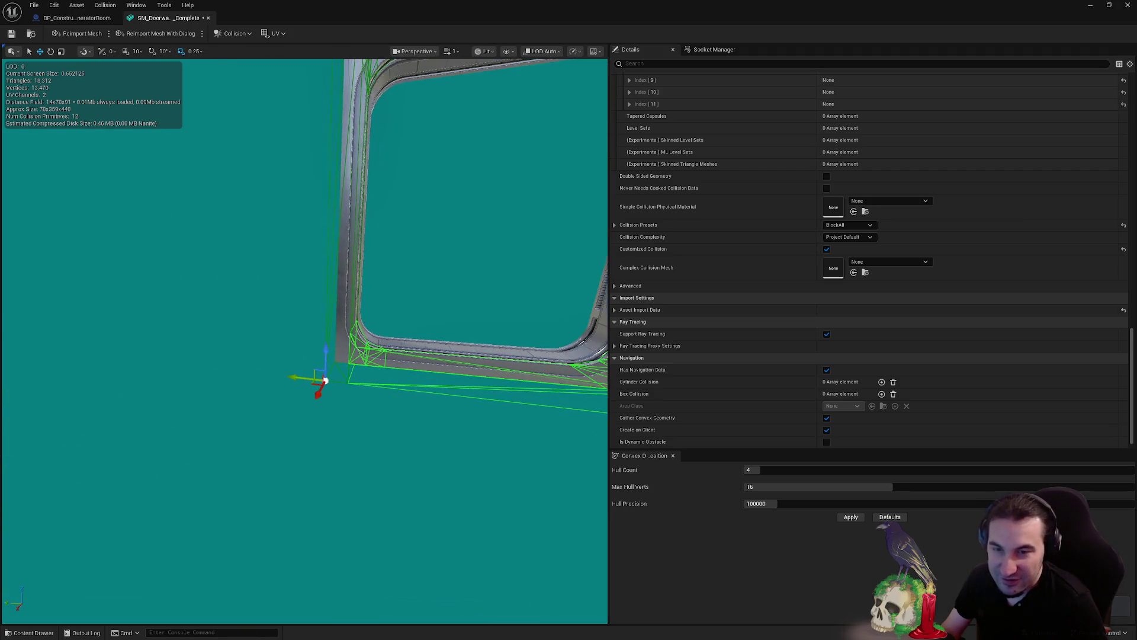
scroll(325, 378, "down", 5)
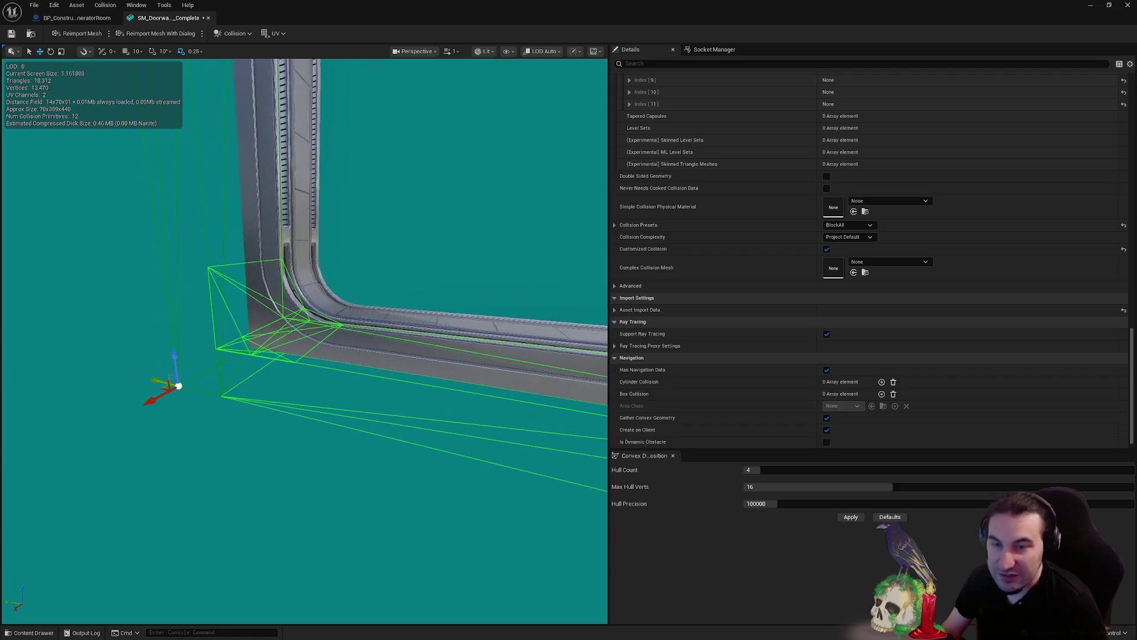
scroll(310, 338, "up", 6)
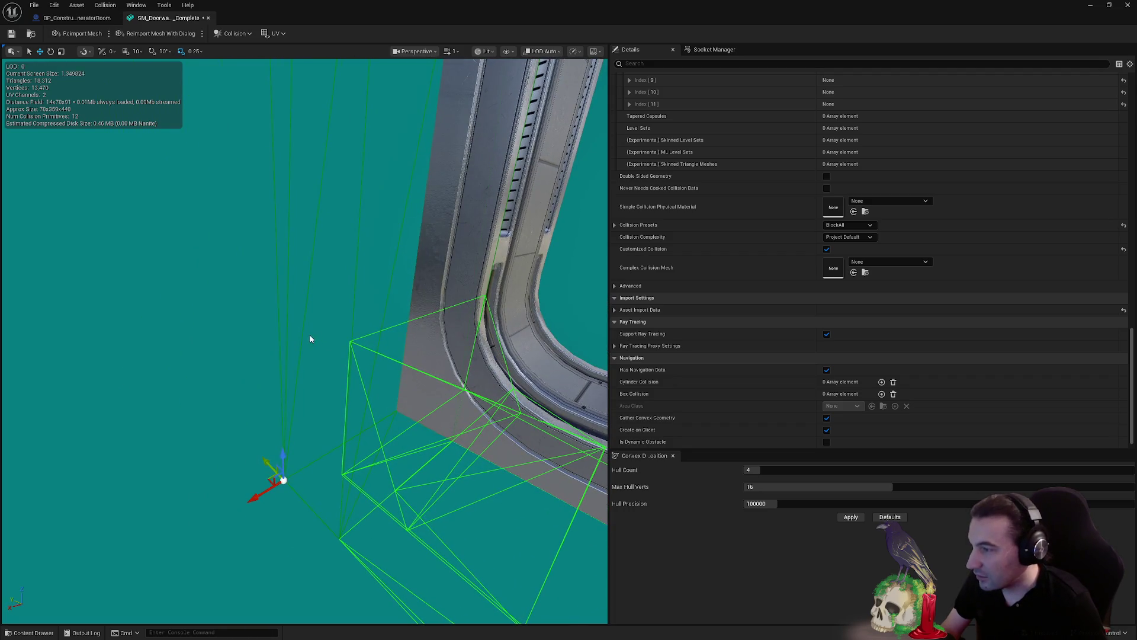
mouse_move(285, 339)
left_mouse_down()
mouse_move(254, 313)
mouse_move(370, 368)
left_mouse_up()
scroll(300, 297, "up", 2)
mouse_move(300, 296)
left_mouse_down()
mouse_move(368, 410)
mouse_move(306, 356)
mouse_move(347, 322)
mouse_move(73, 621)
mouse_move(389, 366)
left_mouse_up()
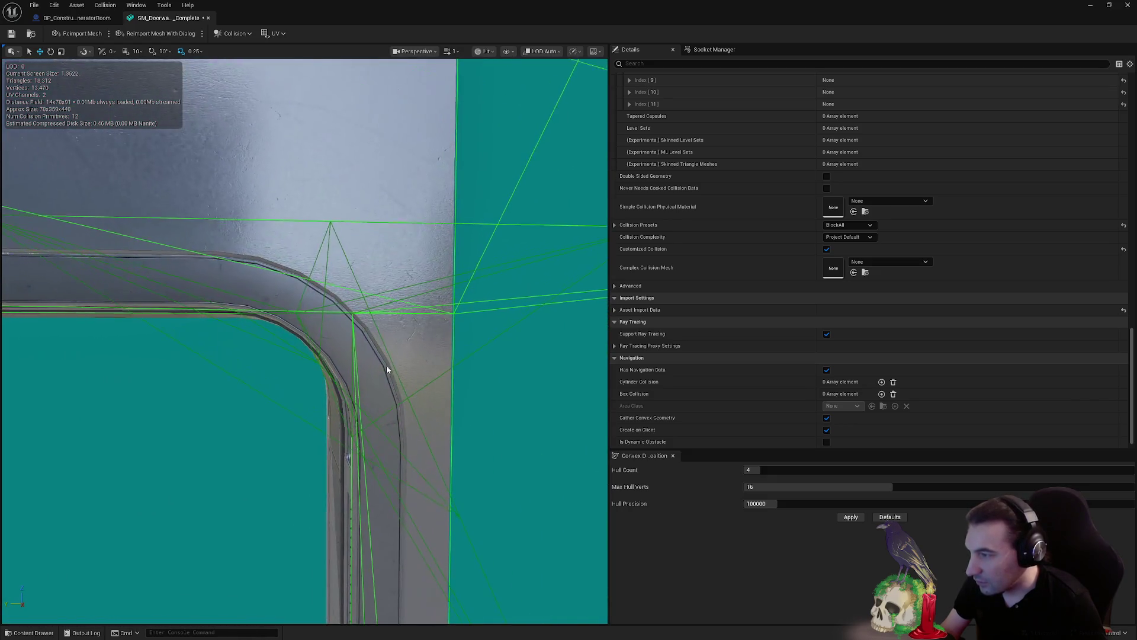
mouse_move(360, 318)
left_mouse_down()
mouse_move(381, 333)
mouse_move(393, 393)
mouse_move(66, 595)
mouse_move(145, 563)
mouse_move(229, 386)
mouse_move(359, 414)
mouse_move(385, 438)
mouse_move(376, 411)
mouse_move(317, 411)
mouse_move(297, 337)
mouse_move(319, 304)
mouse_move(332, 379)
mouse_move(207, 403)
mouse_move(212, 382)
mouse_move(411, 350)
mouse_move(261, 311)
mouse_move(385, 381)
mouse_move(332, 376)
left_mouse_up()
- Collapse and re-expand Collision > Primitives > Convex Elements in the Details panel
scroll(741, 213, "up", 8)
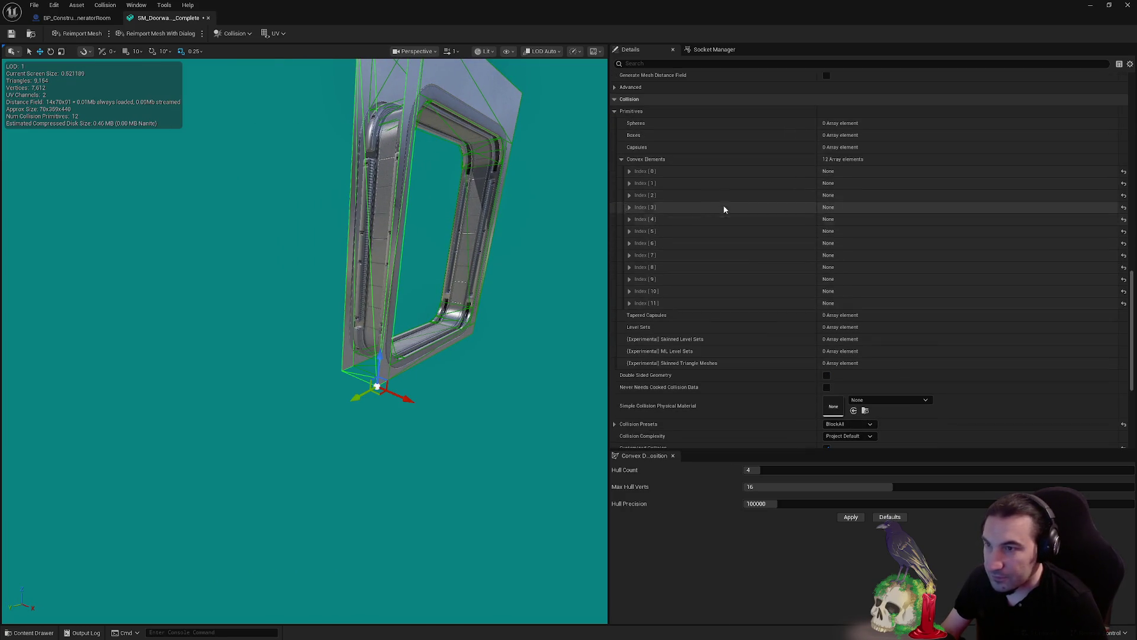
left_click(630, 171)
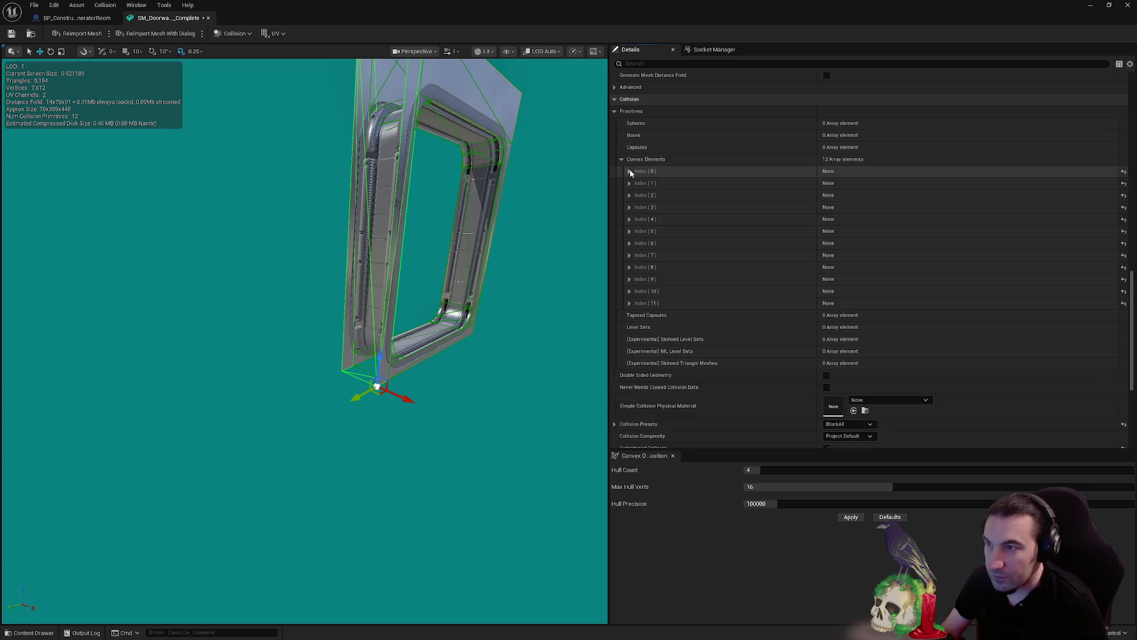
left_click(621, 158)
scroll(714, 255, "up", 6)
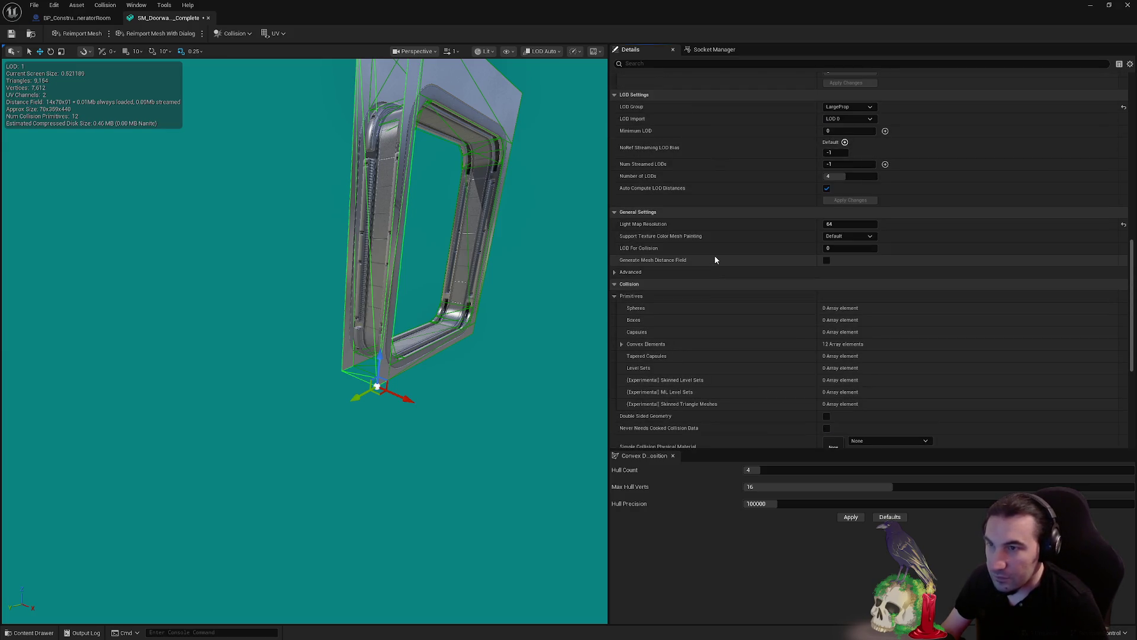
left_click(615, 297)
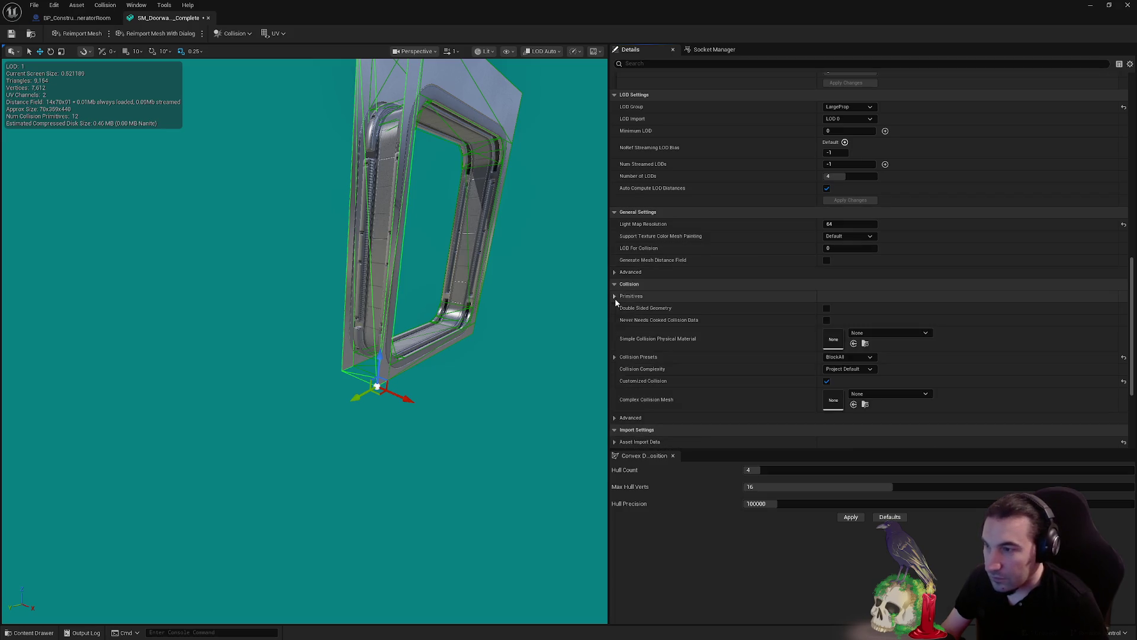
left_click(615, 295)
left_click(621, 344)
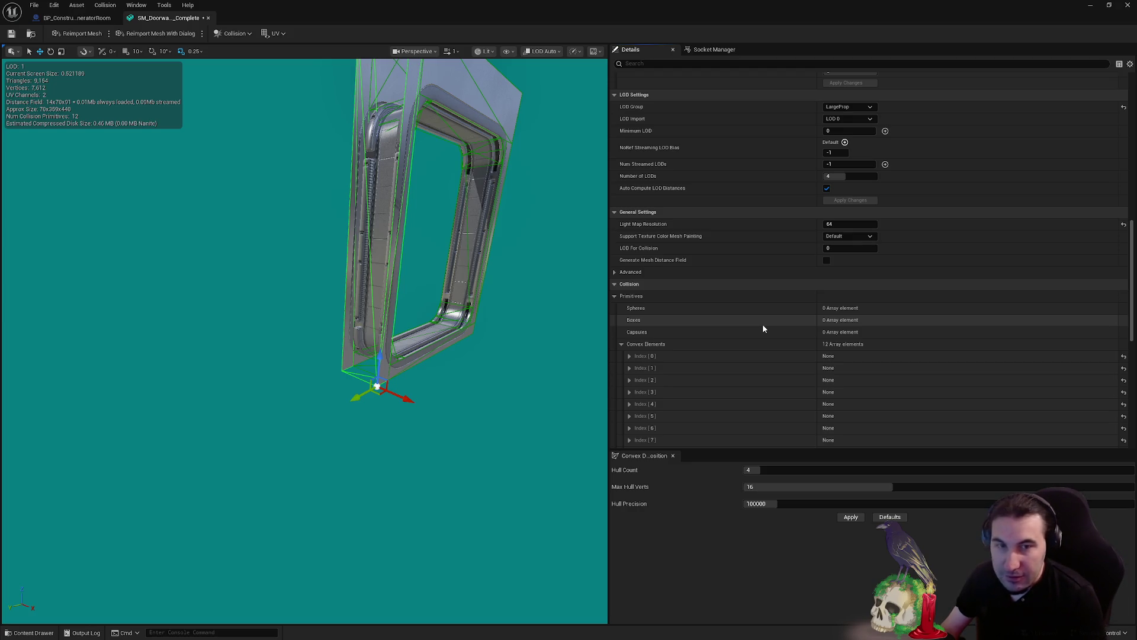
- Review the 12 convex collision elements and save the doorway mesh
scroll(748, 318, "down", 5)
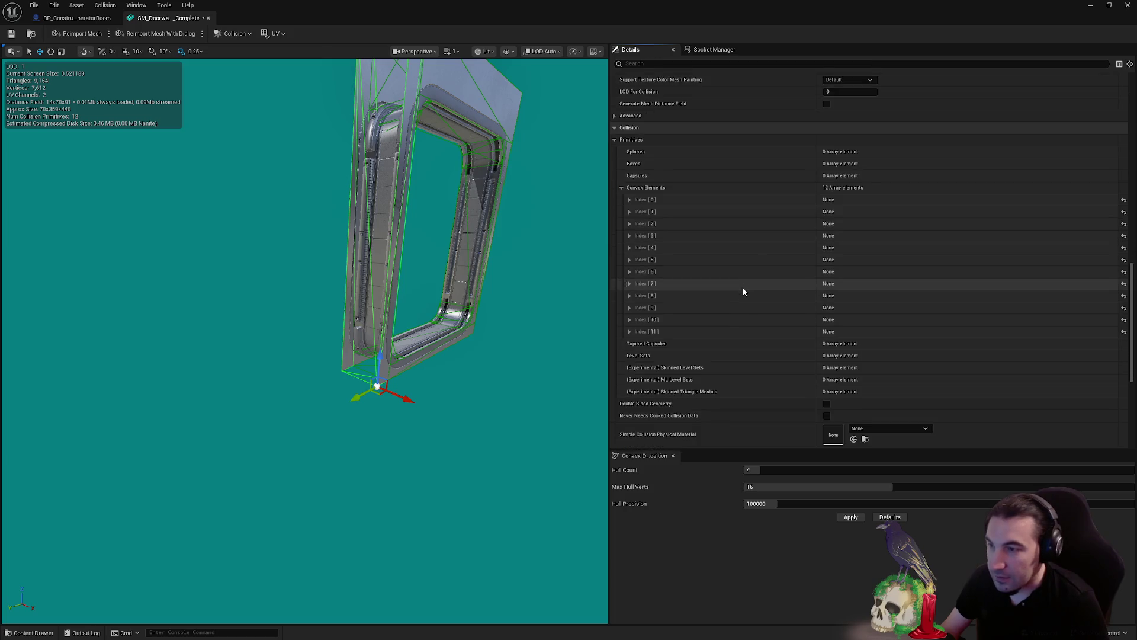
scroll(743, 291, "down", 5)
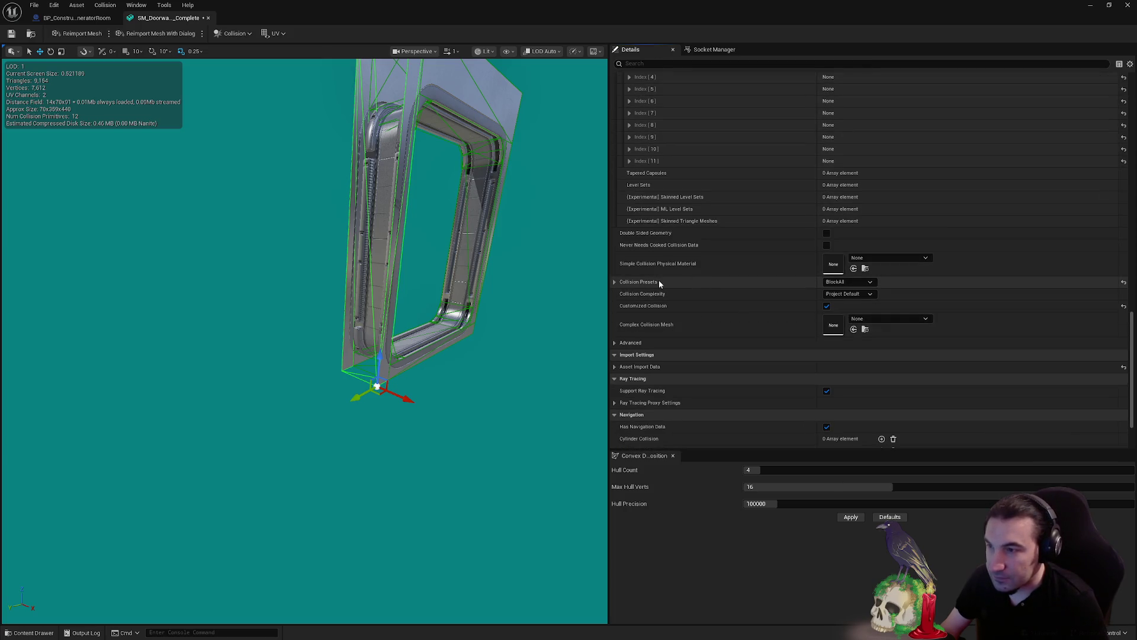
scroll(663, 282, "up", 7)
scroll(685, 295, "up", 12)
scroll(694, 311, "up", 3)
scroll(705, 331, "down", 6)
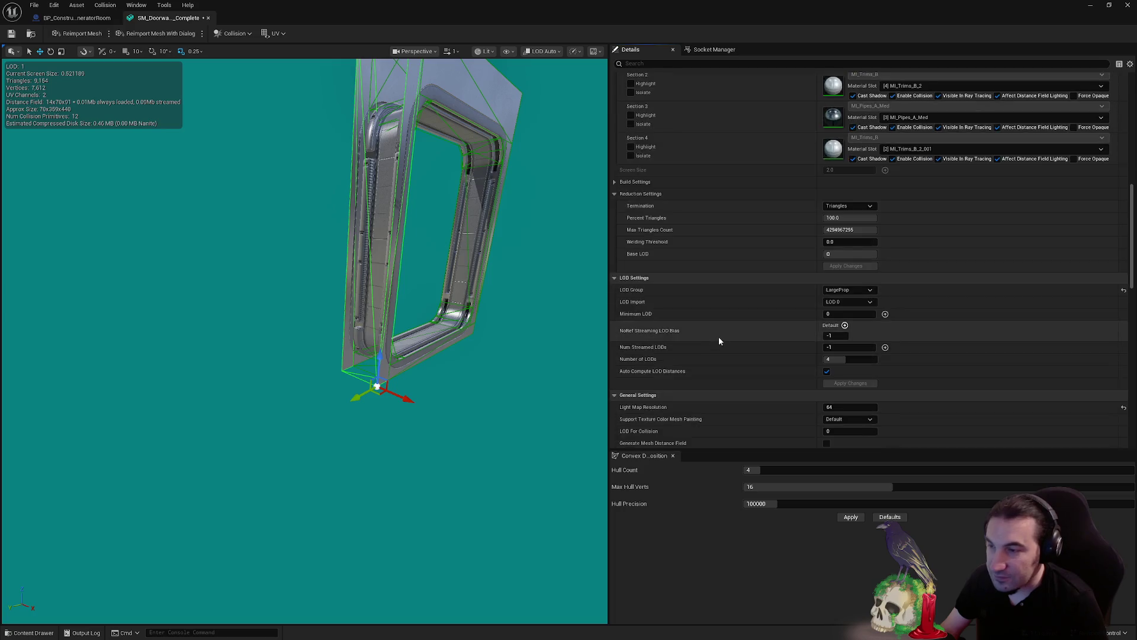
scroll(717, 339, "down", 4)
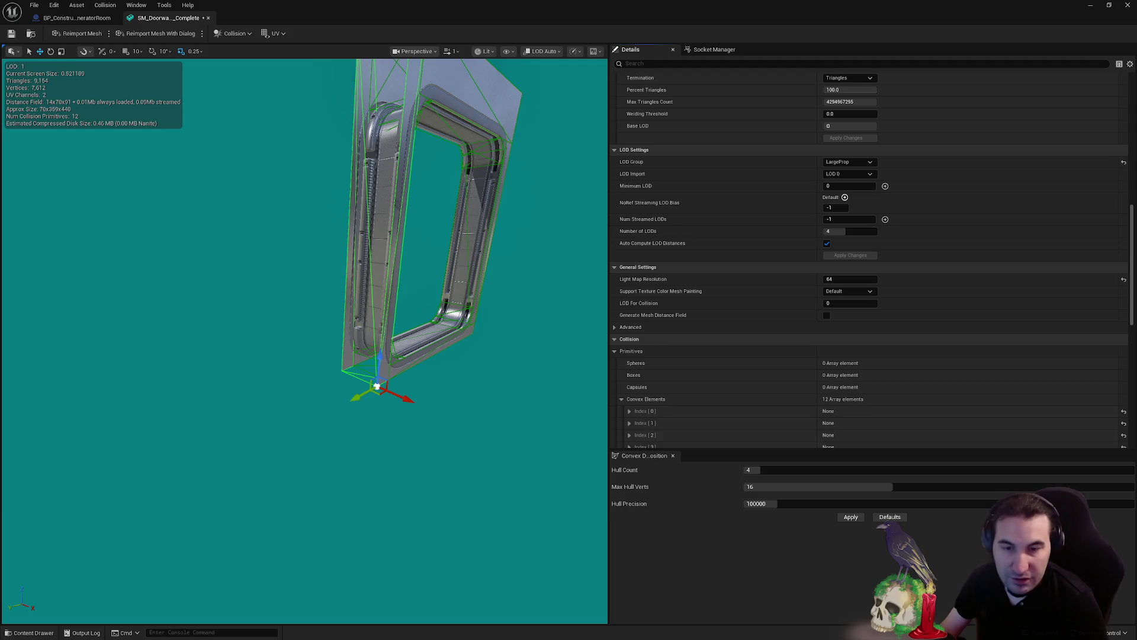
left_click(11, 35)
mouse_move(567, 379)
left_mouse_down()
mouse_move(556, 332)
mouse_move(567, 350)
left_mouse_up()
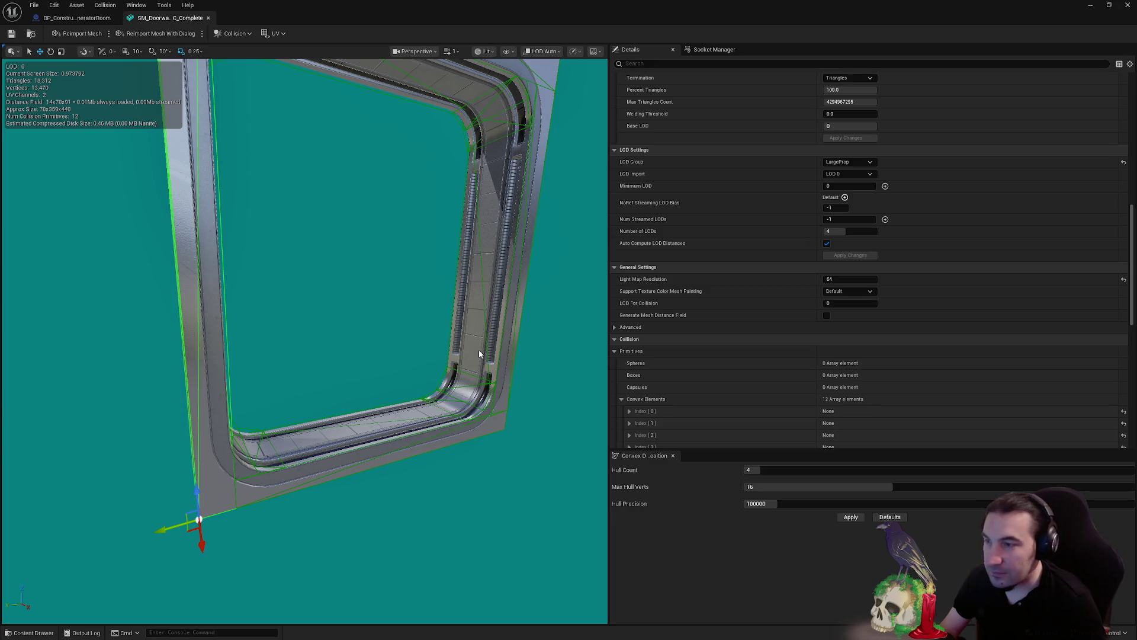
- Check convex element Index [0]'s properties, then return to the BP_Construct_AE_GeneratorRoom Blueprint
scroll(813, 315, "down", 4)
left_click(629, 298)
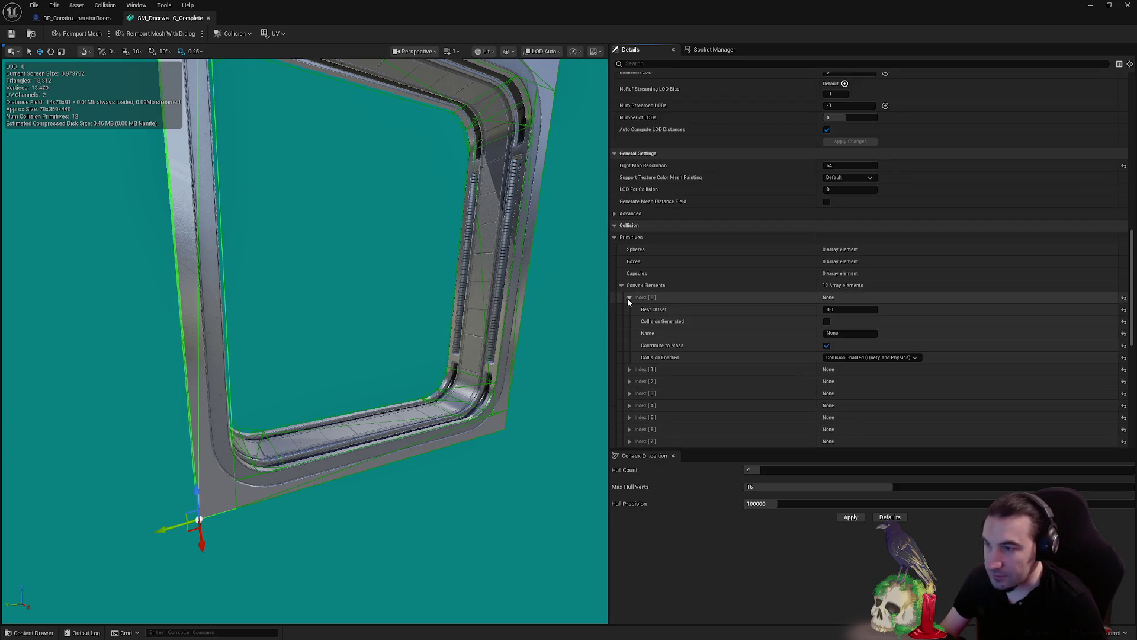
left_click(629, 298)
scroll(631, 298, "down", 3)
scroll(635, 301, "down", 3)
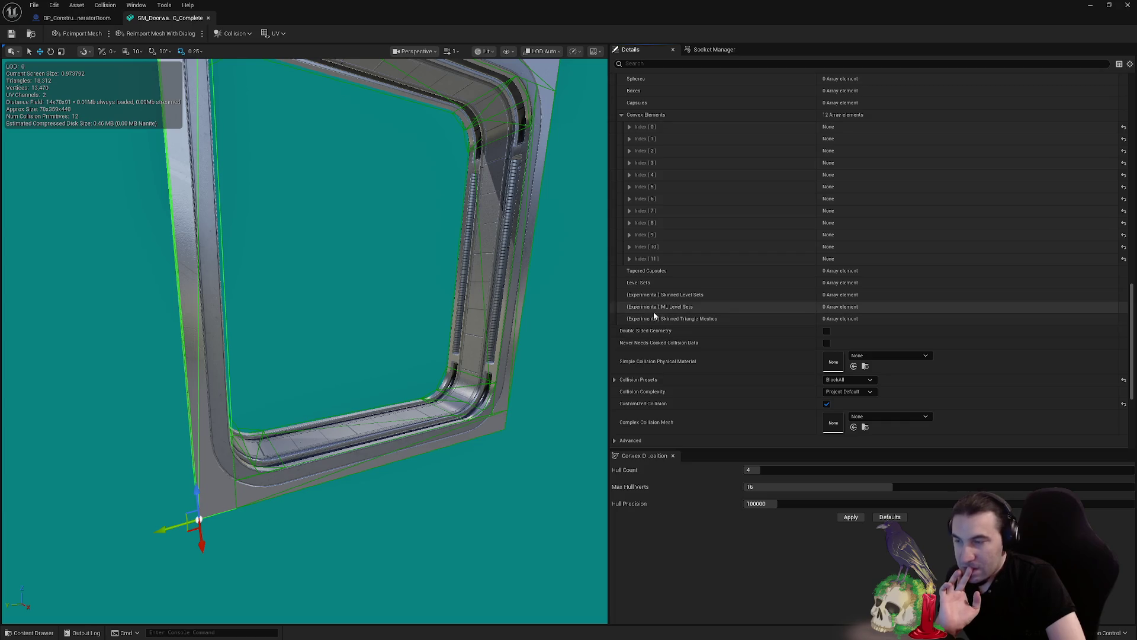
scroll(699, 278, "up", 4)
scroll(706, 279, "up", 11)
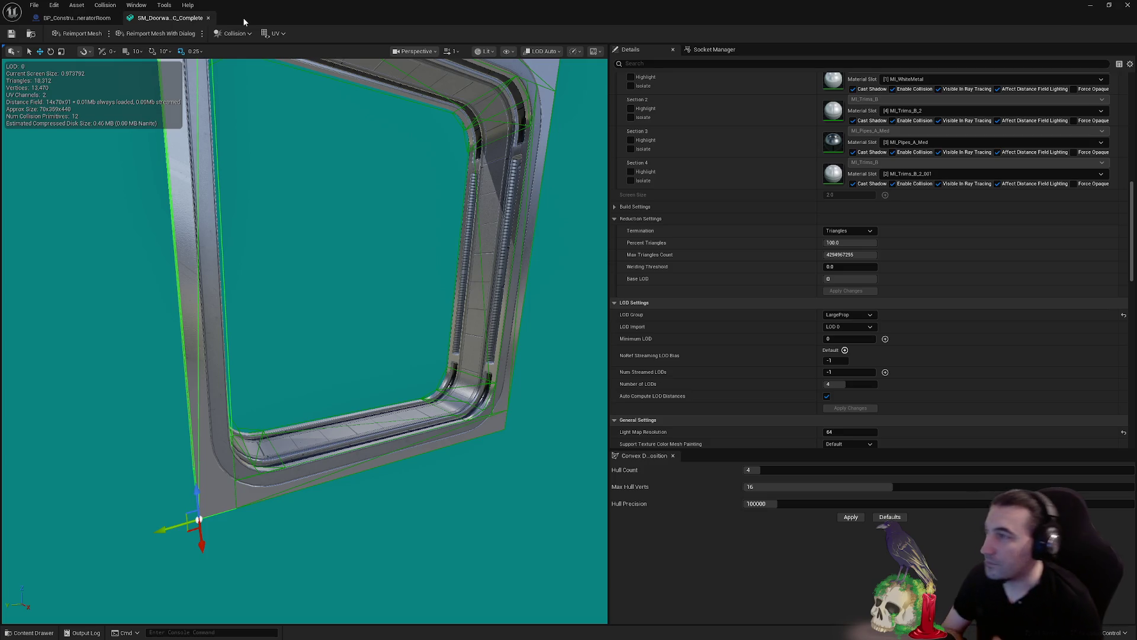
scroll(878, 308, "down", 20)
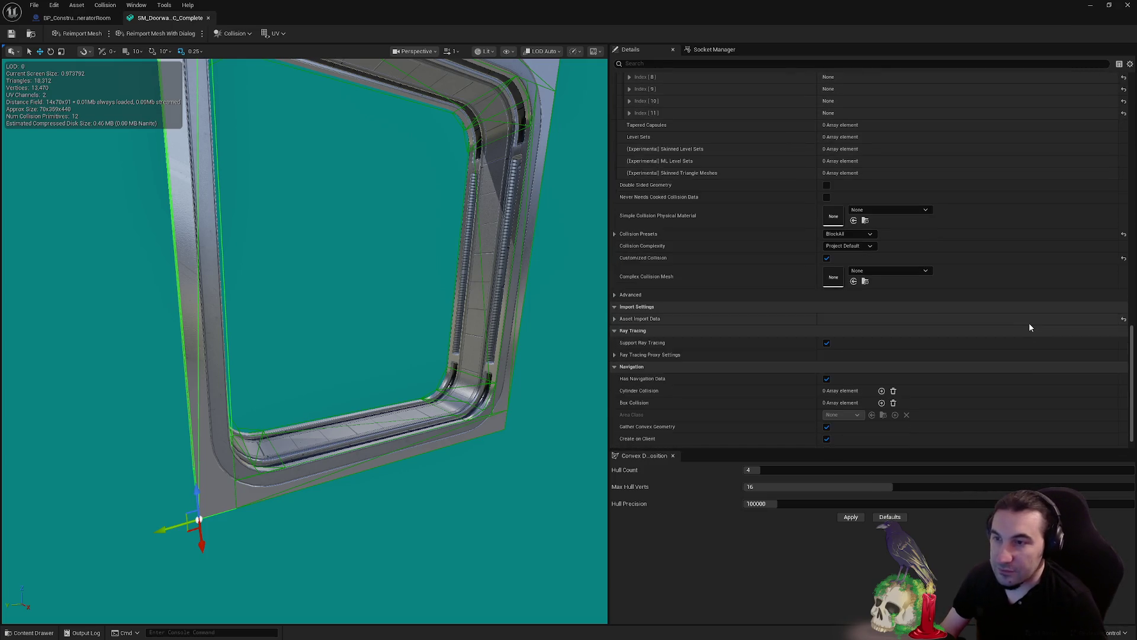
left_click(85, 18)
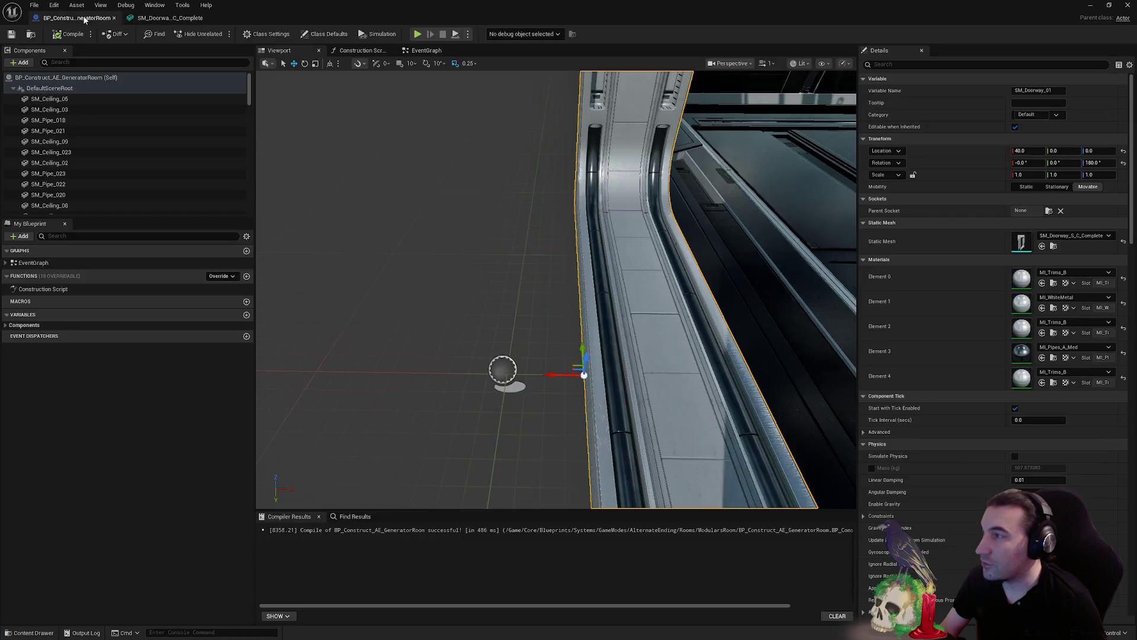
- Set the doorway component's X location to 0
mouse_move(557, 291)
left_mouse_down()
mouse_move(515, 287)
mouse_move(545, 279)
left_mouse_up()
left_click(1033, 153)
type("0")
key("Return")
left_click_drag(556, 290, 433, 291)
scroll(159, 114, "down", 5)
scroll(160, 130, "down", 10)
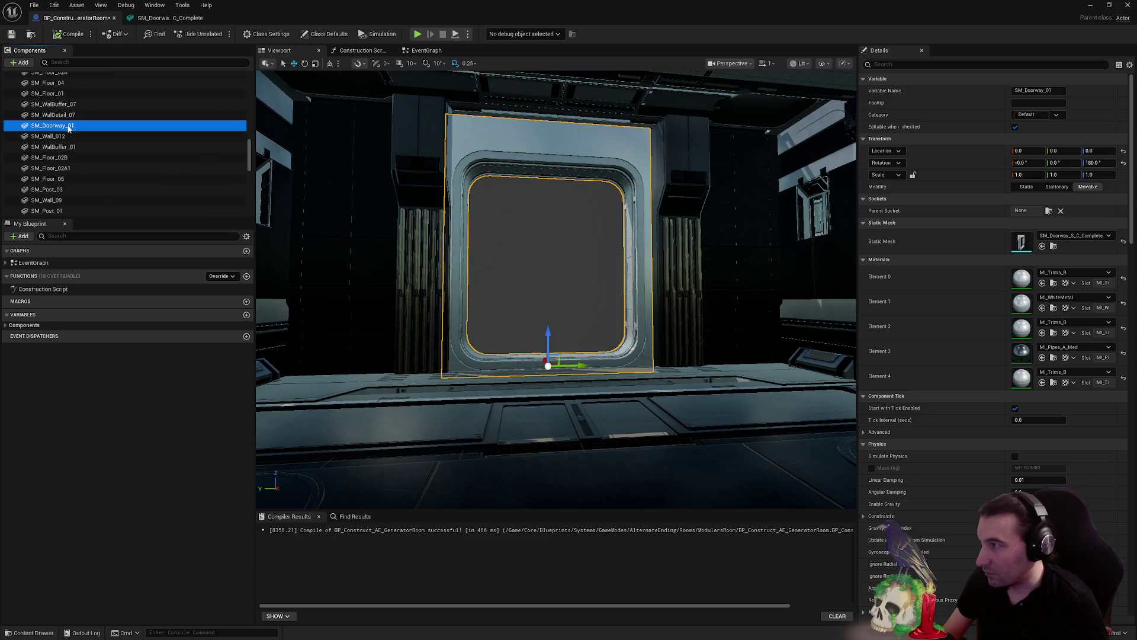
- Rename the doorway component SM_Doorway_ENT plus a run of R's, then select the root
key("F2")
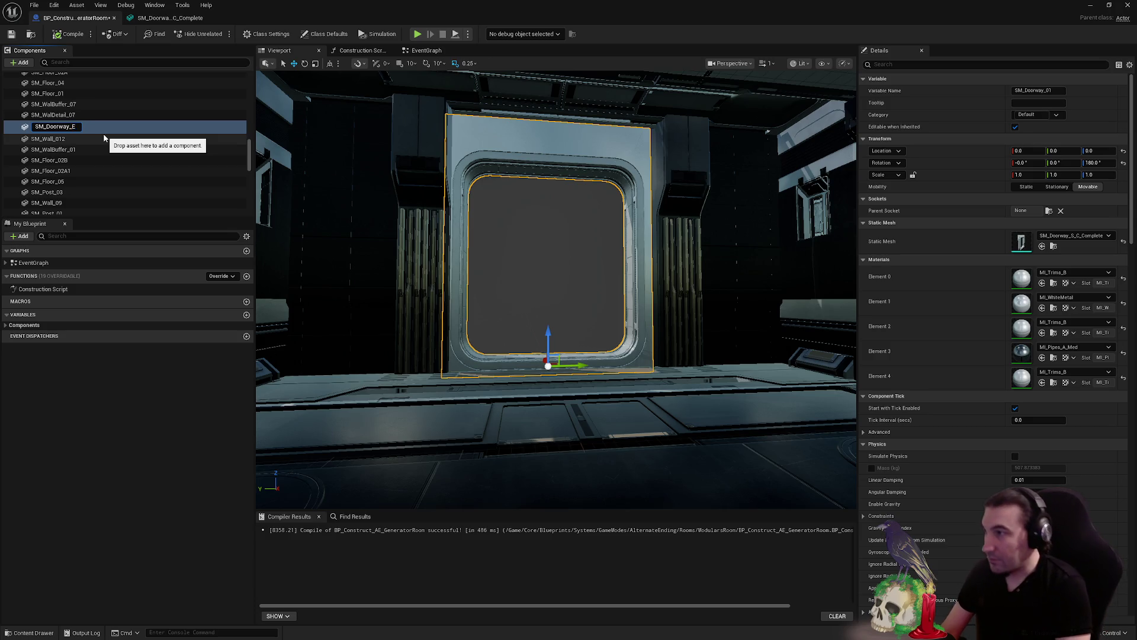
type("RRRRRRRRRRRRRRRRRRRRRRRER")
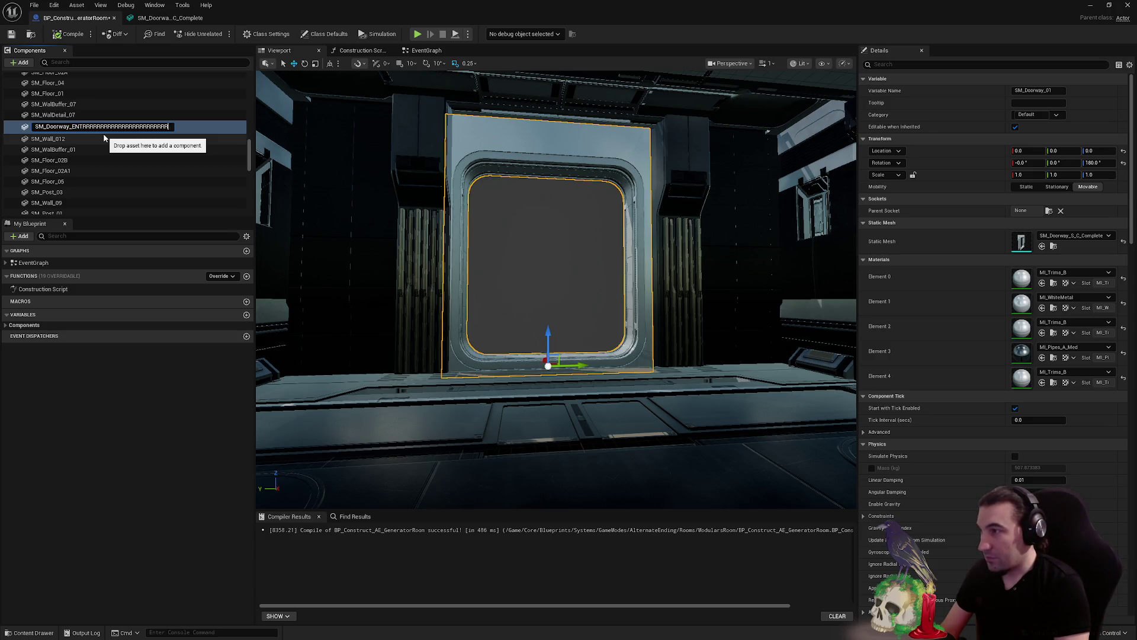
key("Return")
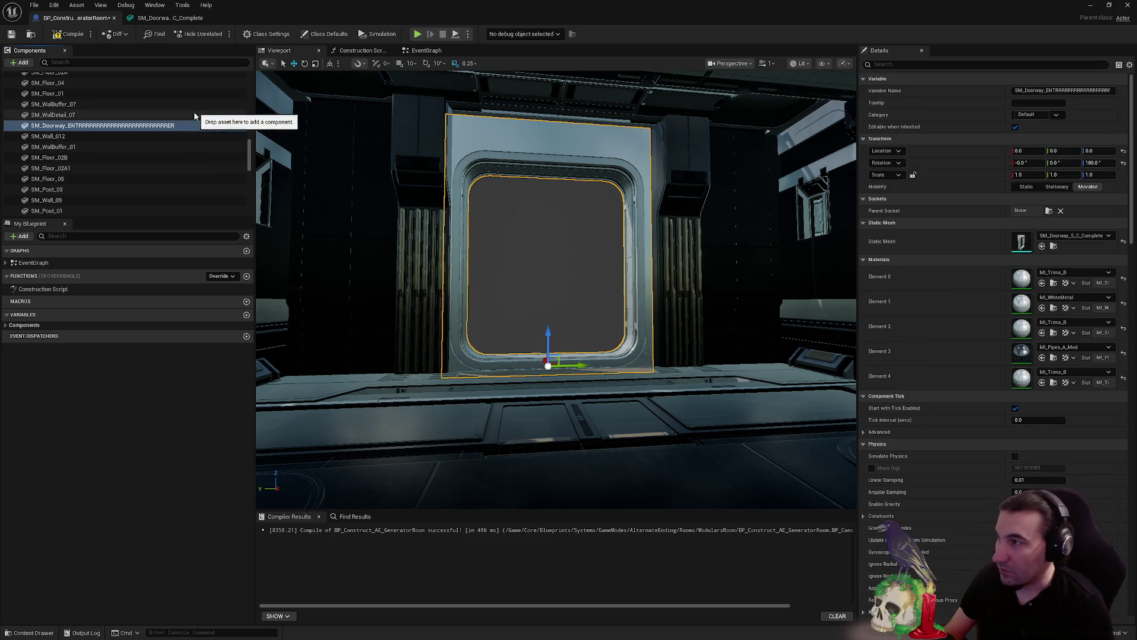
left_click_drag(248, 155, 255, 74)
left_click(73, 88)
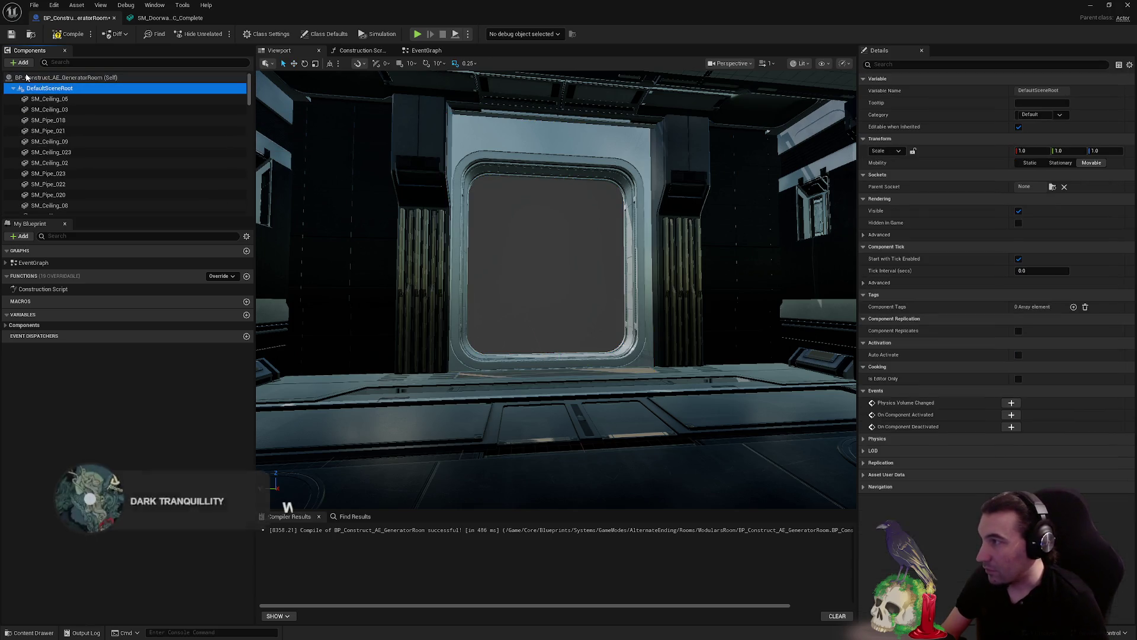
- Add a Scene component under the root, naming it with a long string of 9's
left_click(20, 62)
left_click(50, 144)
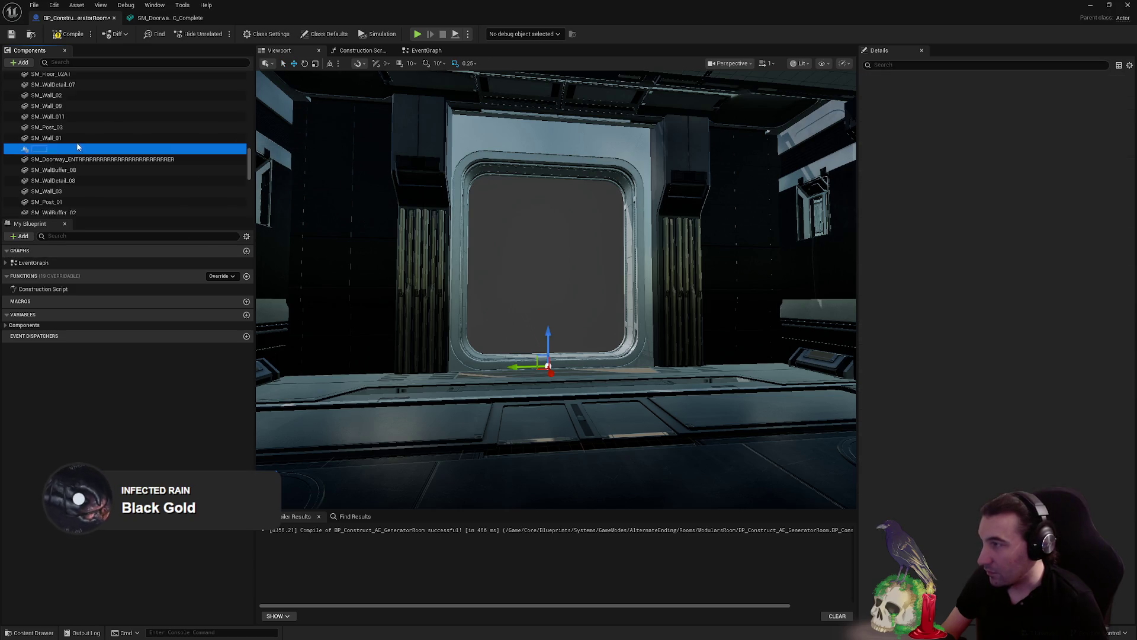
type("999999999999999999999999999999999999999999999999999")
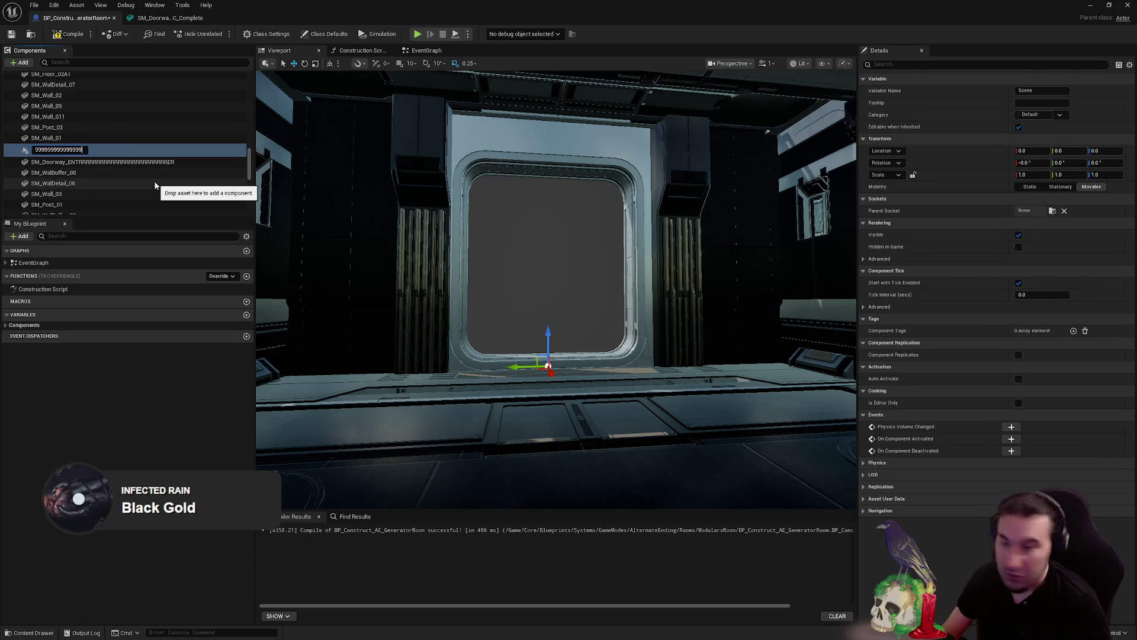
key("Return")
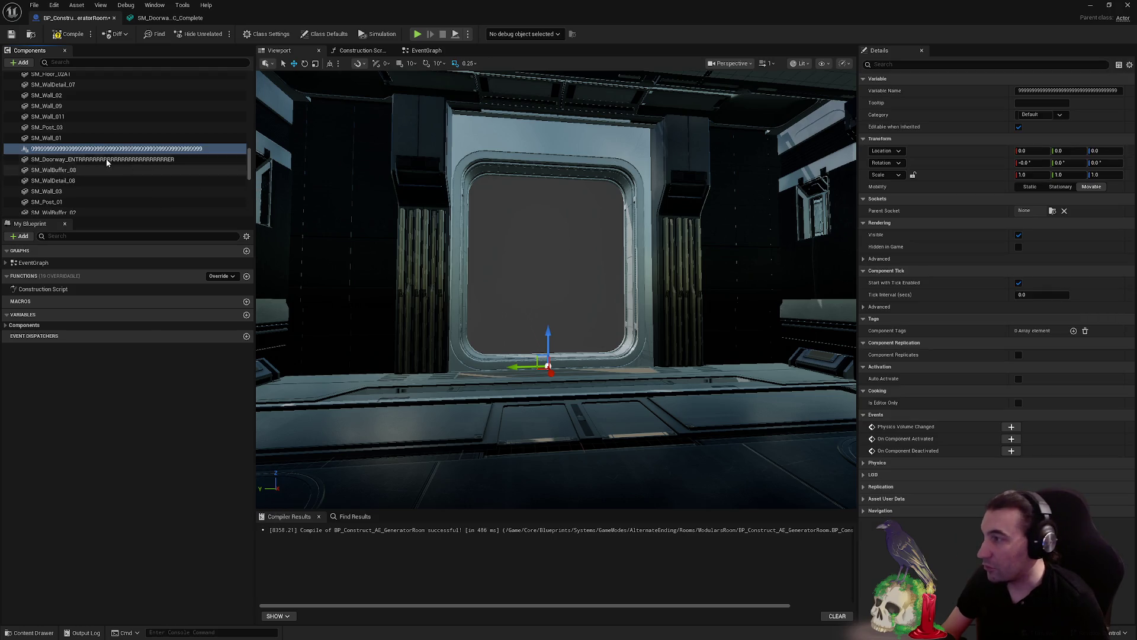
- Parent the wall, pipe, post and ceiling meshes under the new Scene component and collapse it
left_click(71, 138)
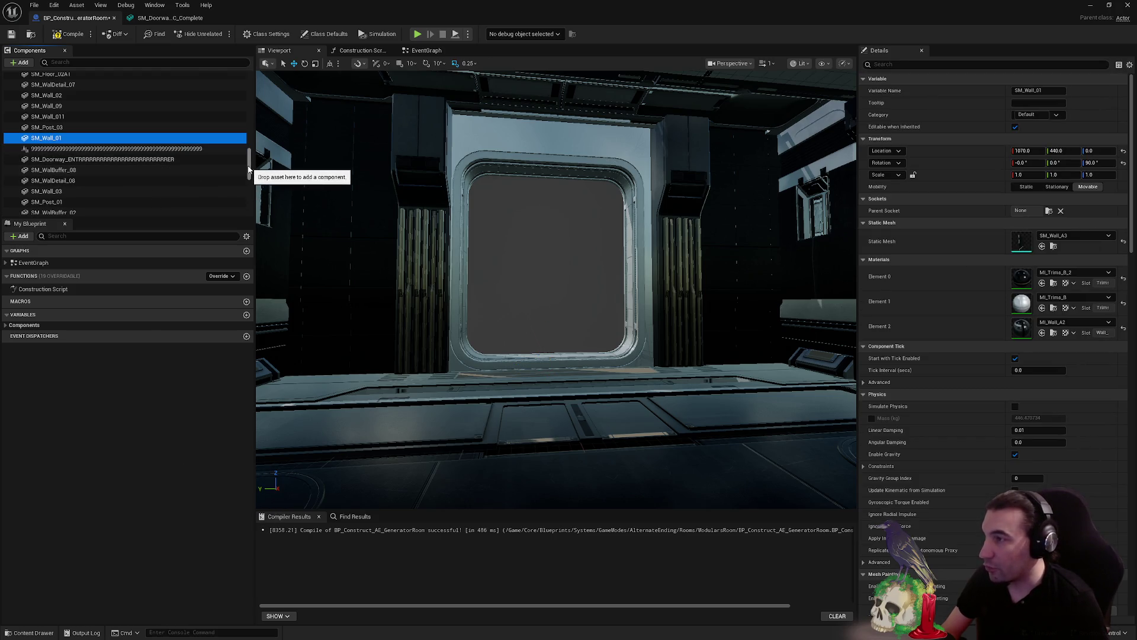
left_click_drag(249, 170, 251, 72)
left_click(61, 107, "shift")
mouse_move(61, 106)
left_mouse_down()
mouse_move(152, 122)
mouse_move(170, 104)
mouse_move(137, 152)
mouse_move(76, 165)
left_mouse_up()
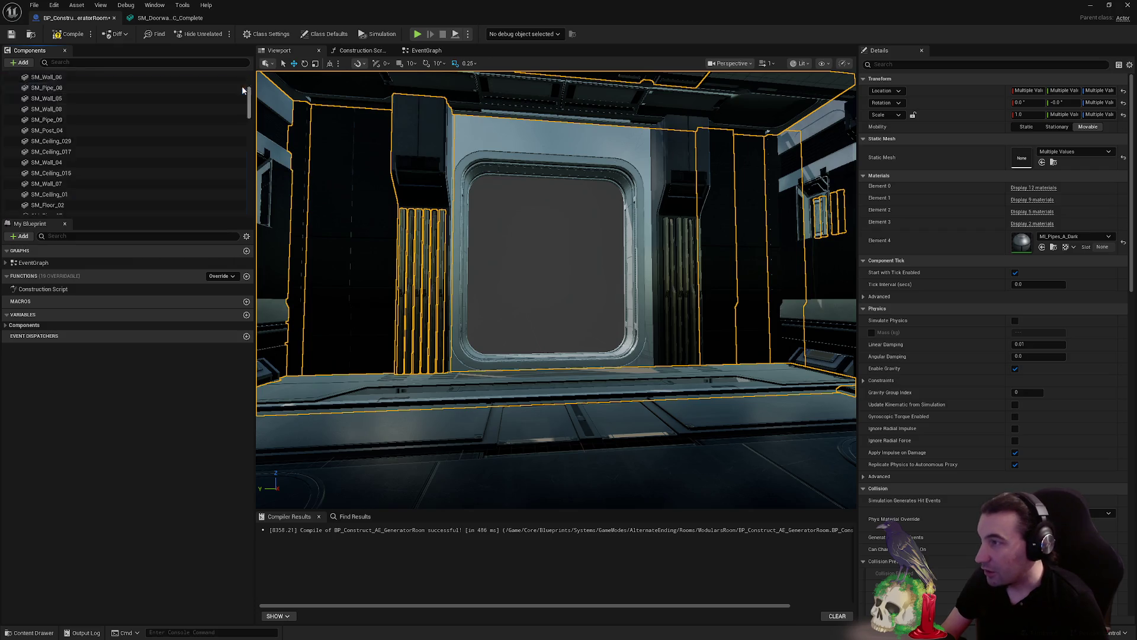
scroll(115, 138, "down", 5)
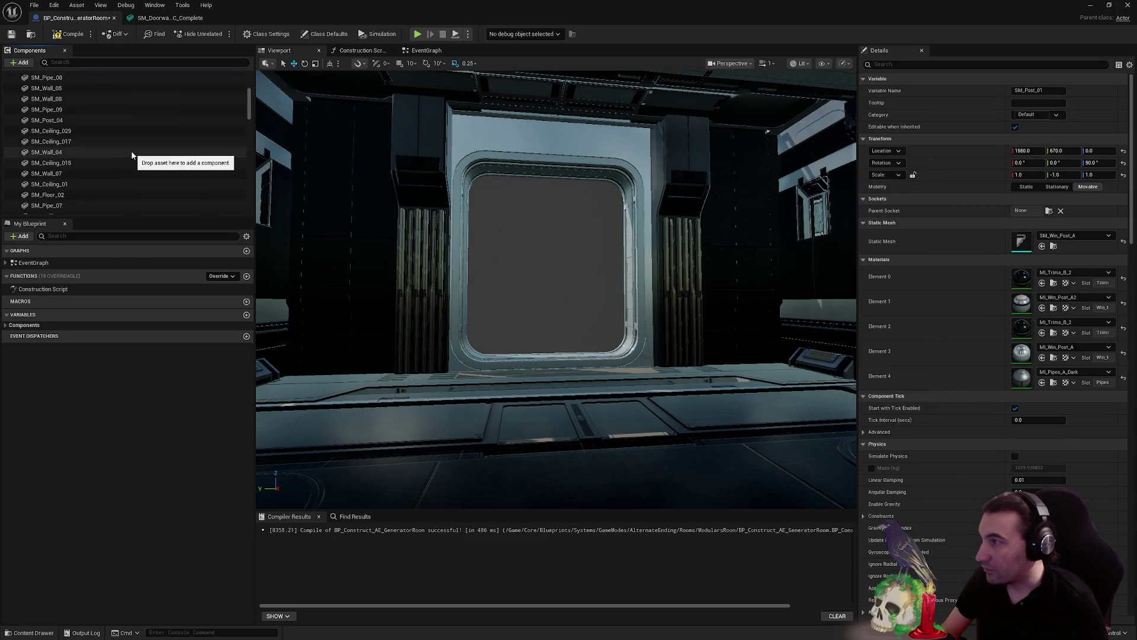
left_click(91, 169, "shift")
left_click_drag(100, 159, 170, 179)
scroll(170, 175, "up", 5)
mouse_move(116, 129)
left_mouse_down()
mouse_move(162, 161)
mouse_move(120, 179)
mouse_move(117, 157)
mouse_move(19, 112)
left_mouse_up()
scroll(160, 157, "down", 5)
scroll(119, 180, "up", 3)
scroll(89, 153, "up", 2)
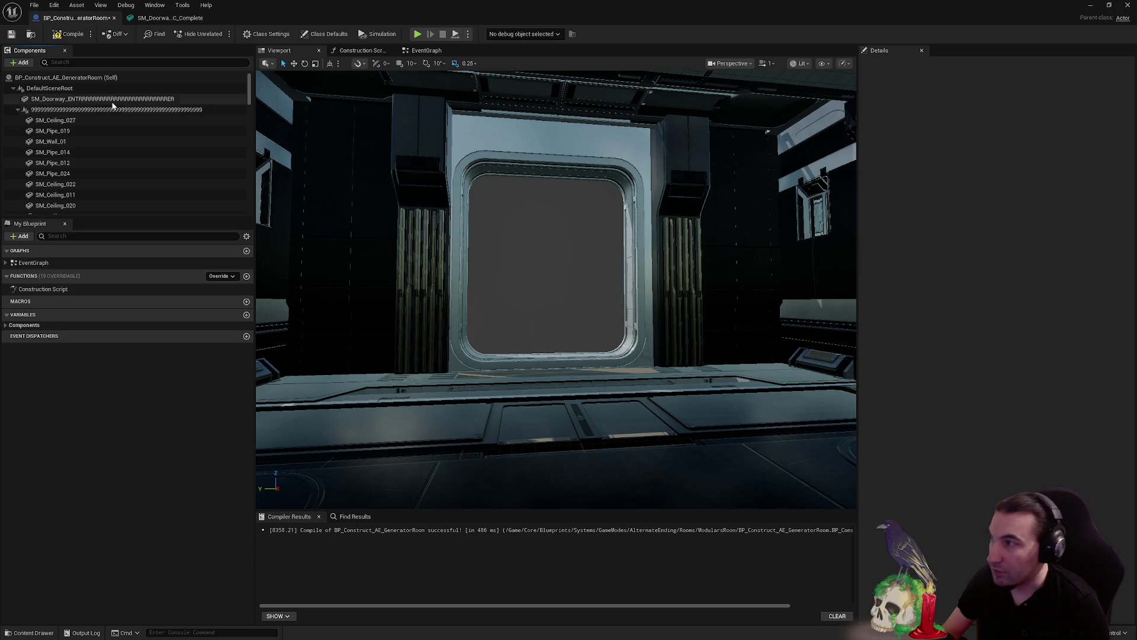
double_click(30, 114)
mouse_move(533, 296)
left_mouse_down()
mouse_move(503, 237)
mouse_move(438, 248)
mouse_move(462, 245)
mouse_move(454, 253)
left_mouse_up()
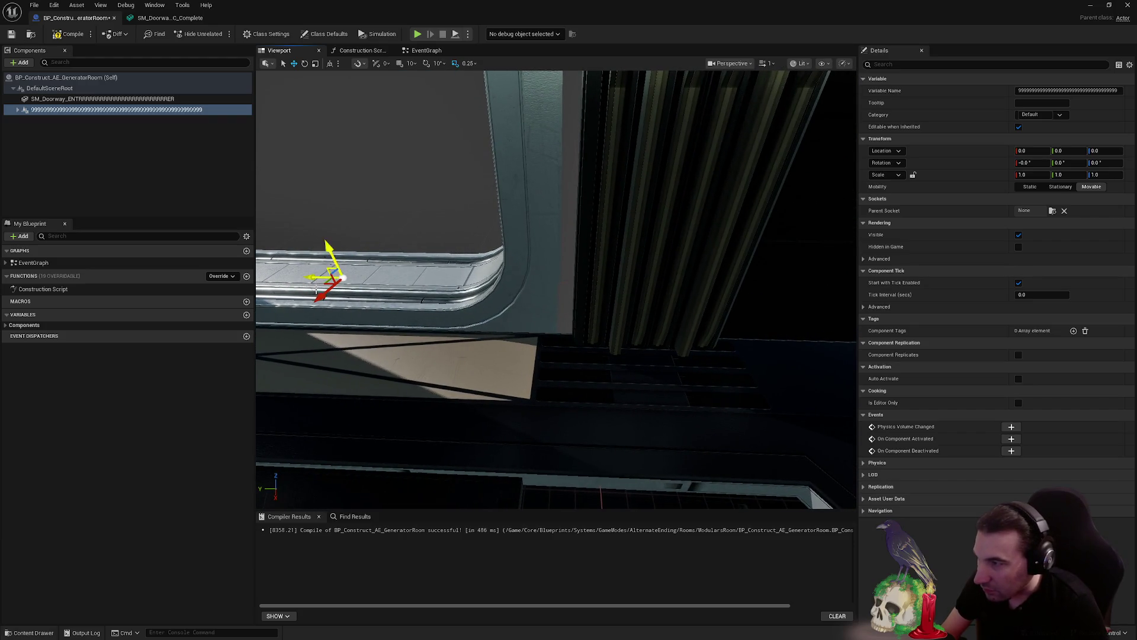
- Shift the grouped hallway meshes to Y 10 and orbit around the doorway frame
left_click_drag(312, 280, 303, 278)
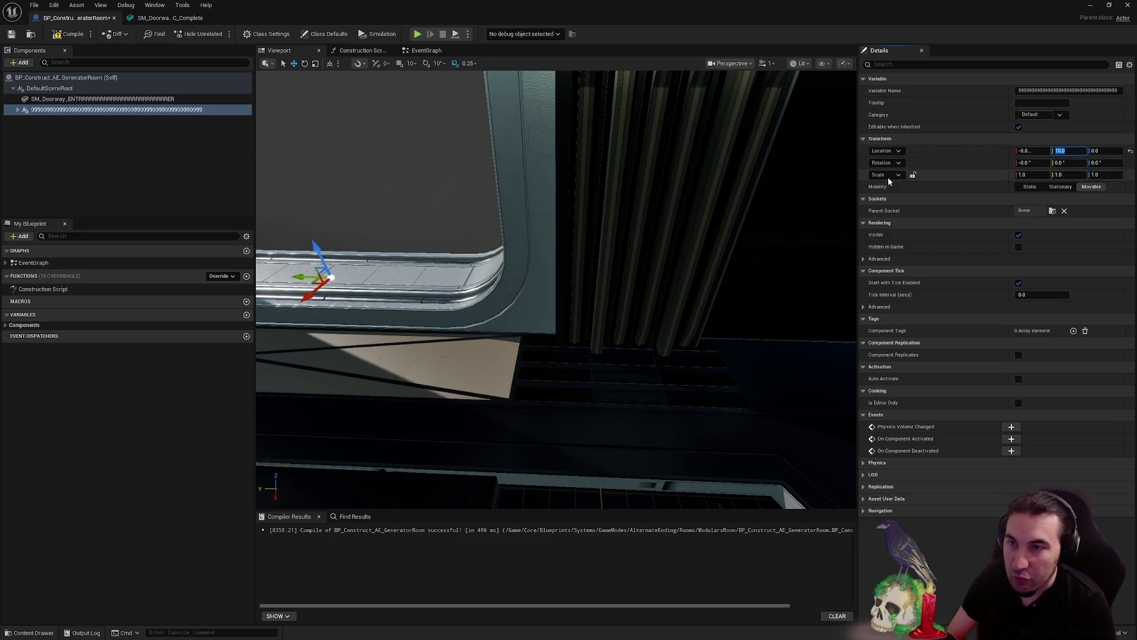
key("Return")
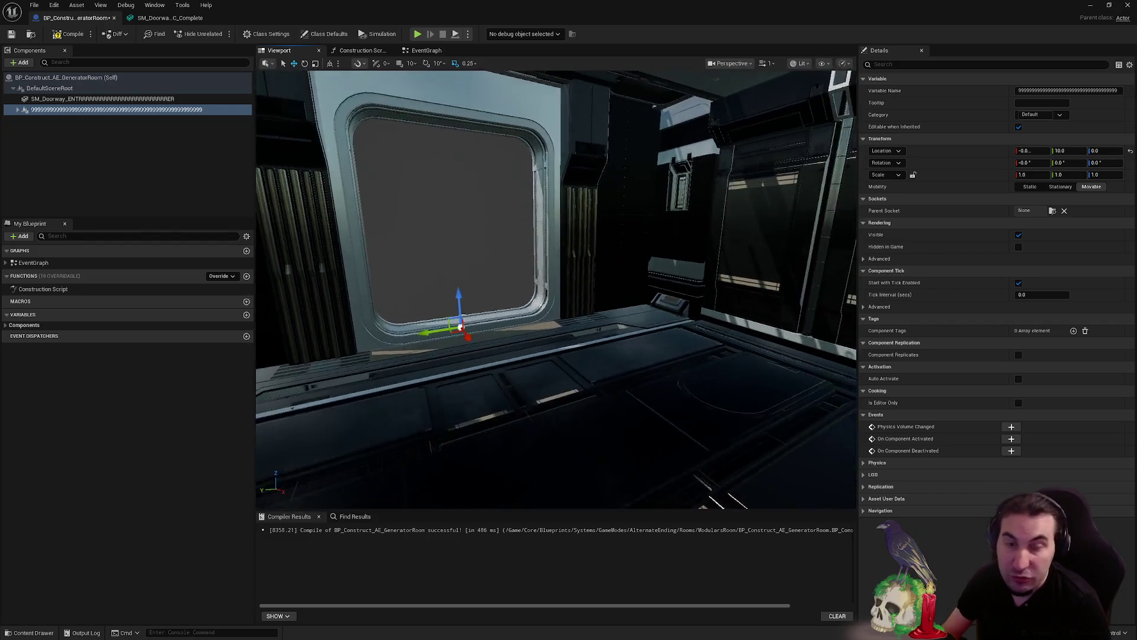
left_click_drag(556, 290, 639, 290)
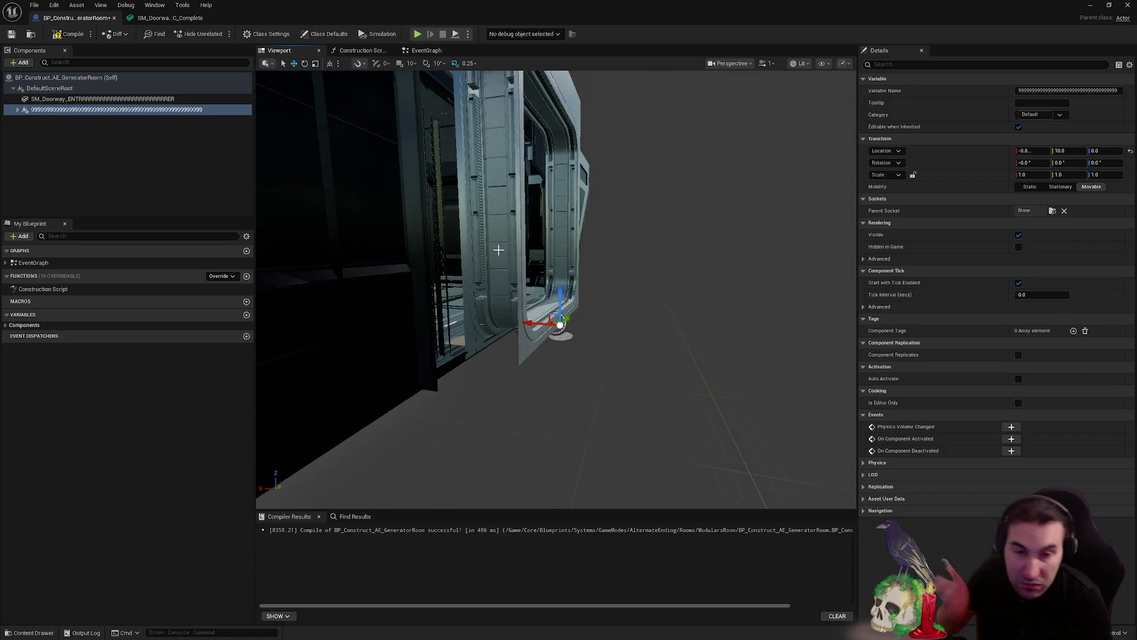
- Fly through the doorway to inspect the generator room and its floor
mouse_move(541, 262)
left_mouse_down()
mouse_move(613, 263)
mouse_move(542, 262)
left_mouse_up()
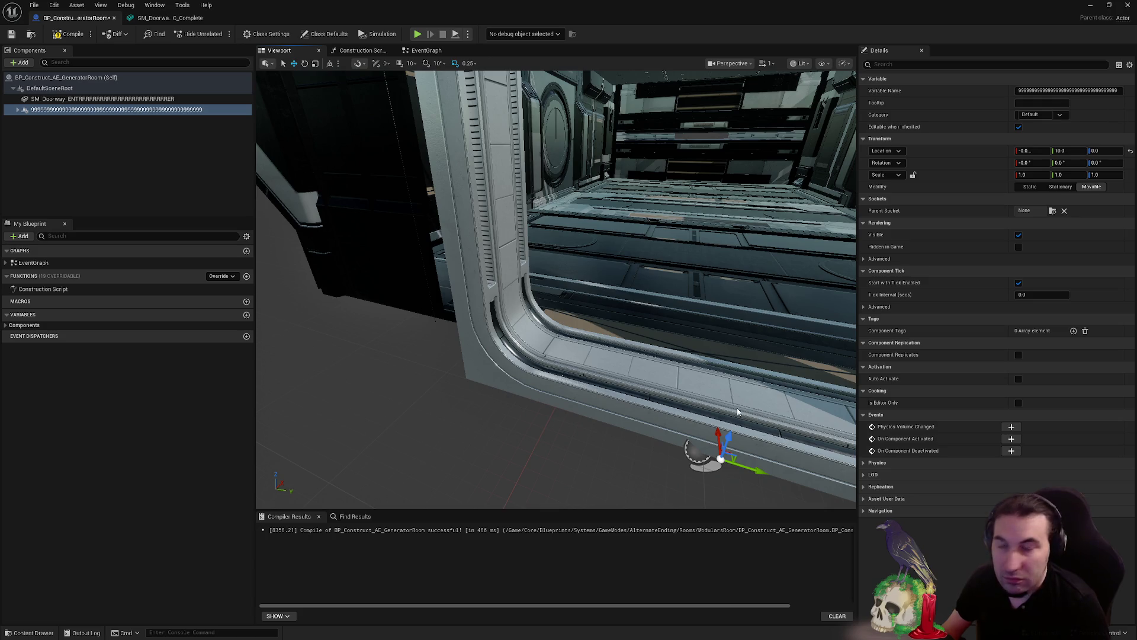
key("super")
key("super")
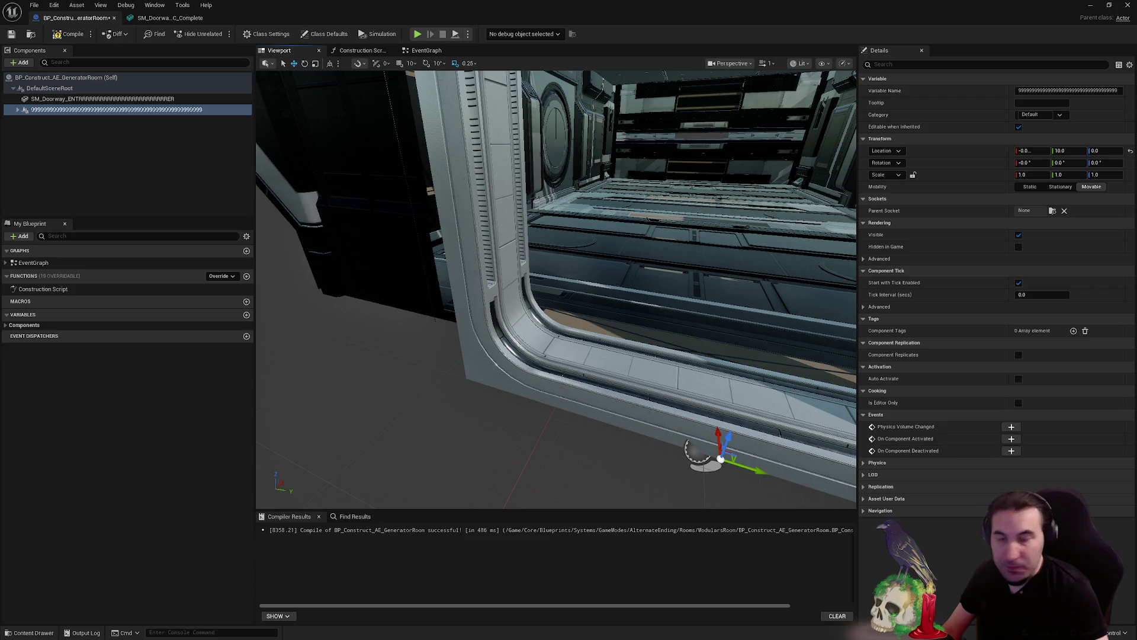
mouse_move(693, 255)
left_mouse_down()
mouse_move(693, 237)
mouse_move(693, 278)
mouse_move(658, 290)
mouse_move(711, 264)
mouse_move(687, 279)
mouse_move(628, 270)
left_mouse_up()
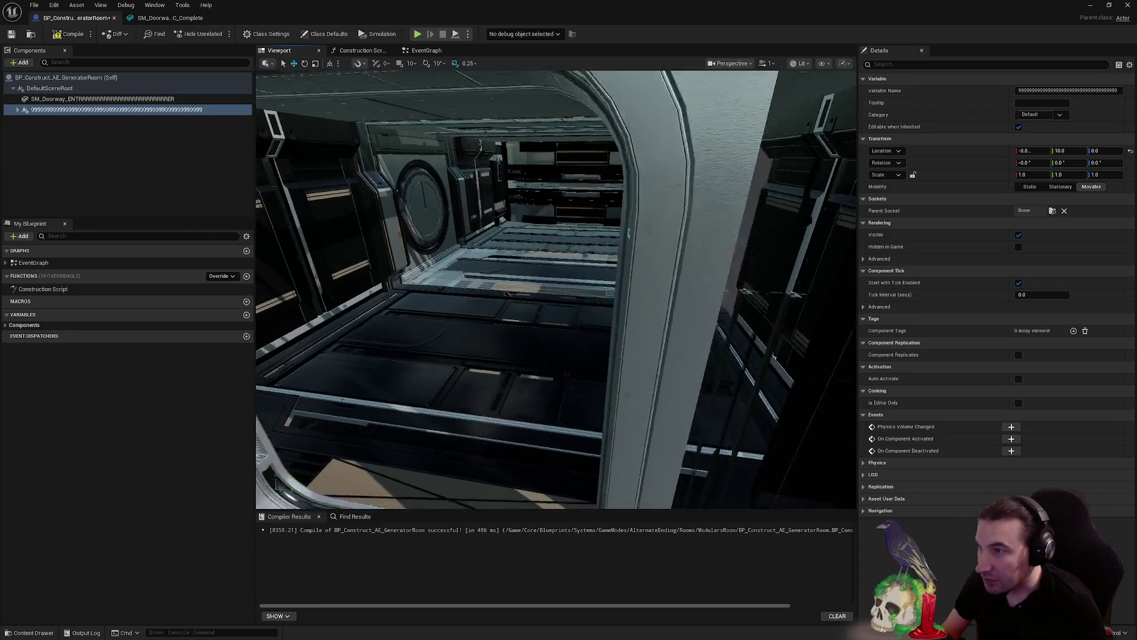
- Frame the doorway, then compile and save the room blueprint
key("f")
left_click(64, 37)
left_click(11, 34)
- Try the entrance doorway's yaw at 0, then undo back to 180
mouse_move(556, 285)
left_mouse_down()
mouse_move(474, 306)
mouse_move(598, 287)
left_mouse_up()
left_click(585, 293)
left_click(1094, 164)
type("0")
key("Return")
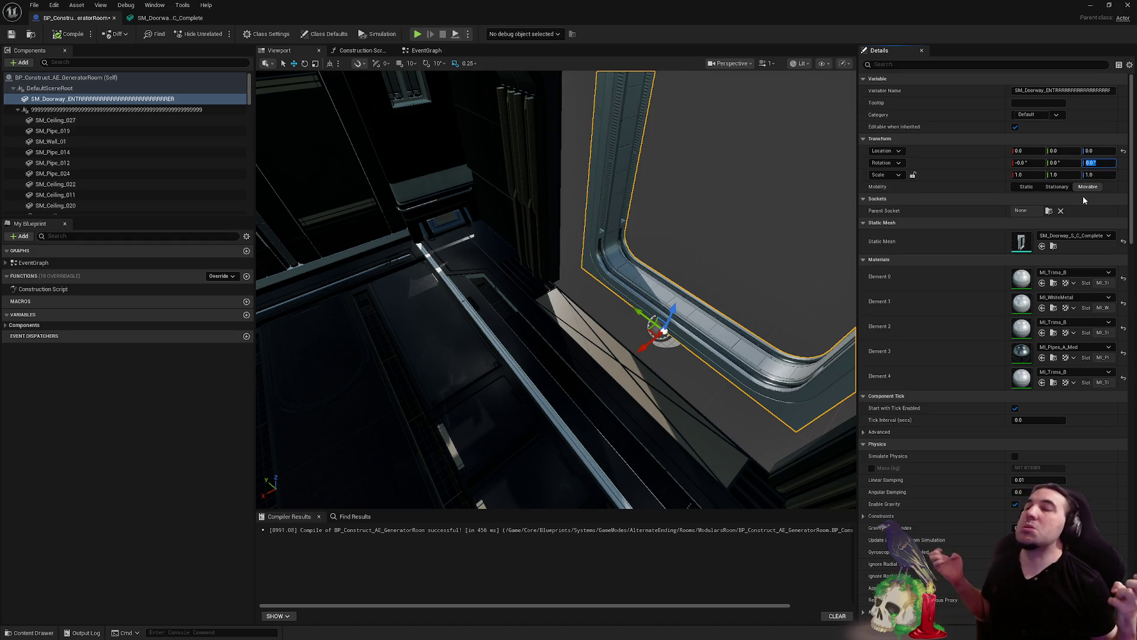
key("ctrl+z")
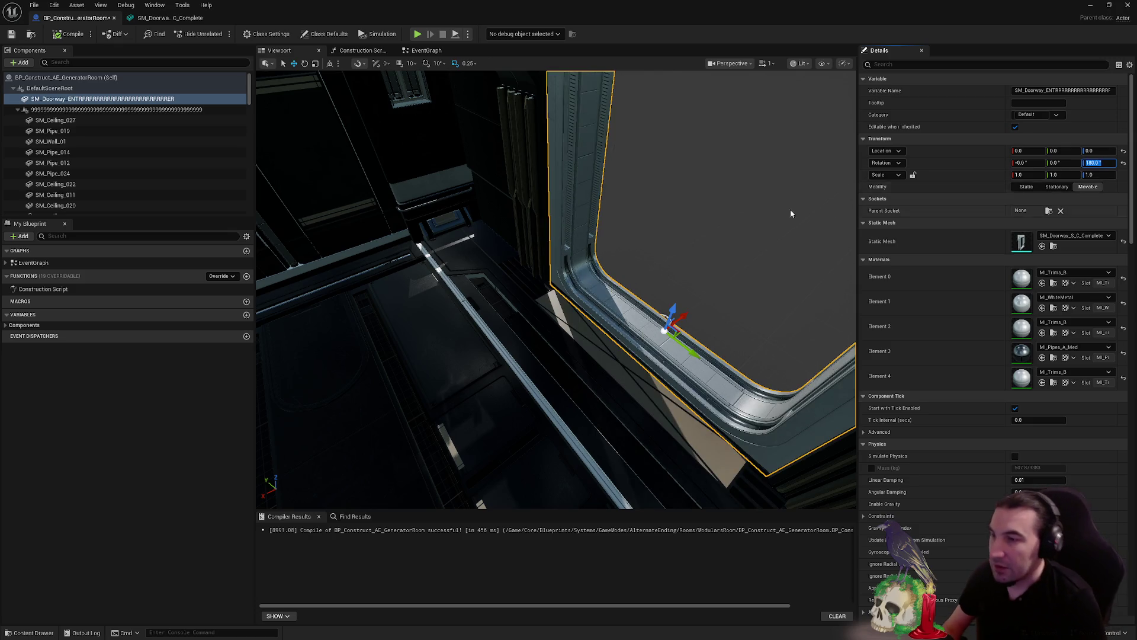
- Reframe the doorway, then switch to the SM_Doorway mesh editor and close it
mouse_move(406, 168)
left_mouse_down()
mouse_move(427, 189)
mouse_move(415, 178)
mouse_move(426, 189)
mouse_move(385, 185)
mouse_move(398, 186)
left_mouse_up()
key("f")
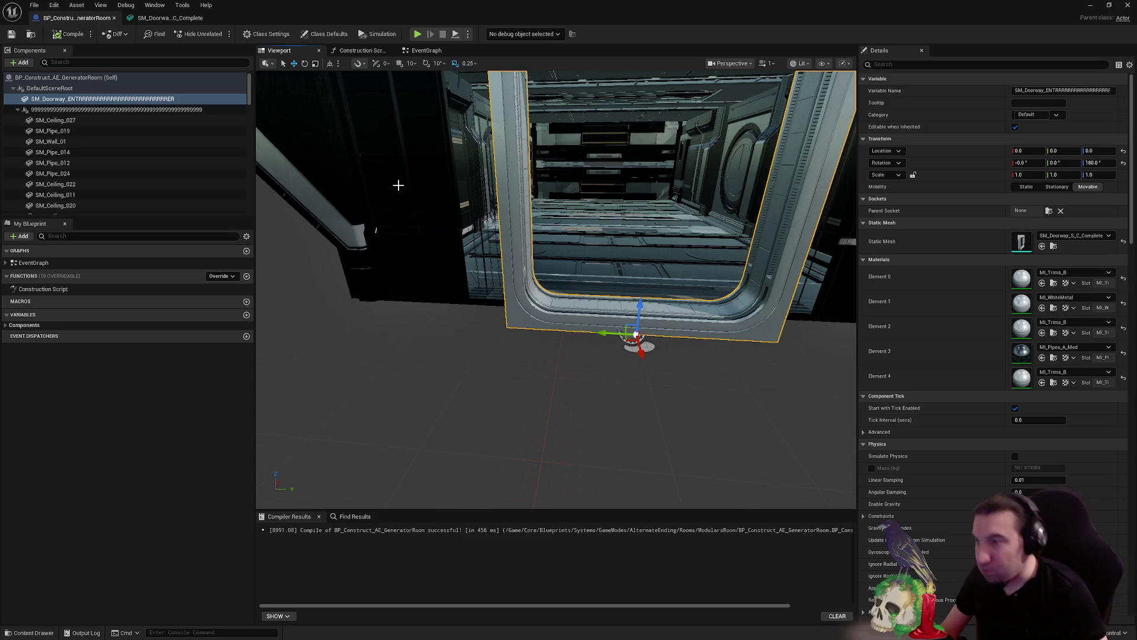
left_click(172, 18)
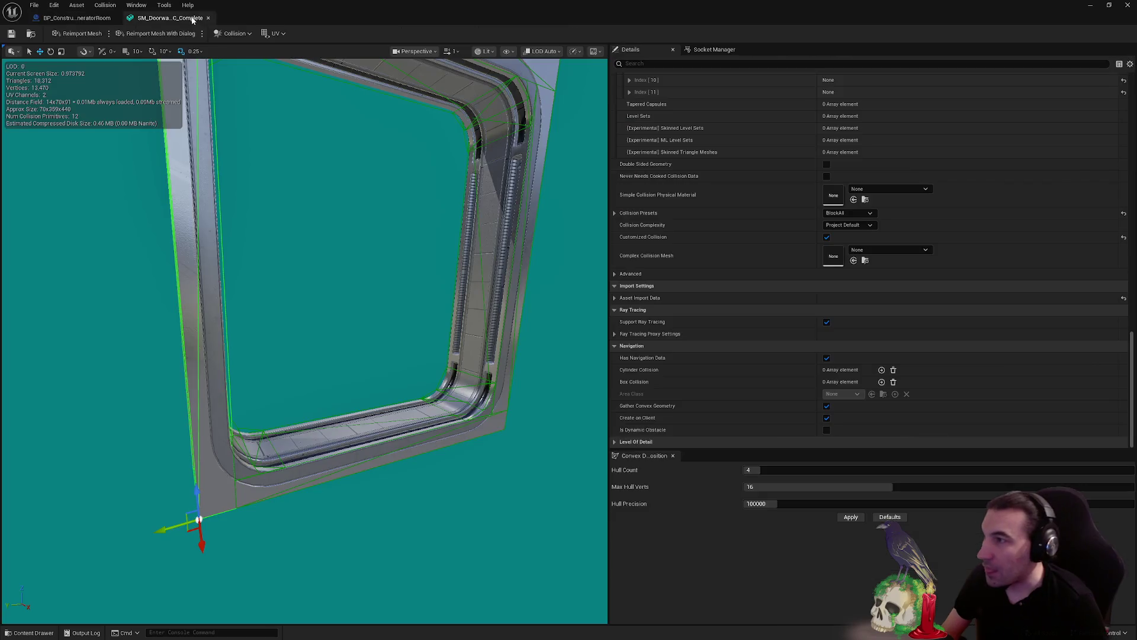
left_click(1128, 6)
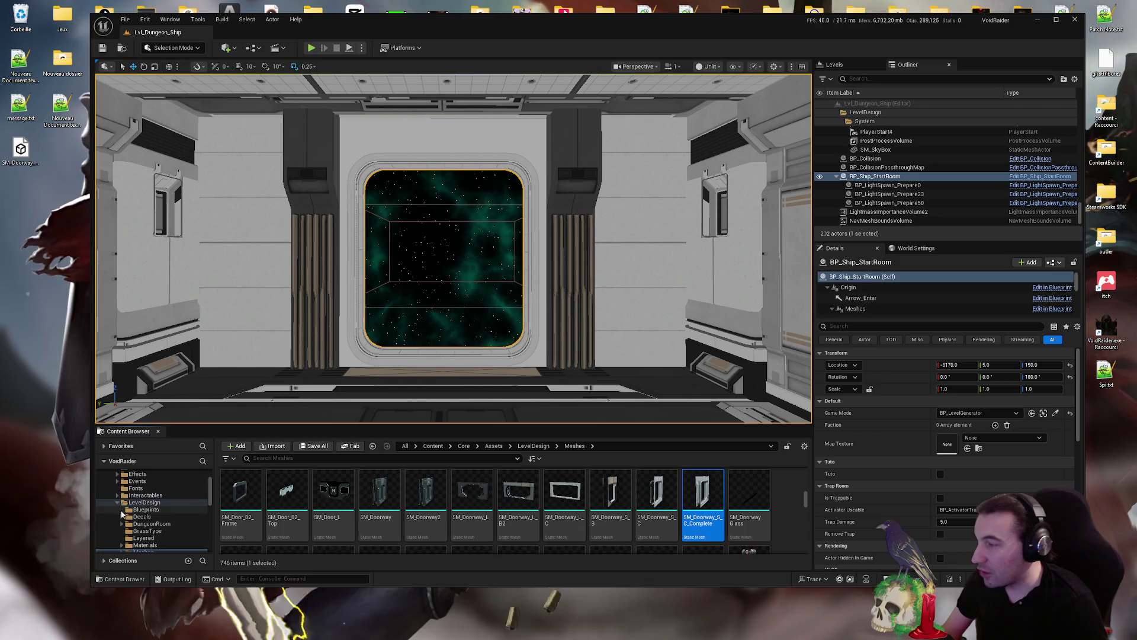
- Browse the Content Browser to the Rooms/ModularsRoom folder
left_click(144, 474, "ctrl")
scroll(119, 504, "up", 3)
left_click(133, 502, "ctrl")
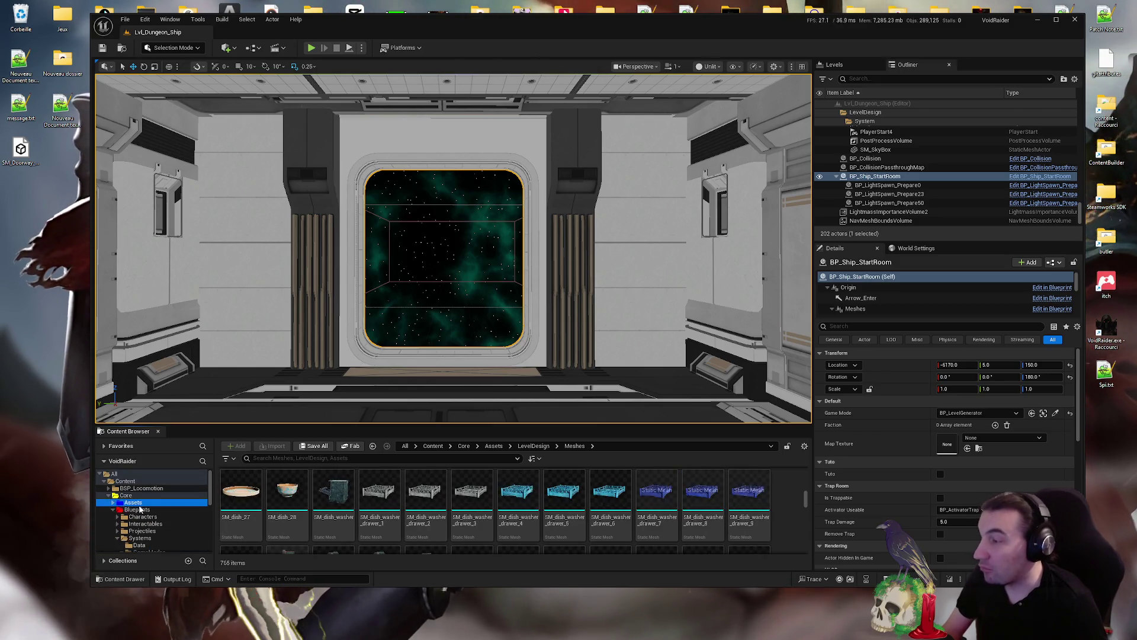
scroll(160, 515, "down", 5)
left_click(166, 517)
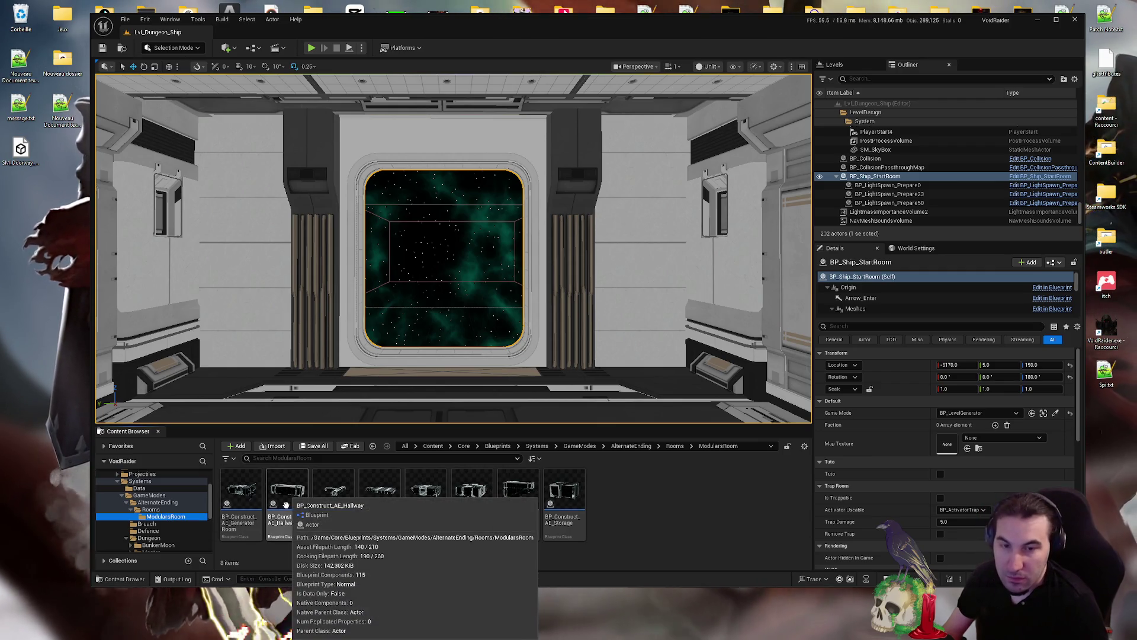
- Open BP_Construct_AE_Hallway in its Viewport and frame the first doorway mesh
double_click(286, 503)
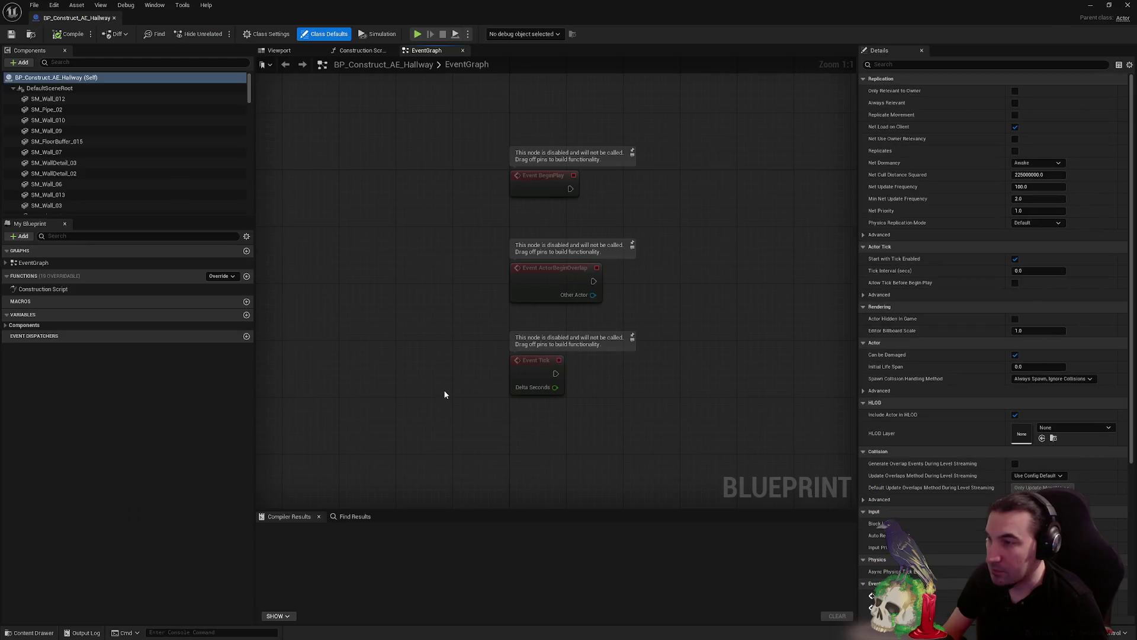
left_click(293, 53)
left_click_drag(533, 321, 533, 320)
left_click(530, 362)
key("f")
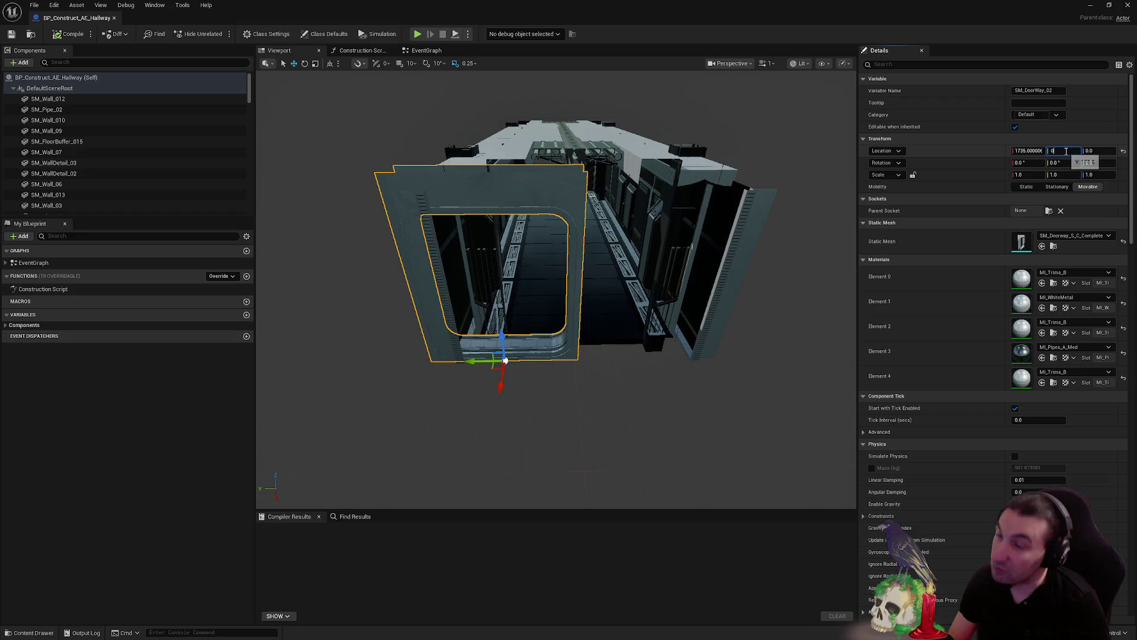
- Center both hallway doorways at Y location 0
key("Return")
scroll(556, 296, "up", 5)
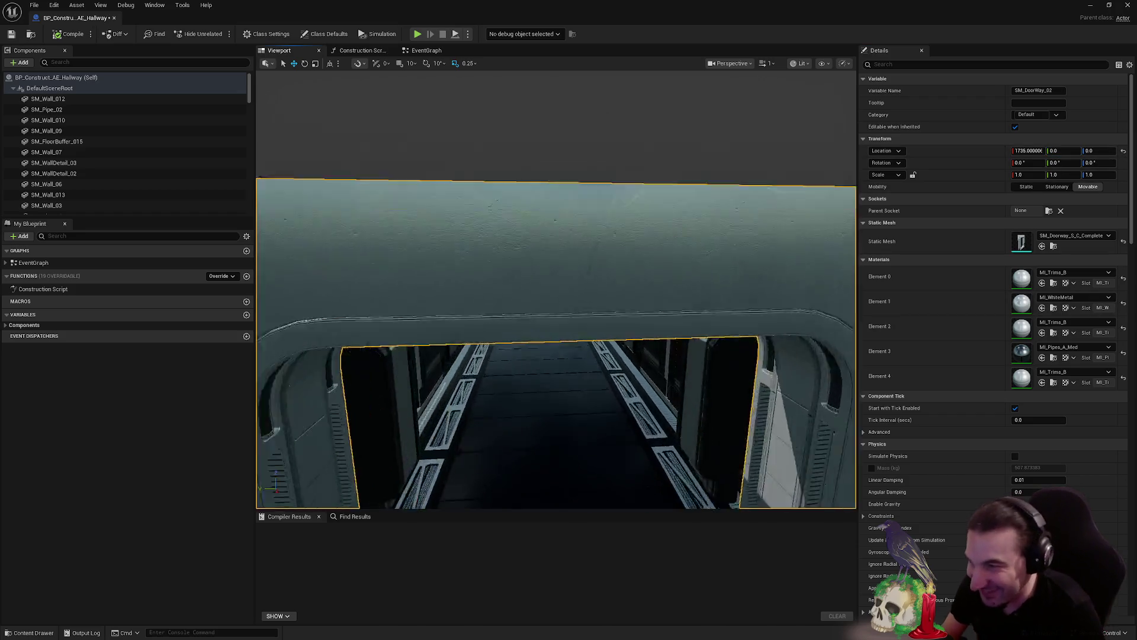
scroll(557, 290, "up", 5)
left_click(611, 264)
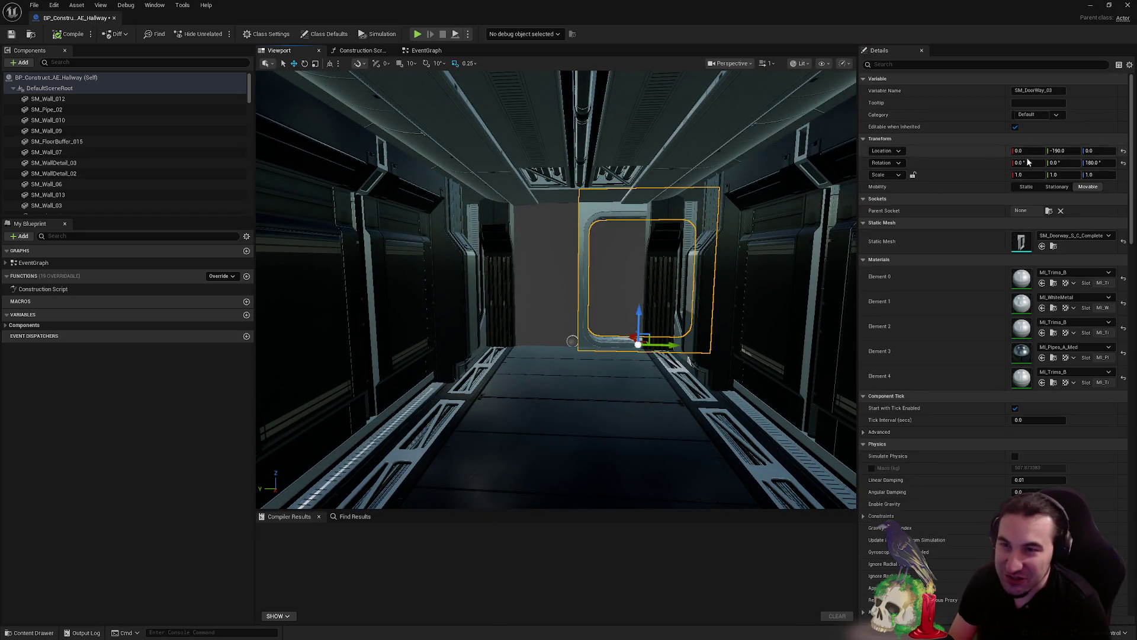
left_click(1066, 151)
type("0")
key("Return")
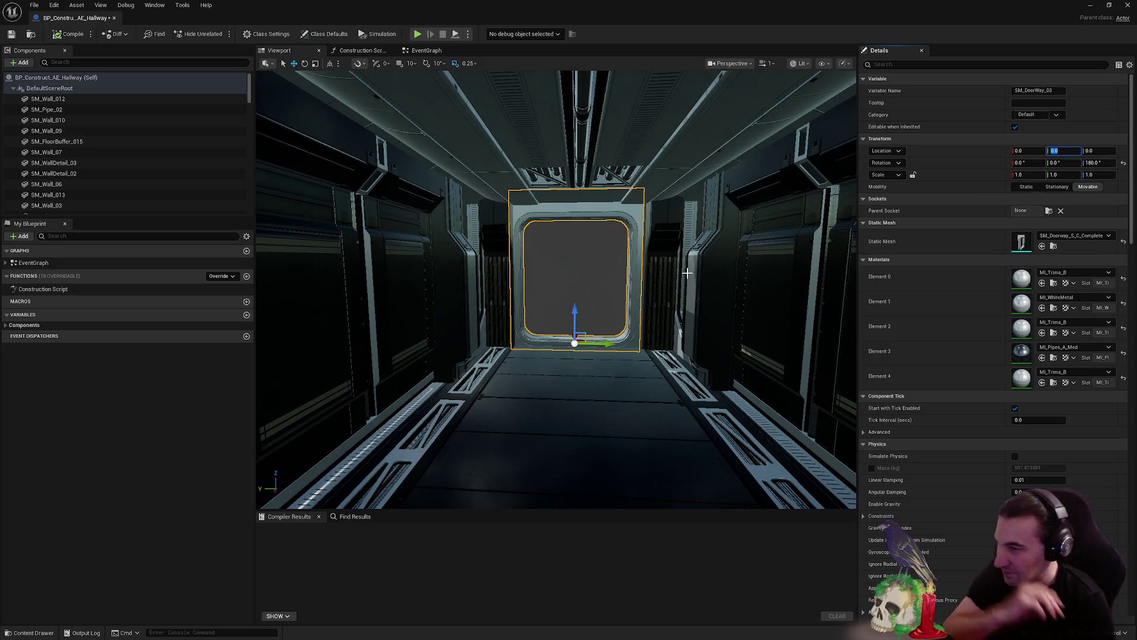
- Set SM_DoorWay_03's Z rotation to 0 and fly back into the corridor
scroll(601, 361, "up", 8)
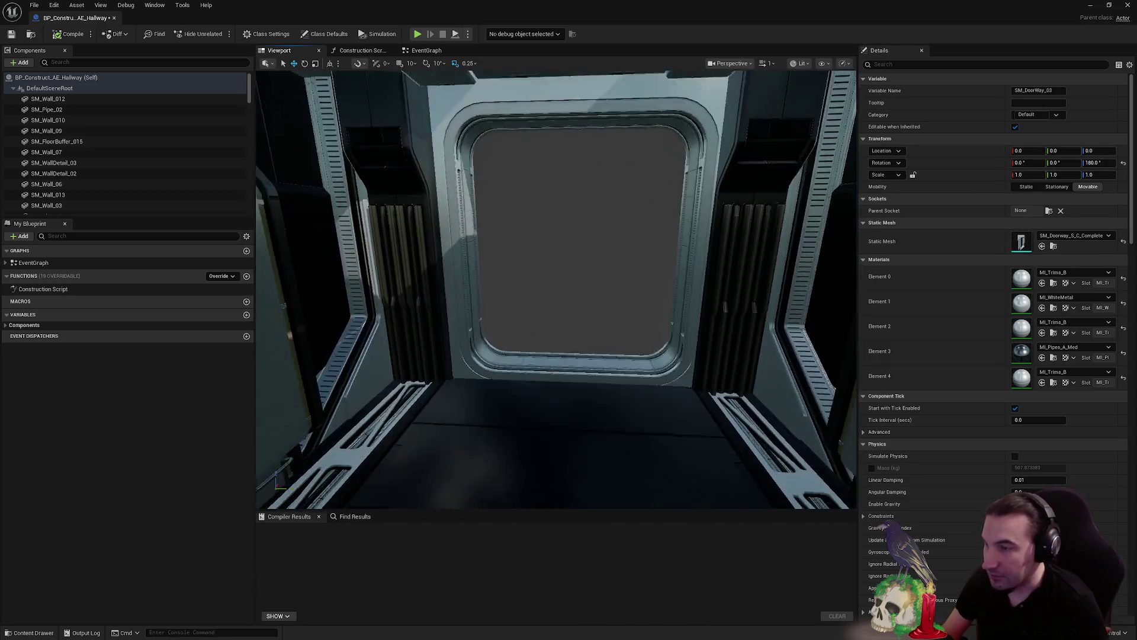
key("f")
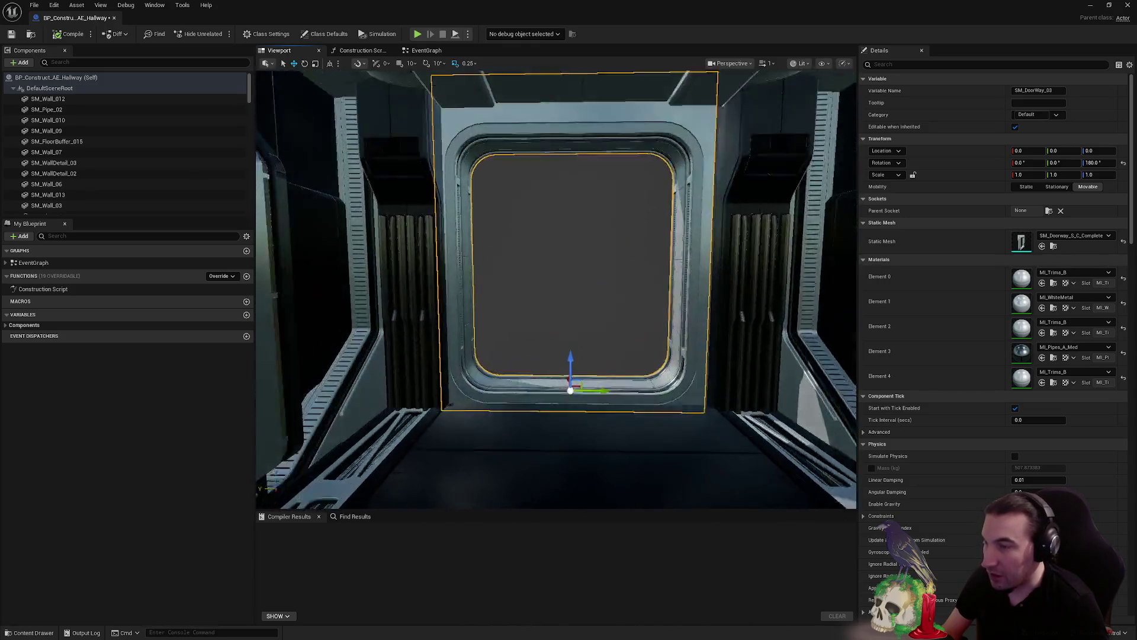
mouse_move(557, 296)
left_mouse_down()
mouse_move(646, 273)
mouse_move(652, 351)
left_mouse_up()
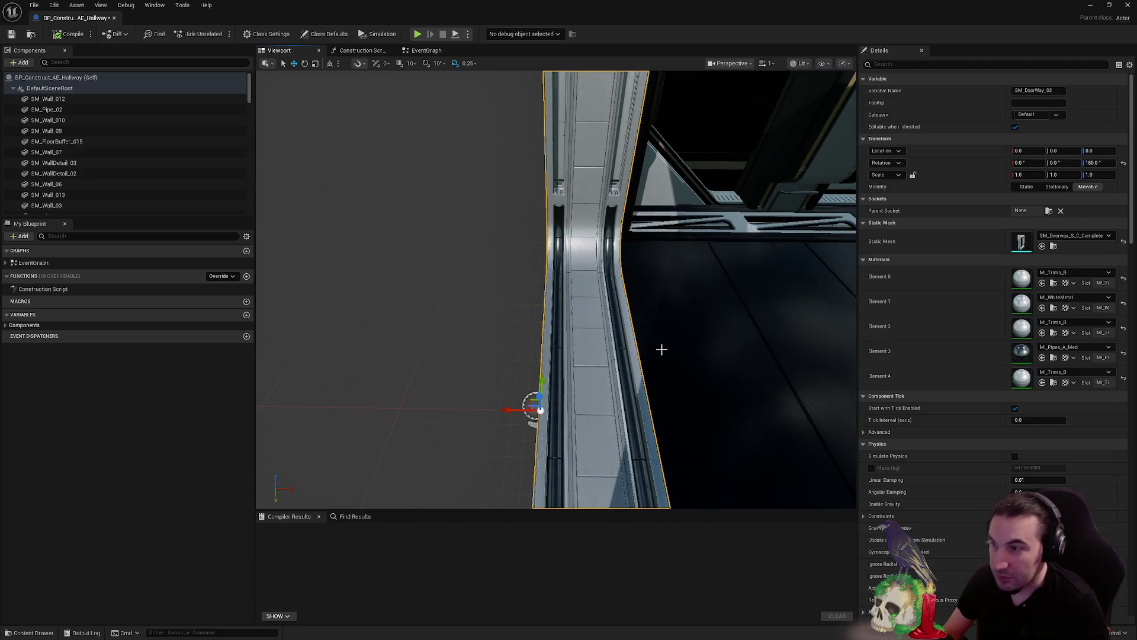
type("0")
key("Return")
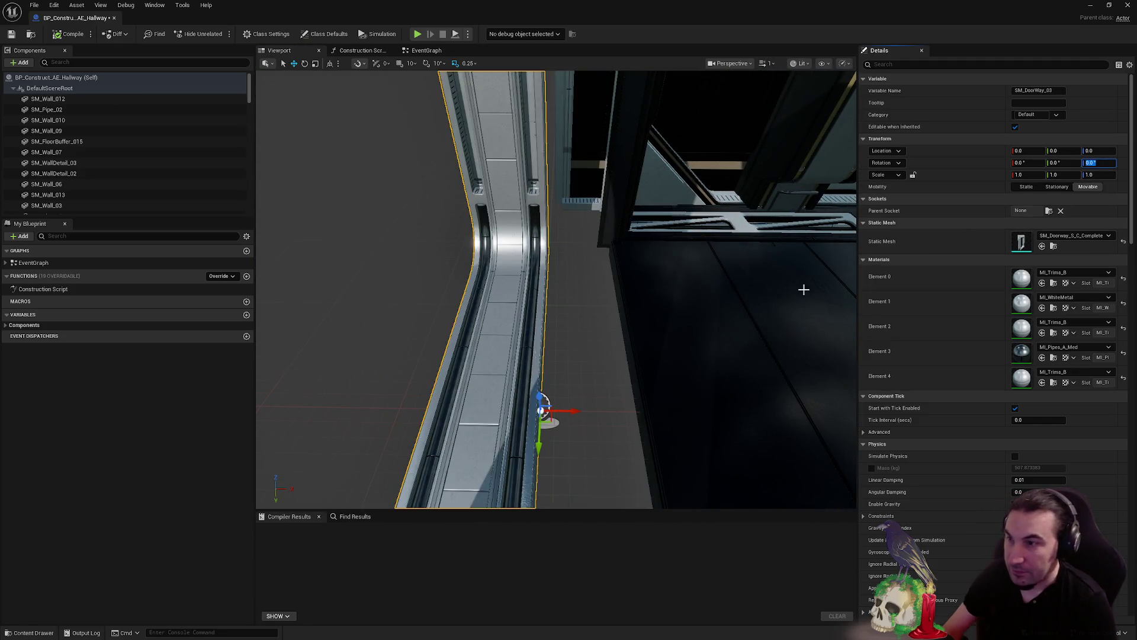
left_click_drag(665, 365, 633, 344)
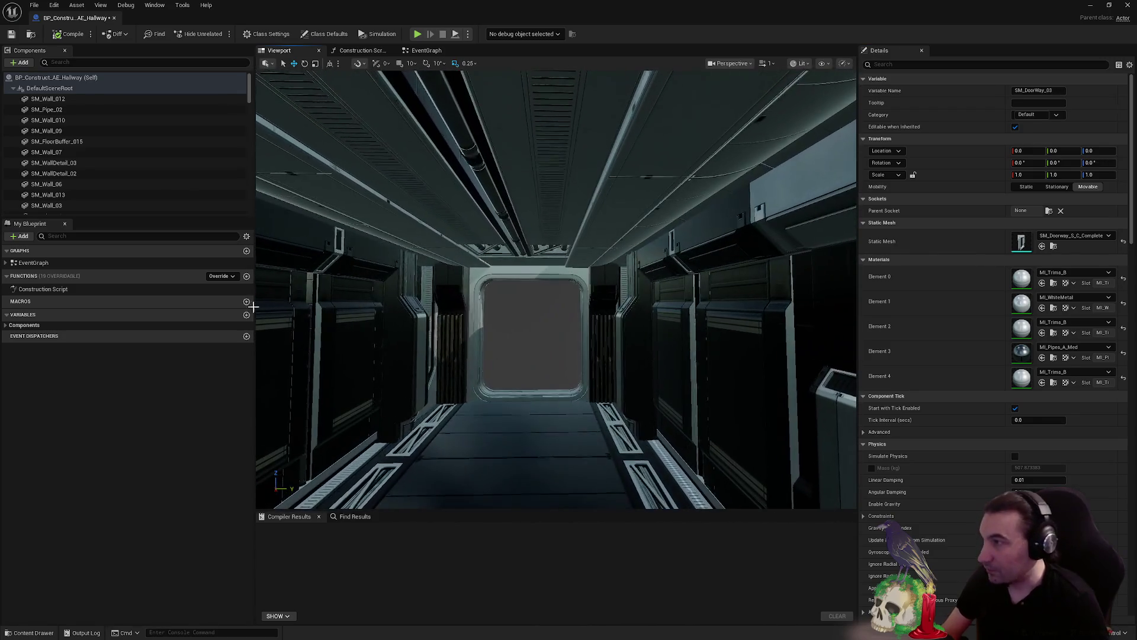
- Rename SM_DoorWay_02 to SM_DoorWay_0 followed by a long run of 2s
left_click(77, 89)
scroll(105, 127, "down", 10)
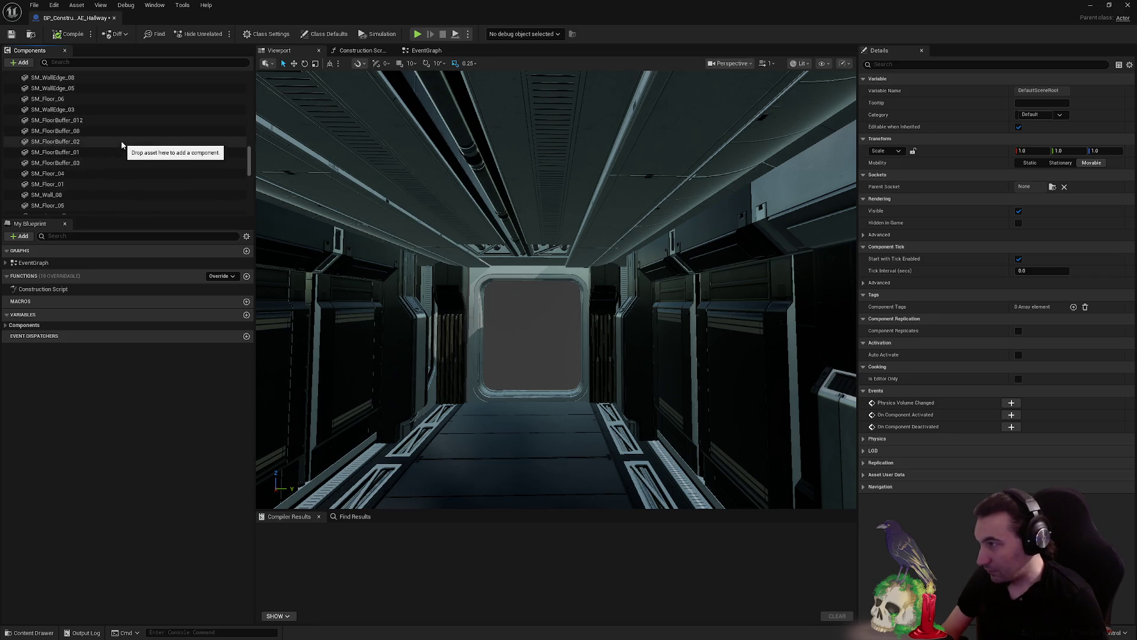
scroll(121, 145, "down", 10)
left_click(71, 208)
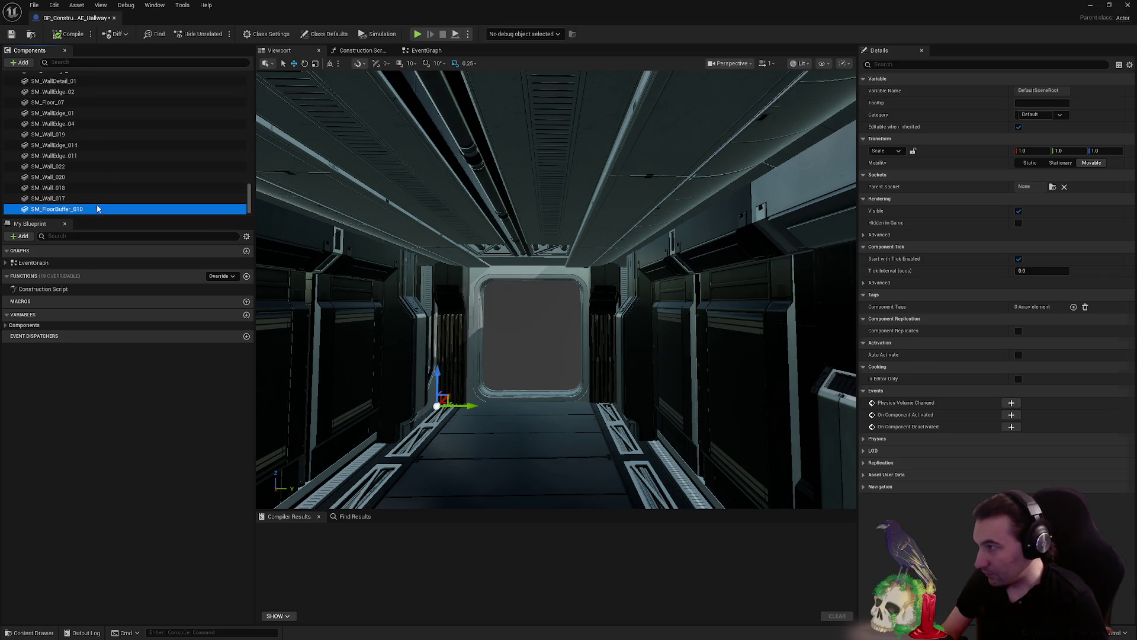
left_click(474, 277)
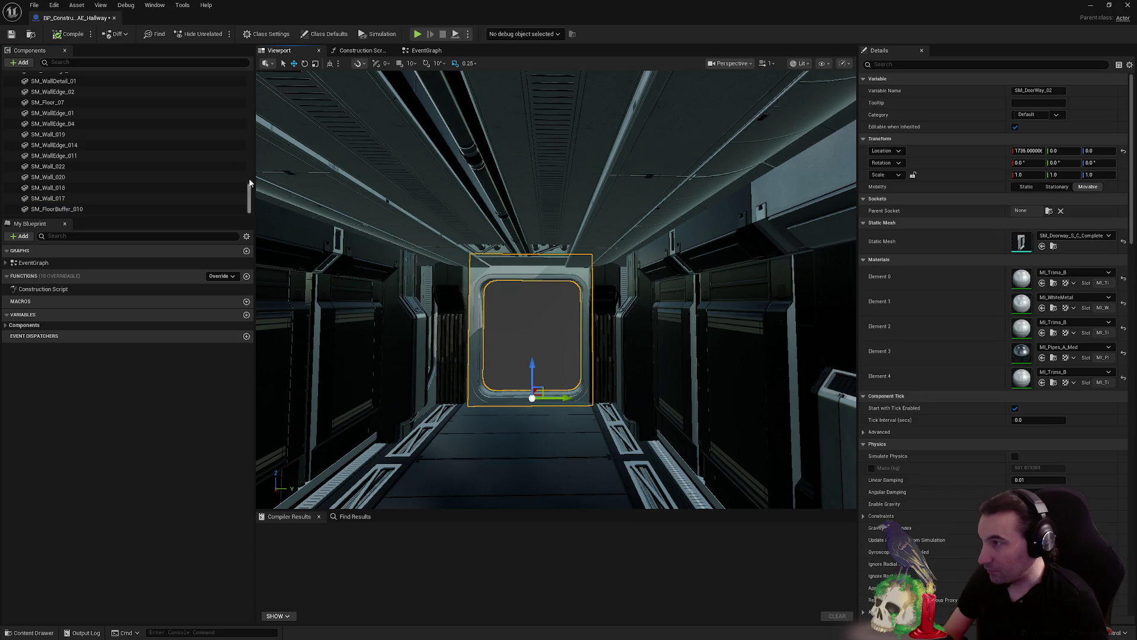
key("ctrl+z")
key("ctrl+y")
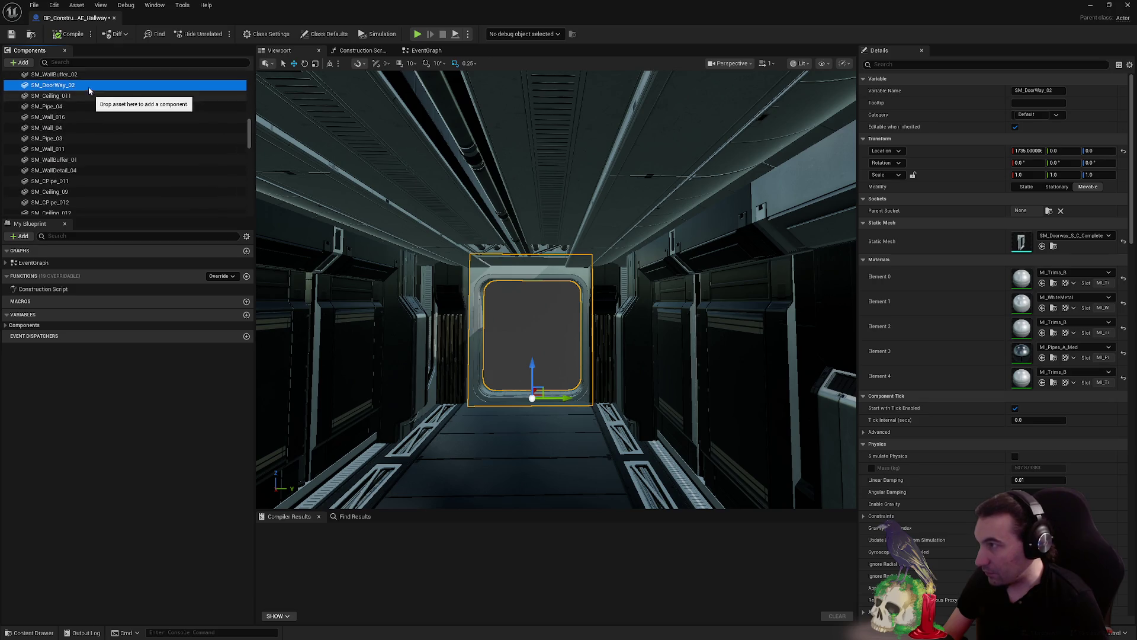
key("F2")
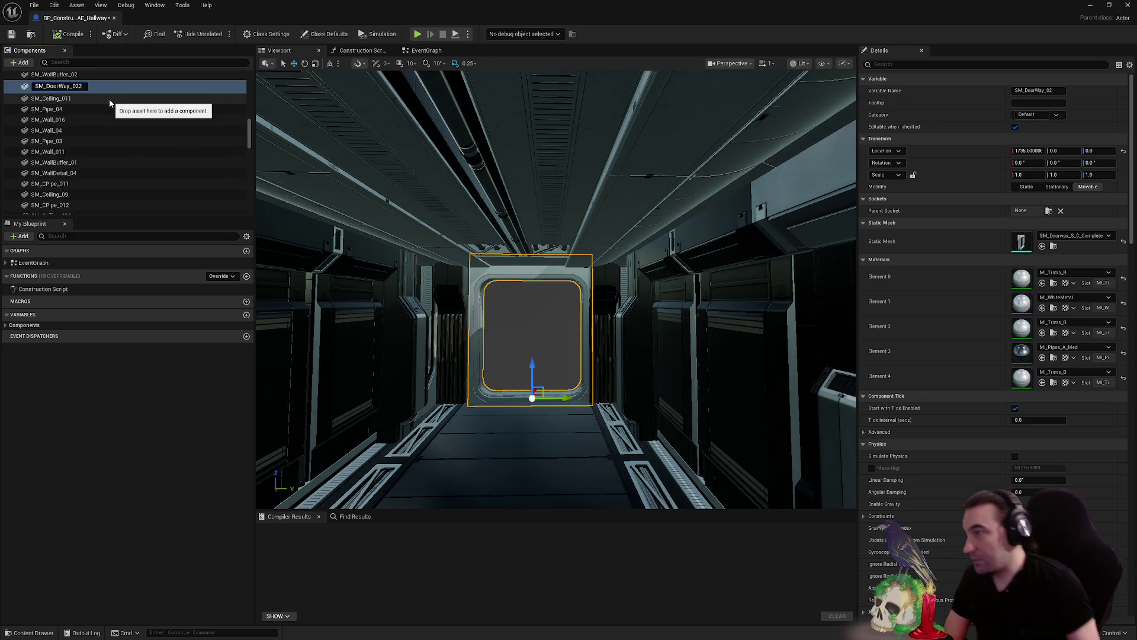
key("Return")
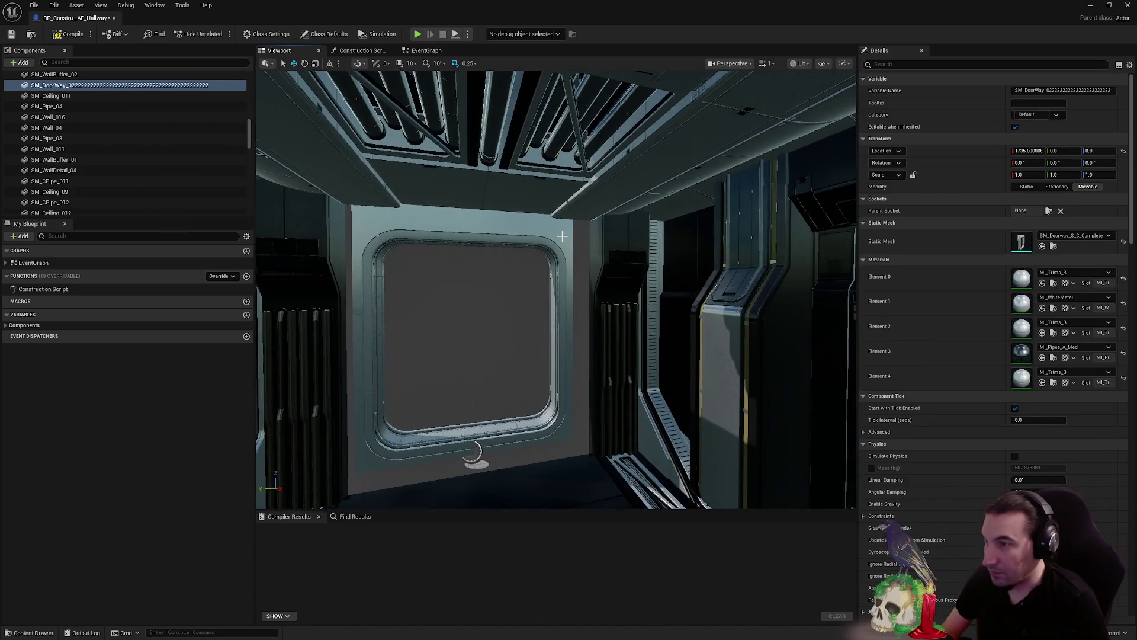
- Rename SM_DoorWay_03 with a long run of trailing 3s, then select DefaultSceneRoot
left_click(415, 204)
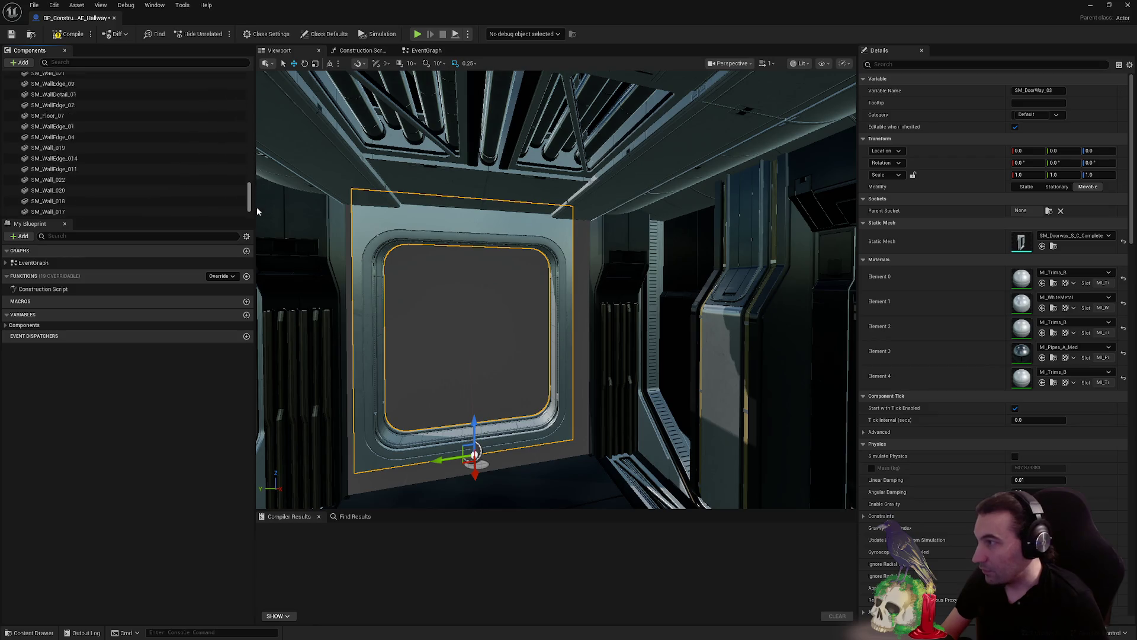
scroll(240, 119, "up", 5)
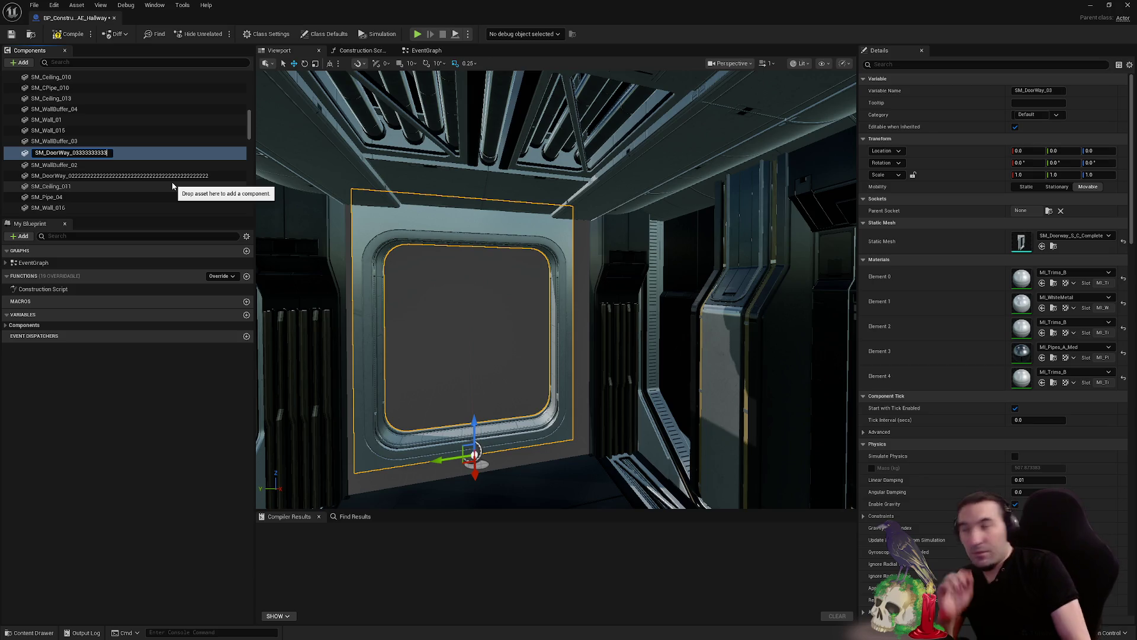
key("Return")
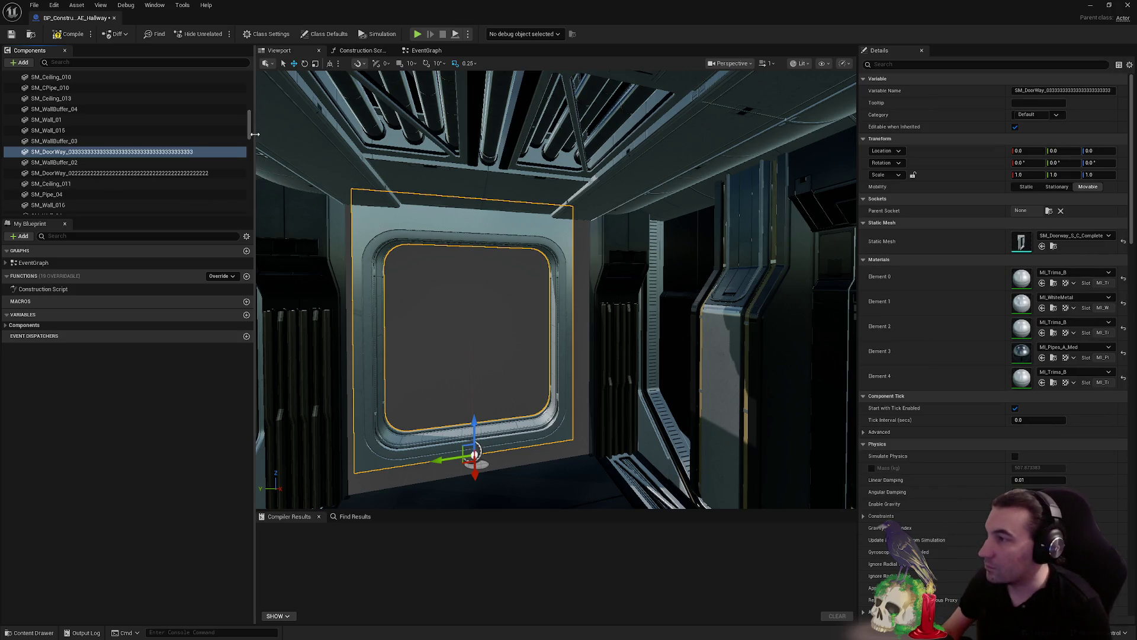
scroll(243, 83, "up", 3)
left_click(71, 88)
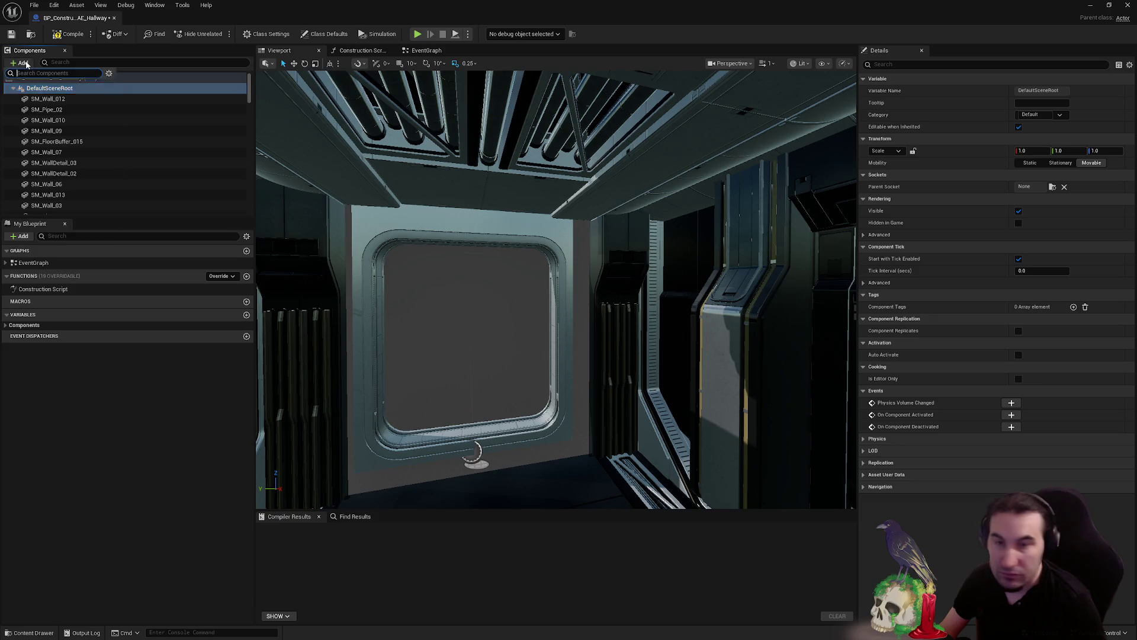
left_click(27, 63)
left_click(45, 143)
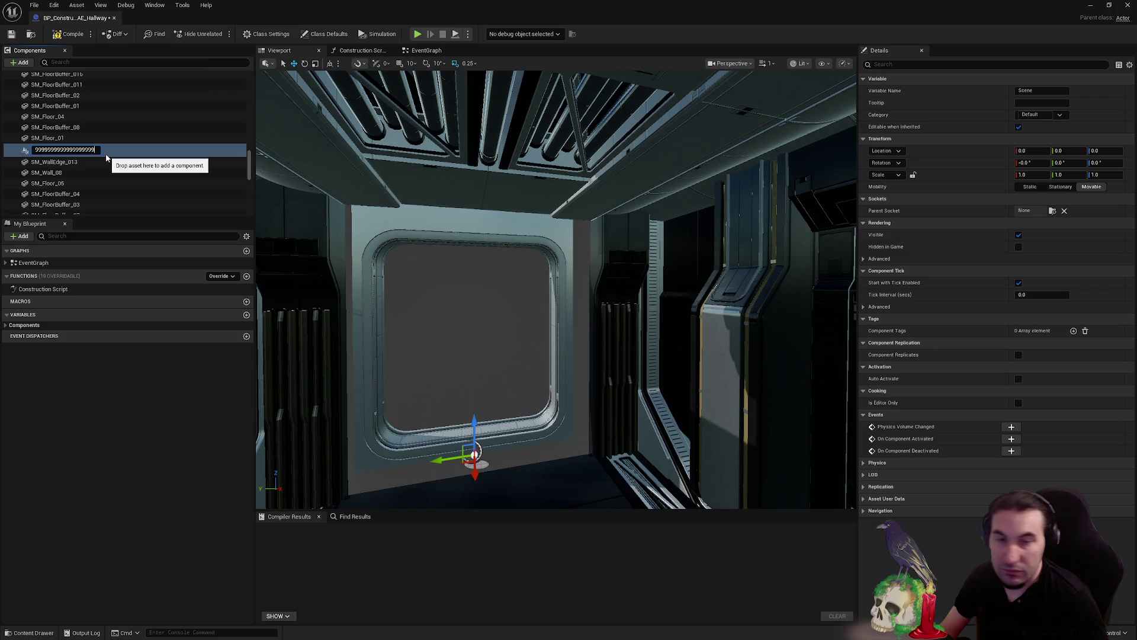
type("99999999999999999999")
left_click(107, 138)
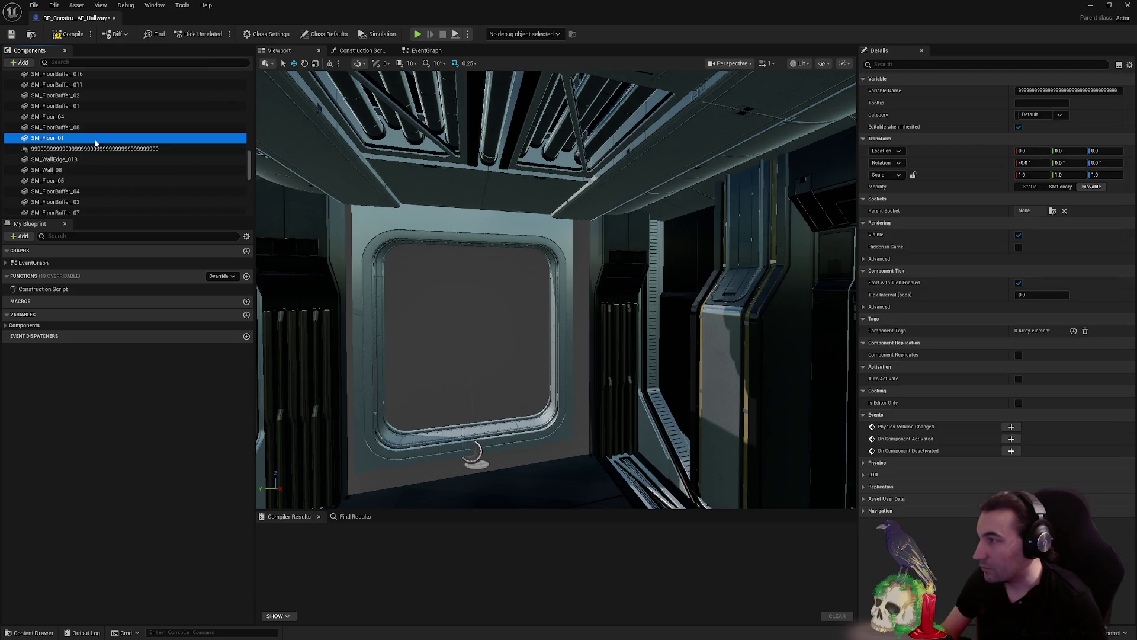
left_click_drag(253, 156, 250, 75)
- Attach all hallway meshes except the two doorways under the 999… Scene component
key("ctrl+a")
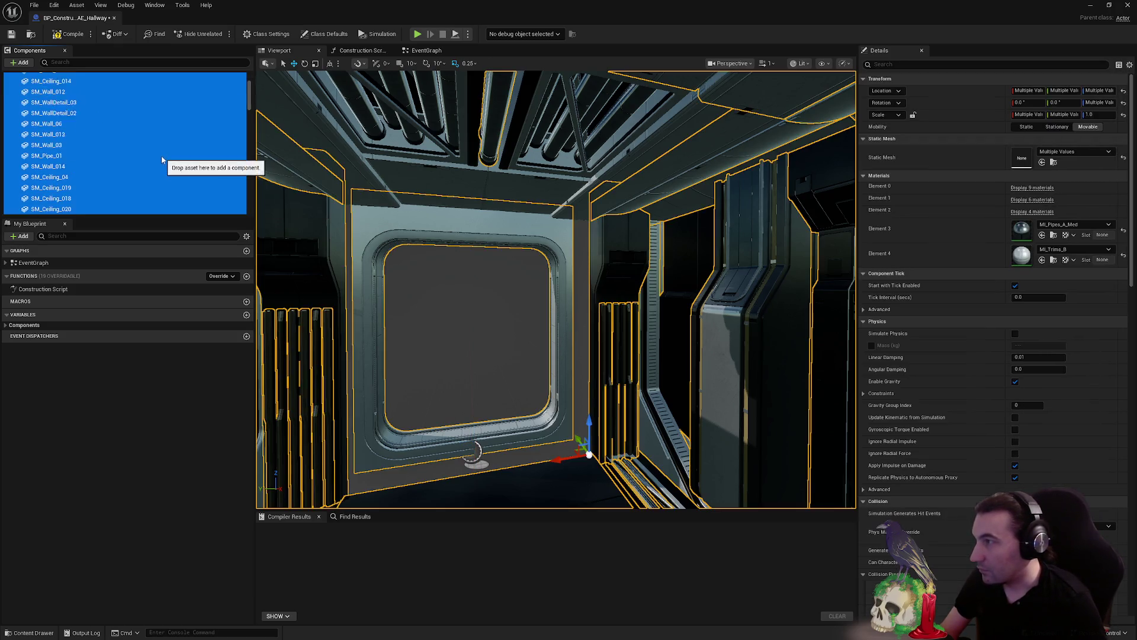
left_click(188, 166, "ctrl")
scroll(201, 177, "down", 3)
scroll(203, 177, "down", 3)
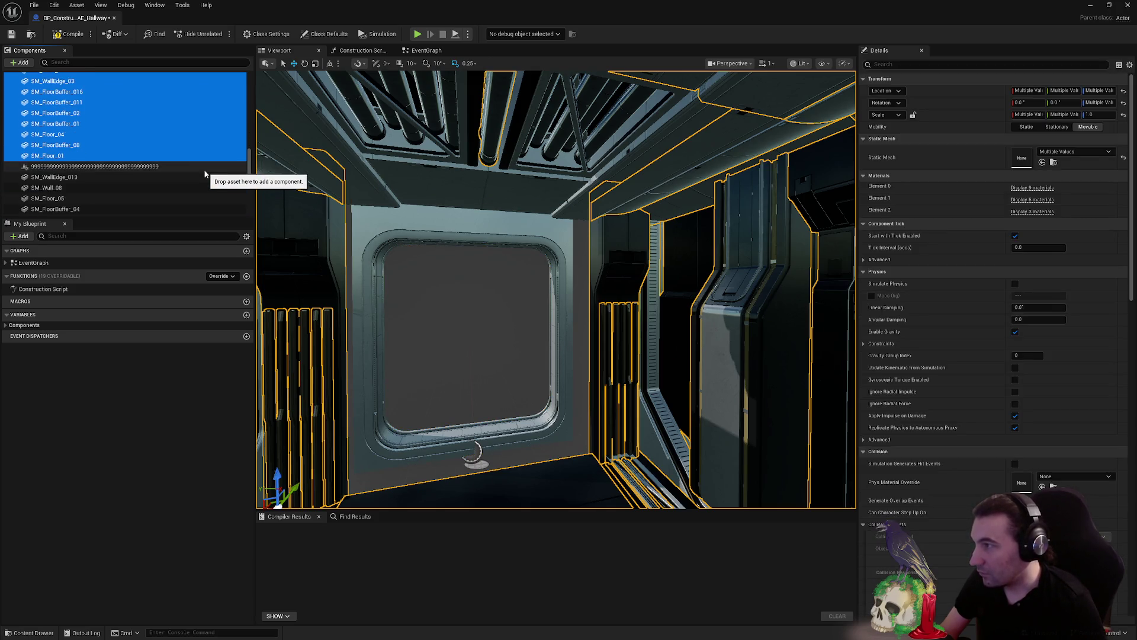
left_click_drag(138, 170, 142, 172)
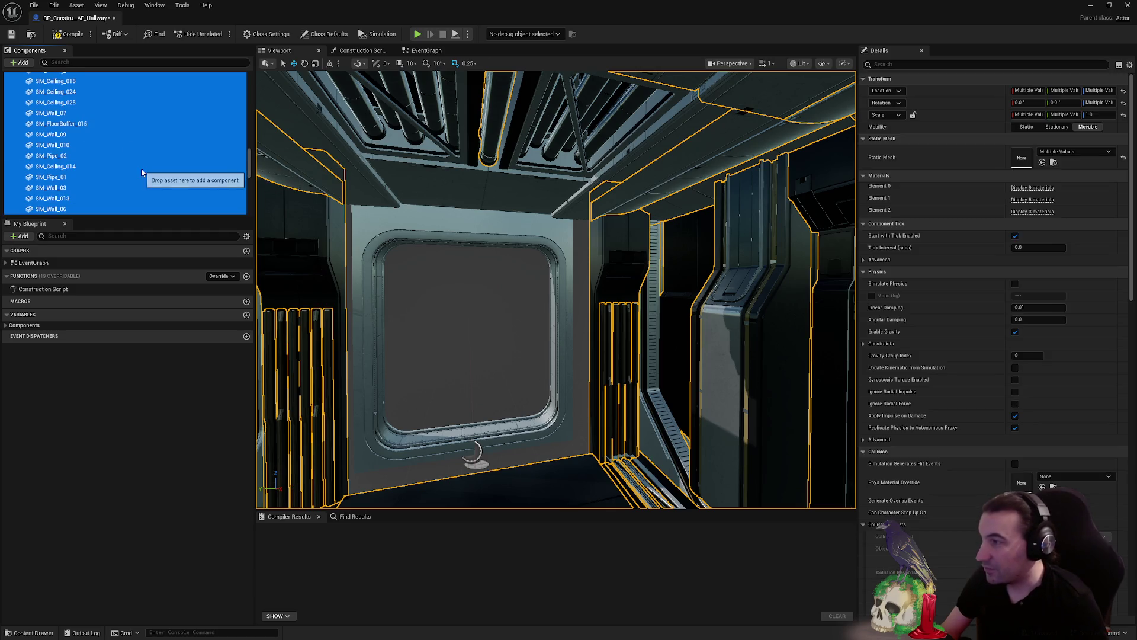
scroll(71, 119, "up", 3)
mouse_move(51, 145)
left_mouse_down()
mouse_move(71, 196)
mouse_move(115, 171)
mouse_move(74, 112)
mouse_move(86, 139)
mouse_move(145, 120)
mouse_move(132, 133)
left_mouse_up()
left_click_drag(67, 191, 78, 210)
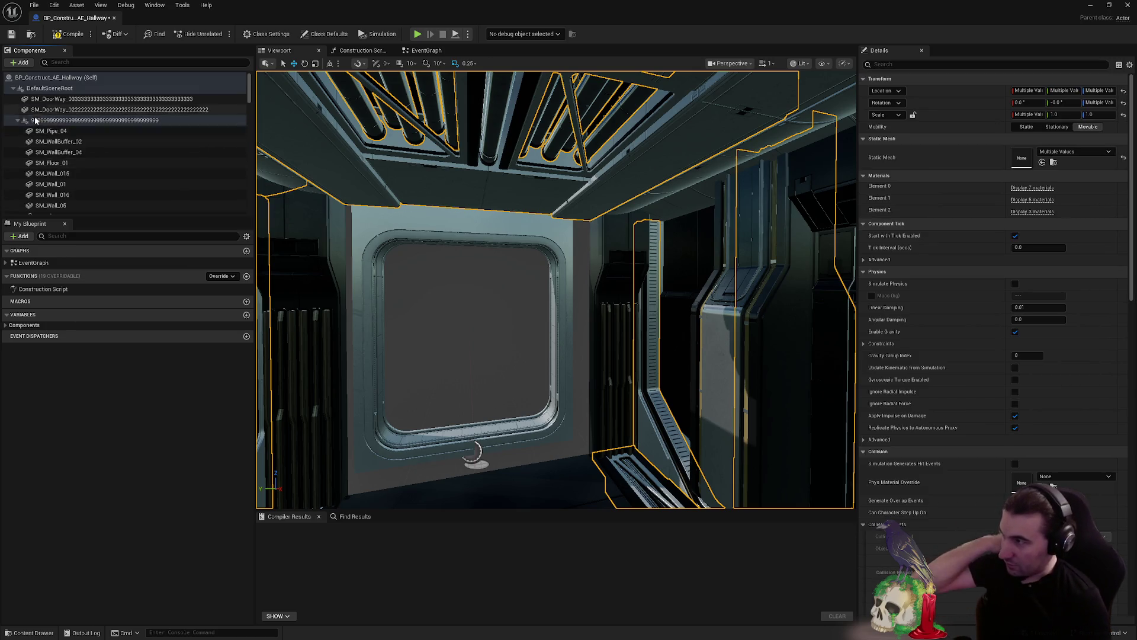
double_click(46, 119)
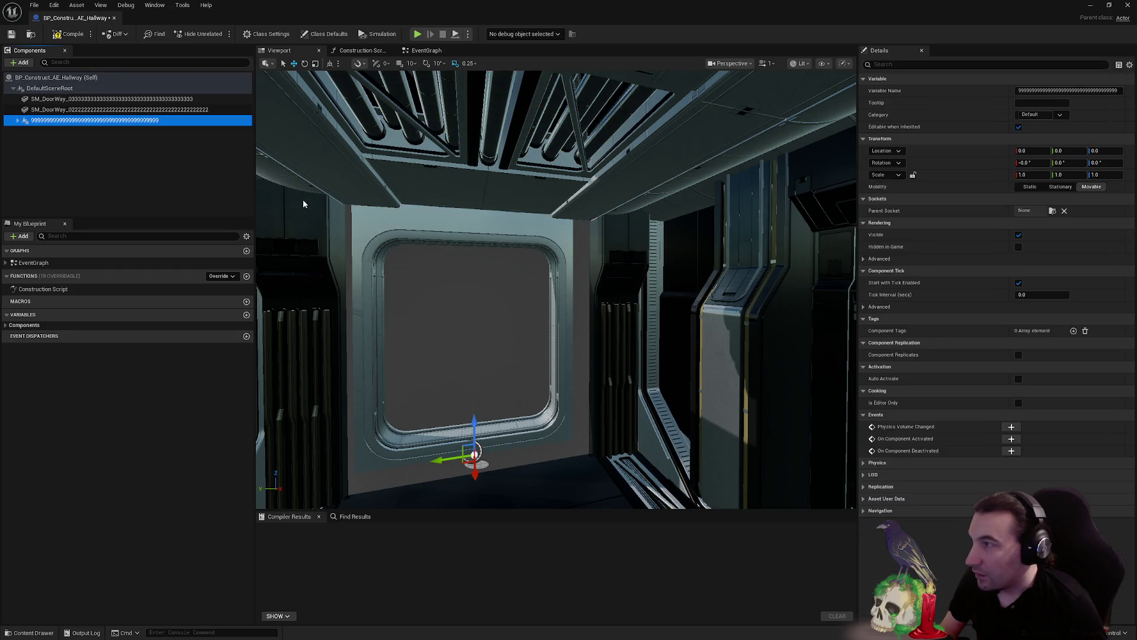
- Set the 999… scene component's Y location to 10
left_click(101, 110)
double_click(100, 120)
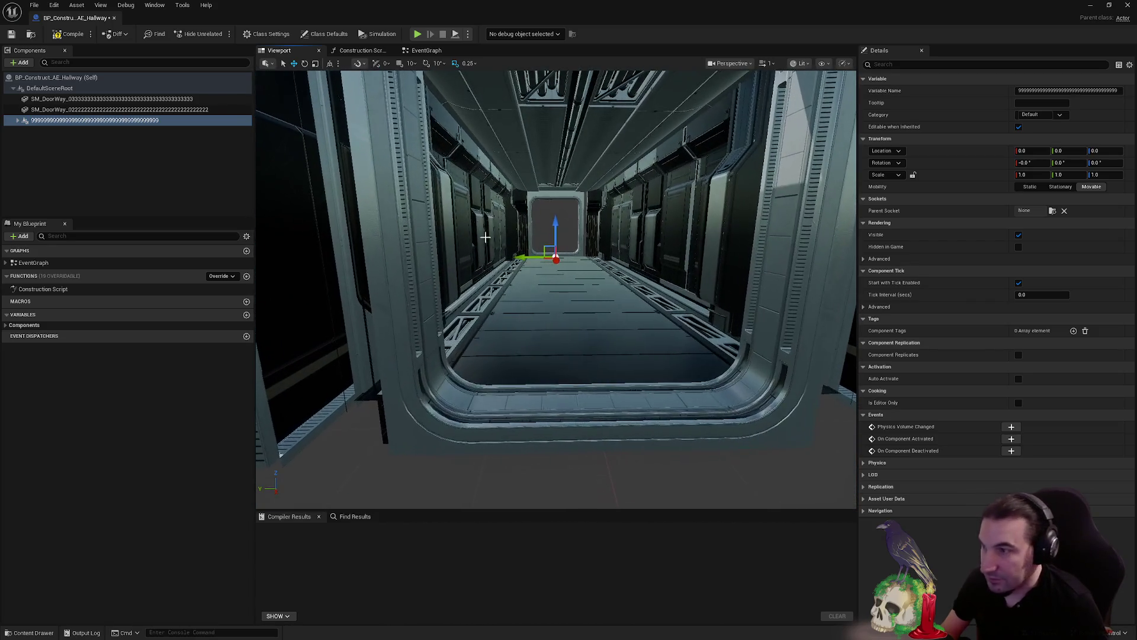
left_click_drag(522, 257, 517, 258)
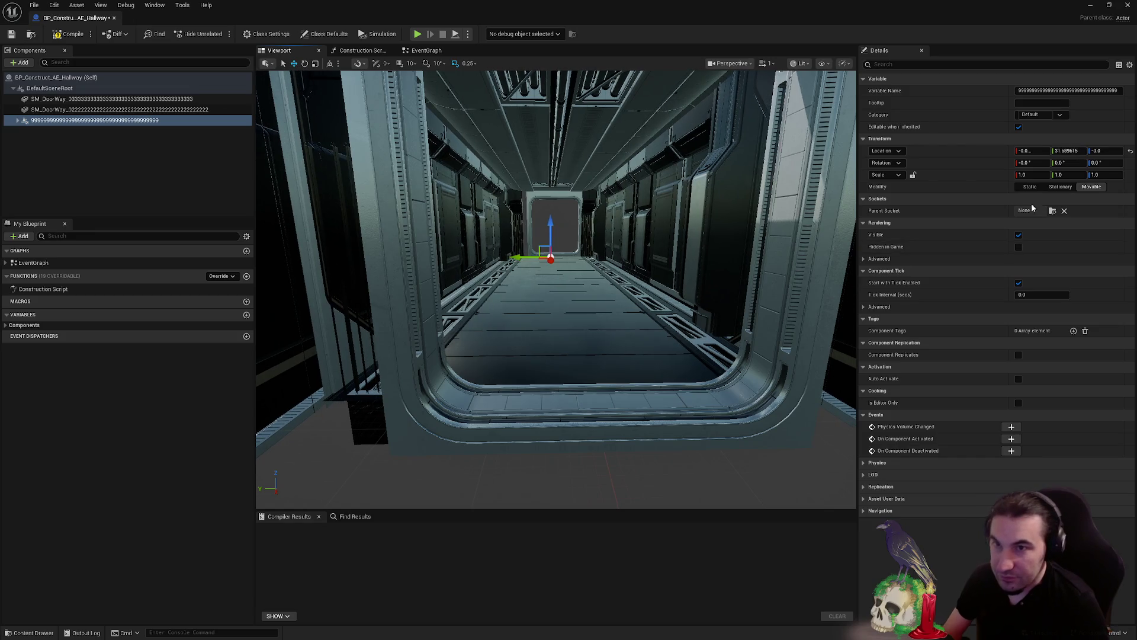
key("Return")
- Fly to the door frame and nudge the near doorway to X 0
mouse_move(745, 231)
left_mouse_down()
mouse_move(684, 248)
mouse_move(716, 241)
left_mouse_up()
left_click_drag(605, 294, 508, 323)
left_click(586, 302)
left_click_drag(484, 282, 489, 284)
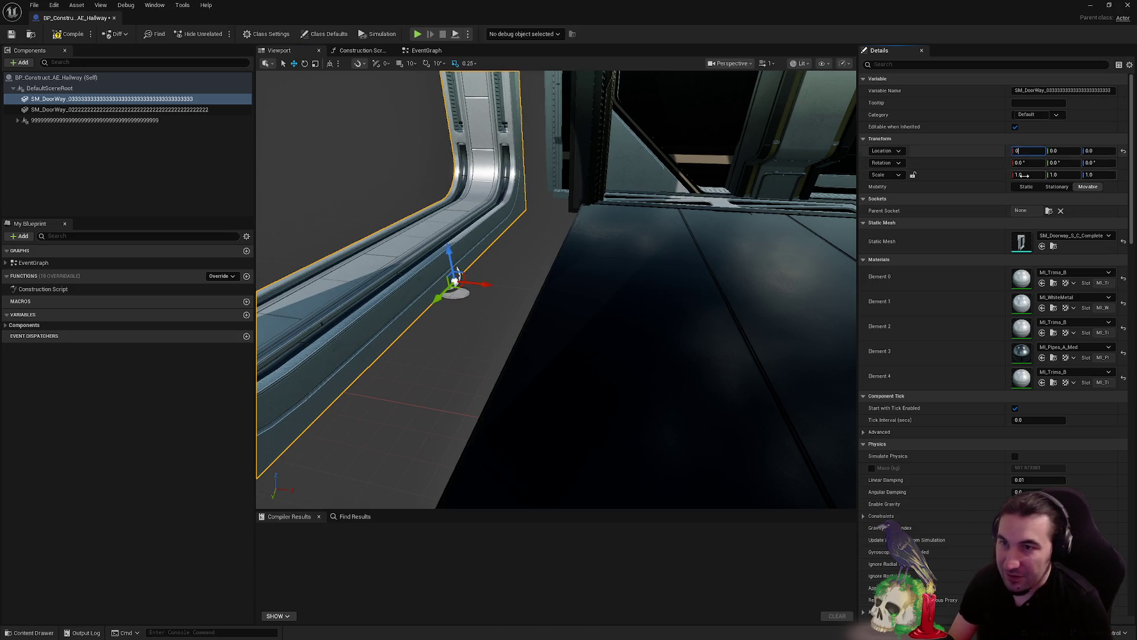
- Shift the hallway mesh group to about -67 along X to align with the doorway
double_click(165, 109)
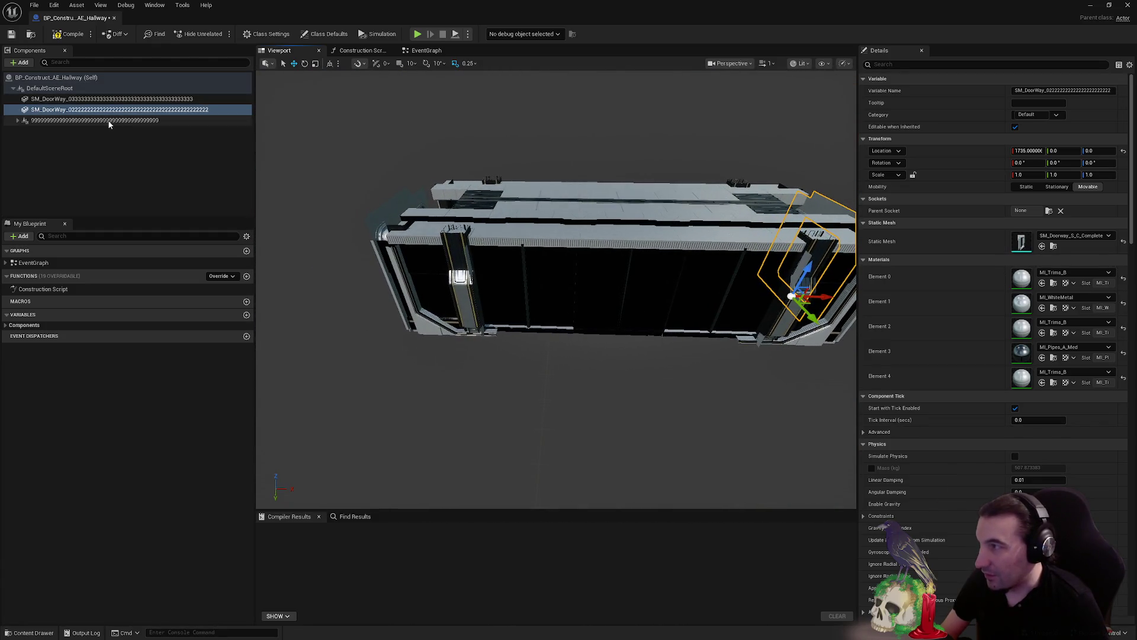
left_click(109, 120)
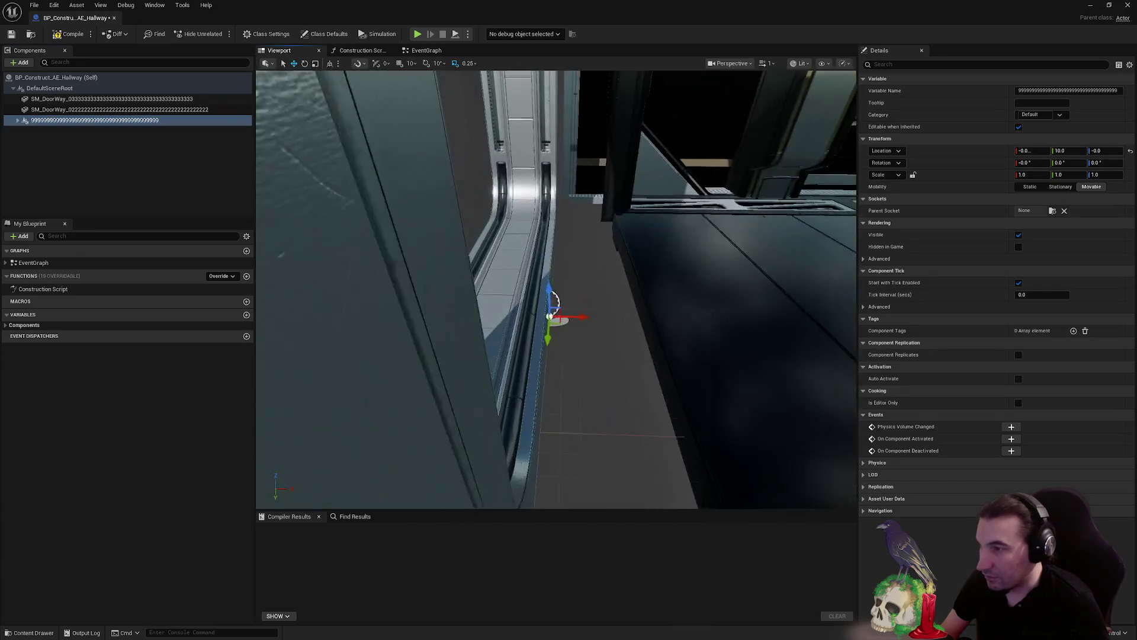
left_click_drag(558, 352, 345, 350)
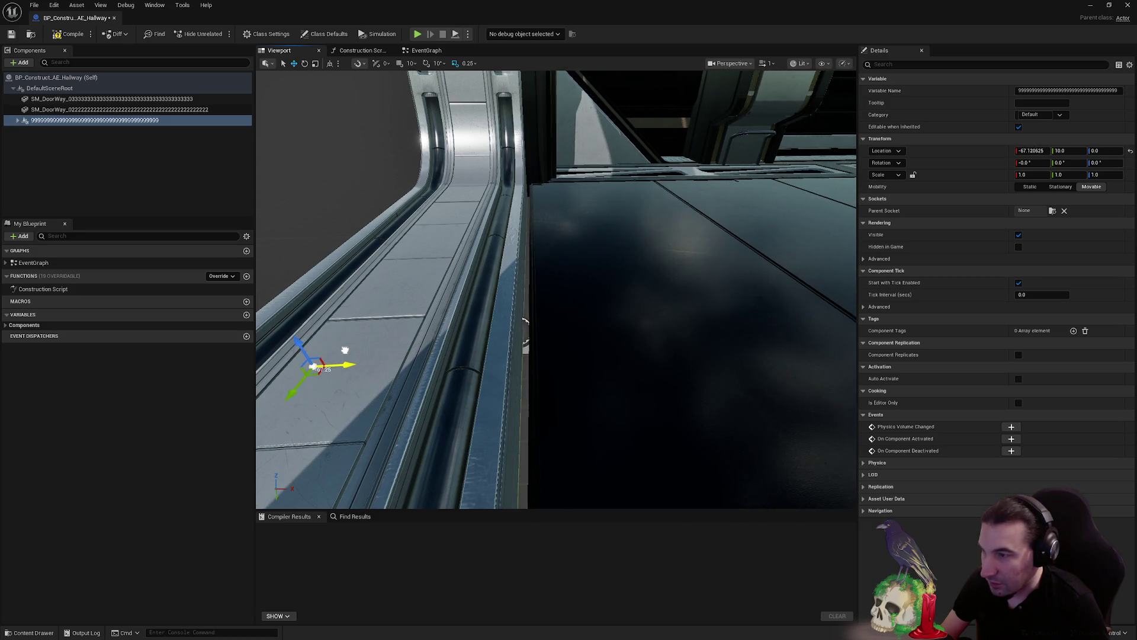